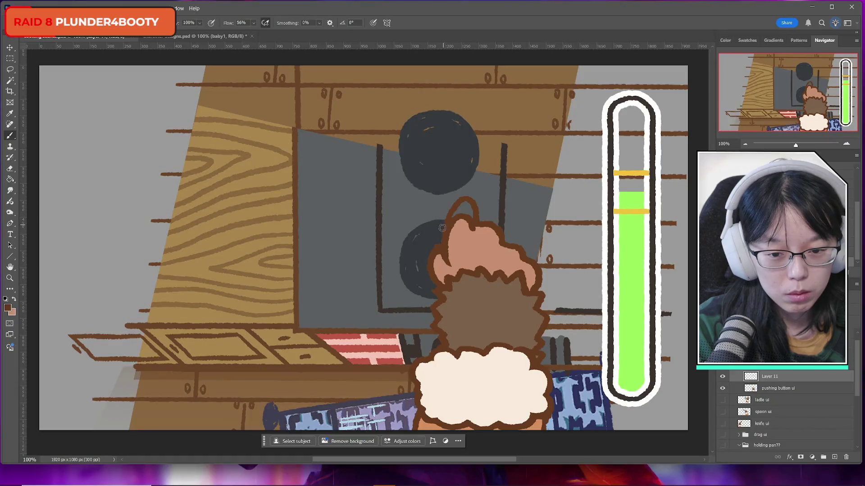
Redraw the pointed raised finger on Layer 11 and fill it light pink on pushing button ui.
{"action": "key", "text": "ctrl+z"}
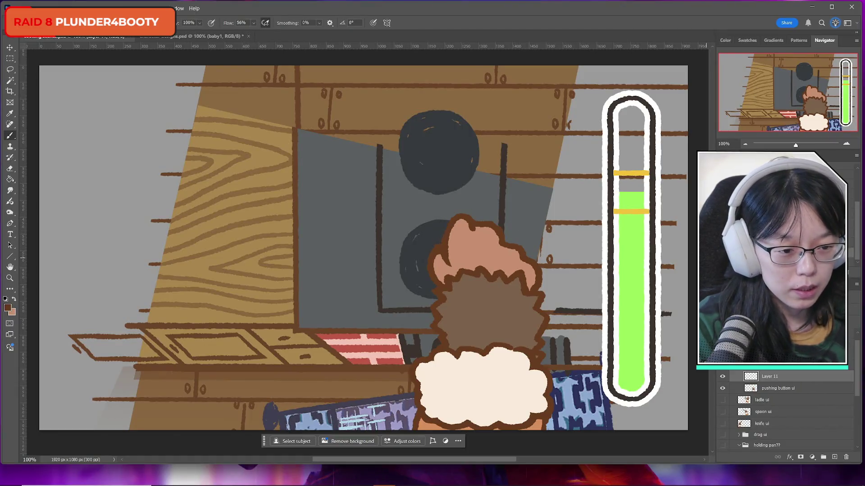
{"action": "left_click_drag", "start_coordinate": [446, 221], "coordinate": [477, 213]}
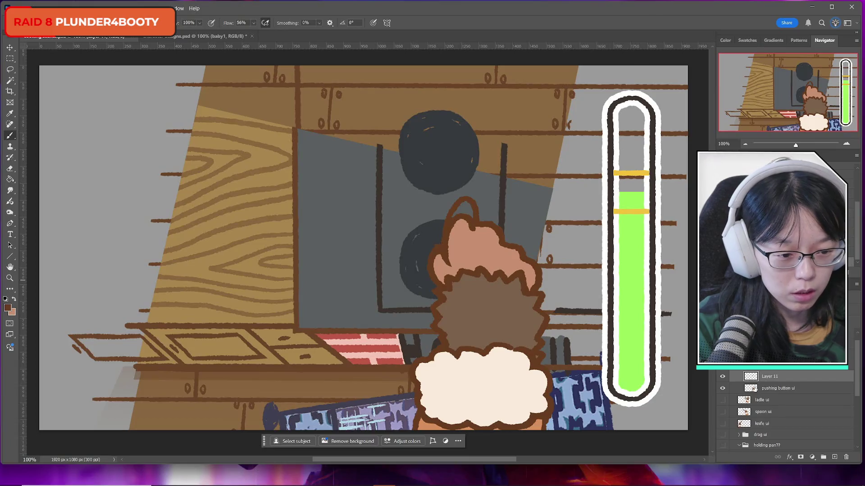
{"action": "left_click", "coordinate": [776, 390]}
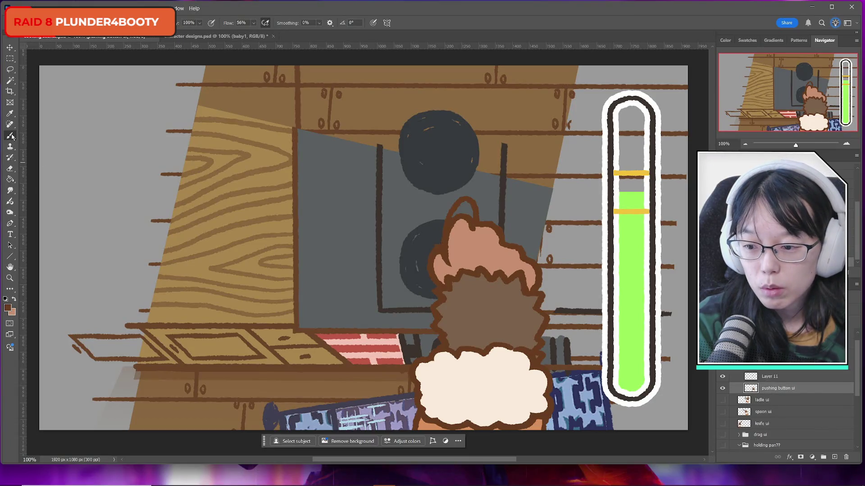
{"action": "left_click", "coordinate": [14, 299]}
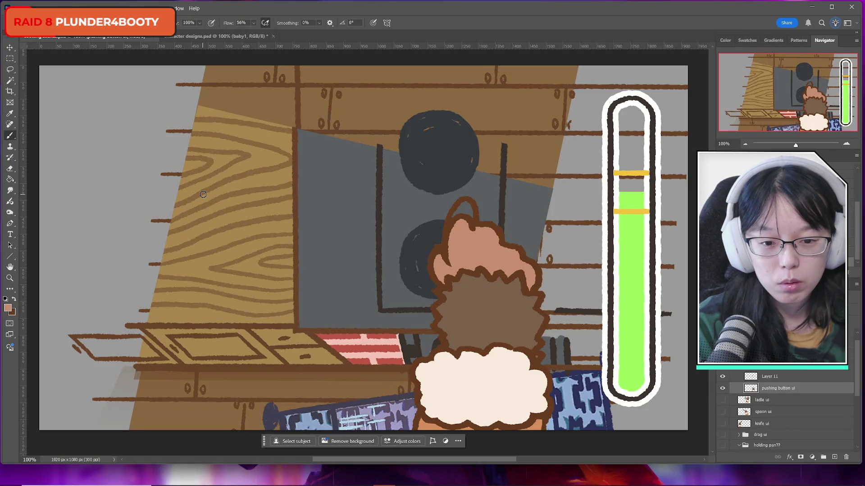
{"action": "mouse_move", "coordinate": [455, 224]}
{"action": "left_mouse_down"}
{"action": "mouse_move", "coordinate": [470, 212]}
{"action": "mouse_move", "coordinate": [471, 231]}
{"action": "mouse_move", "coordinate": [462, 206]}
{"action": "mouse_move", "coordinate": [470, 215]}
{"action": "left_mouse_up"}
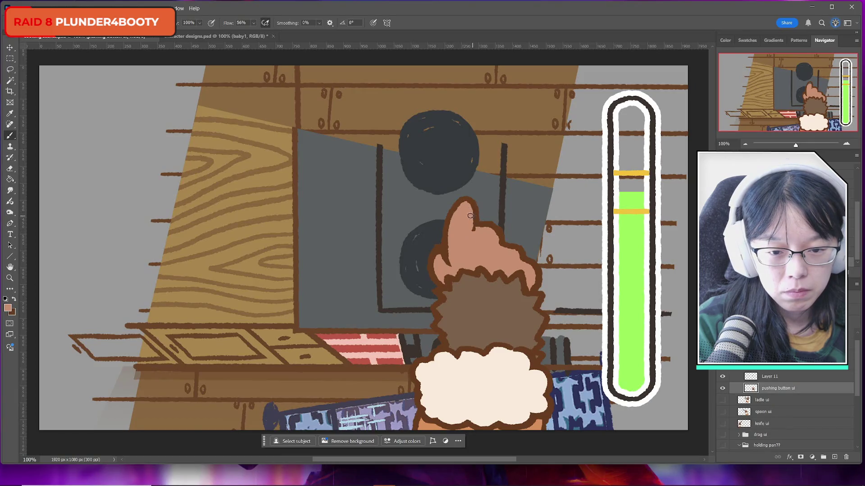
Touch up the finger's dark brown outline on Layer 11, joining finger and hand.
{"action": "left_click", "coordinate": [772, 377]}
{"action": "key", "text": "x"}
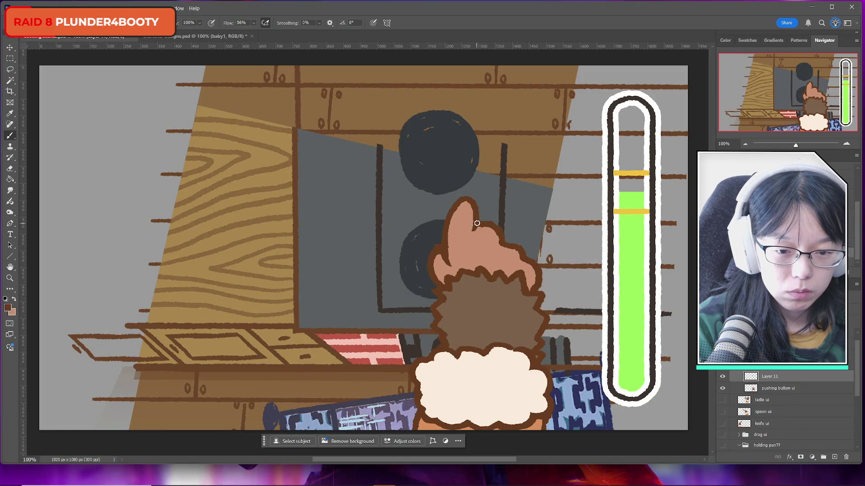
{"action": "left_click_drag", "start_coordinate": [477, 223], "coordinate": [472, 241]}
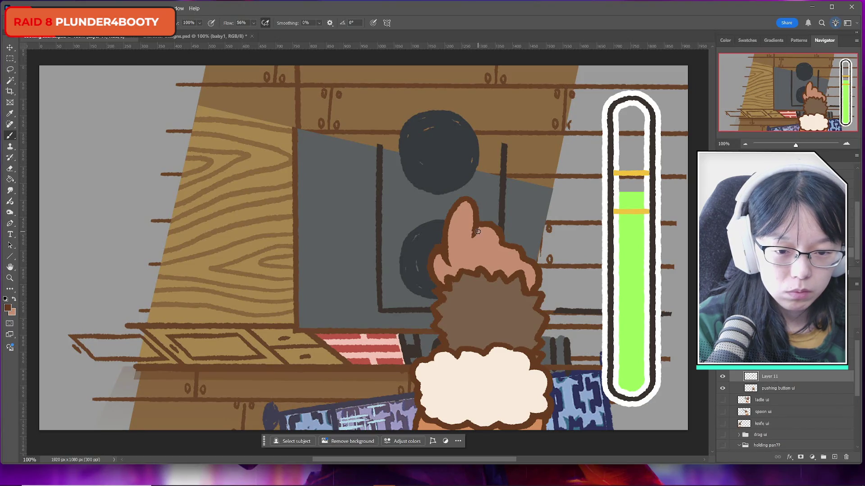
{"action": "left_click_drag", "start_coordinate": [495, 240], "coordinate": [475, 234]}
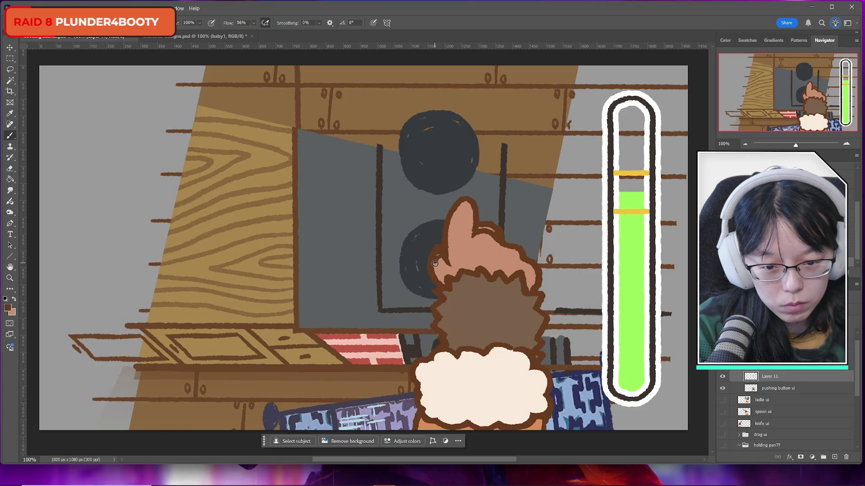
{"action": "mouse_move", "coordinate": [436, 263]}
{"action": "left_mouse_down"}
{"action": "mouse_move", "coordinate": [442, 257]}
{"action": "mouse_move", "coordinate": [435, 268]}
{"action": "mouse_move", "coordinate": [450, 283]}
{"action": "left_mouse_up"}
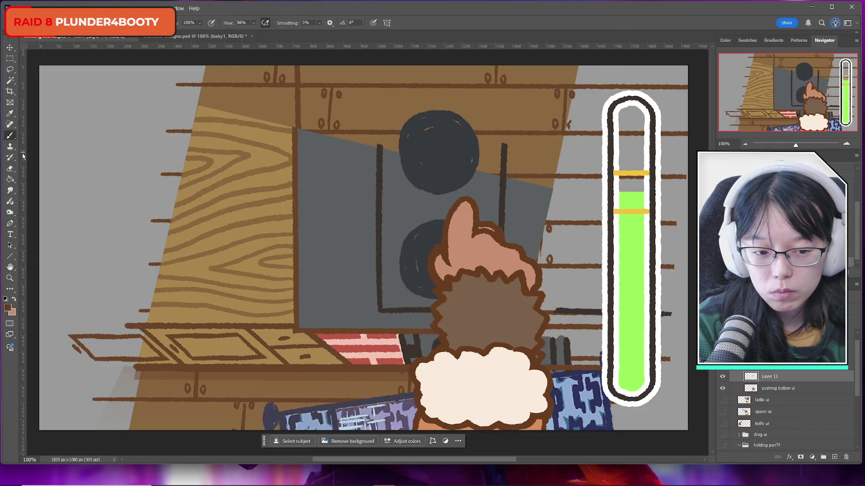
{"action": "left_click", "coordinate": [10, 168]}
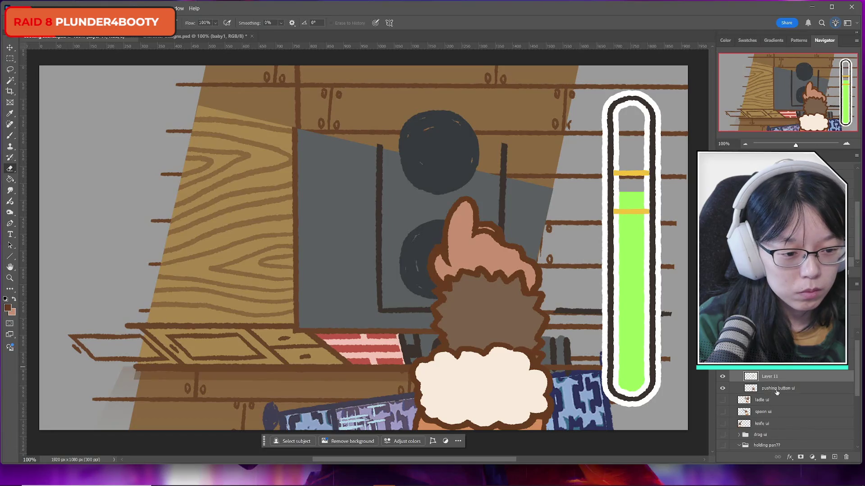
Erase the stray light mark on the fingertip and sample the dark brown outline colour.
{"action": "left_click", "coordinate": [776, 392]}
{"action": "left_click_drag", "start_coordinate": [480, 224], "coordinate": [508, 239]}
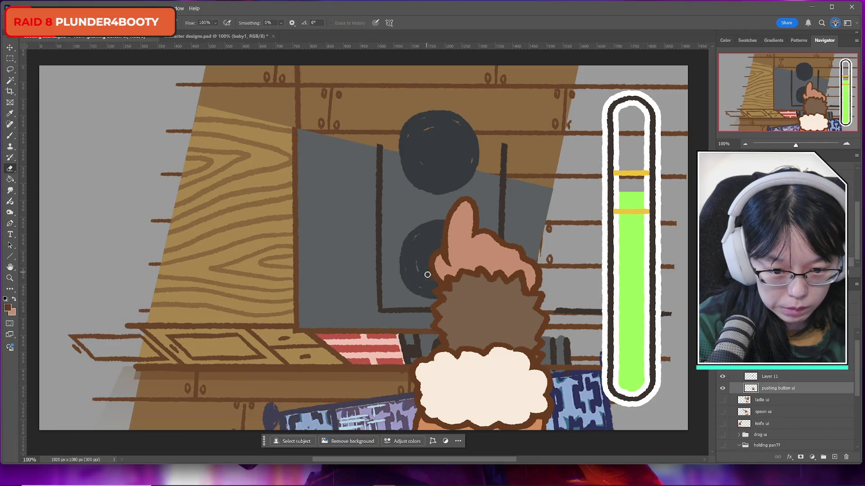
{"action": "left_click", "coordinate": [10, 136]}
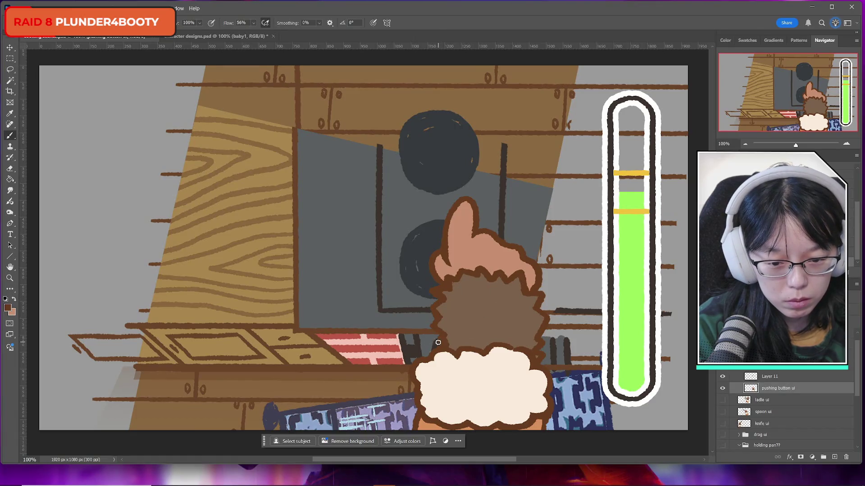
{"action": "left_click", "coordinate": [455, 334], "text": "alt"}
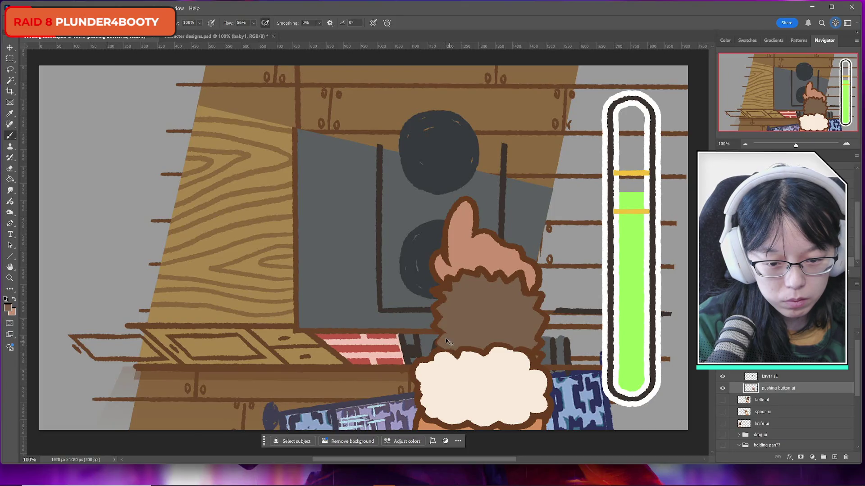
{"action": "left_click", "coordinate": [446, 340], "text": "alt"}
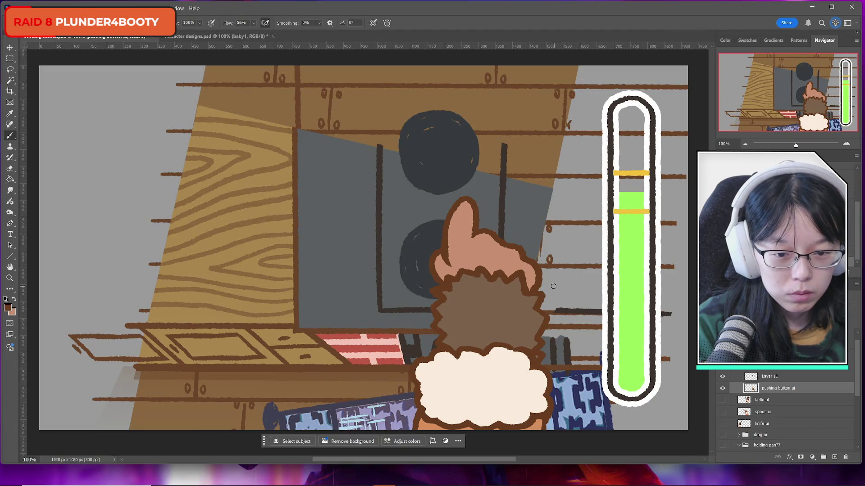
{"action": "left_click", "coordinate": [723, 388]}
Compare Layer 11's outline by toggling it, then merge it into pushing button ui.
{"action": "left_click", "coordinate": [723, 389]}
{"action": "left_click", "coordinate": [723, 376]}
{"action": "left_click", "coordinate": [722, 377]}
{"action": "left_click", "coordinate": [723, 377]}
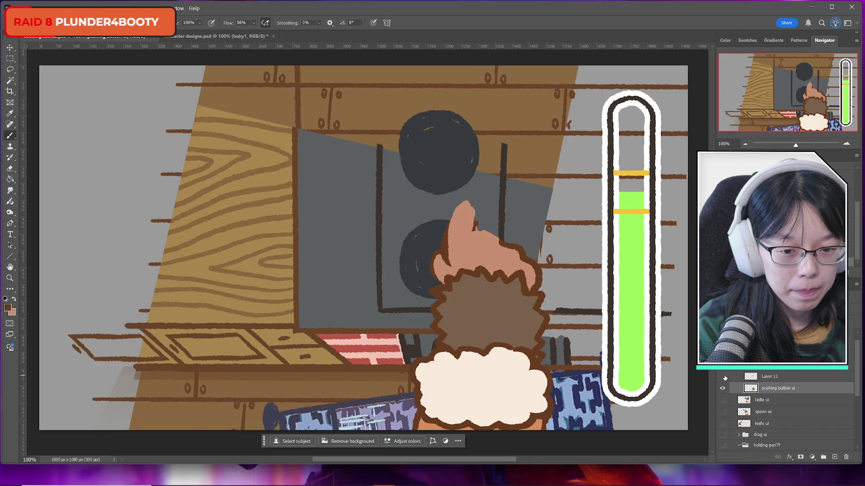
{"action": "left_click", "coordinate": [722, 377]}
{"action": "key", "text": "ctrl+e"}
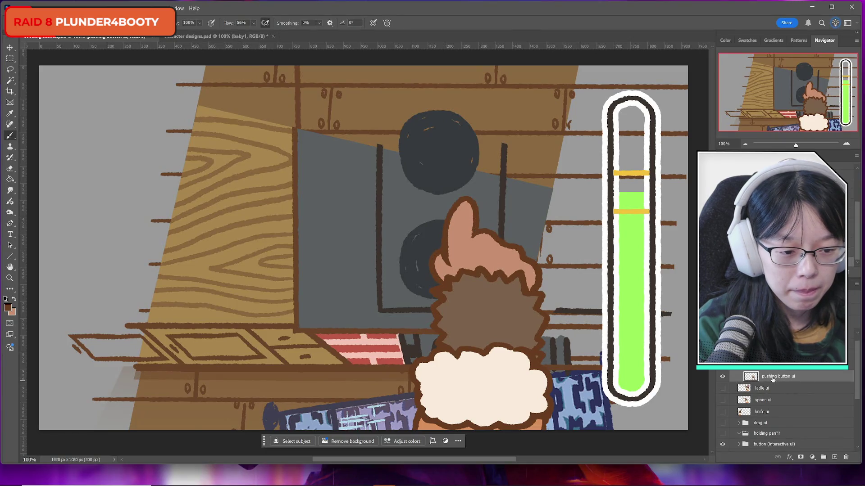
Delete the empty holding pan?? group from the Layers panel.
{"action": "scroll", "coordinate": [773, 380], "scroll_direction": "down", "scroll_amount": 1}
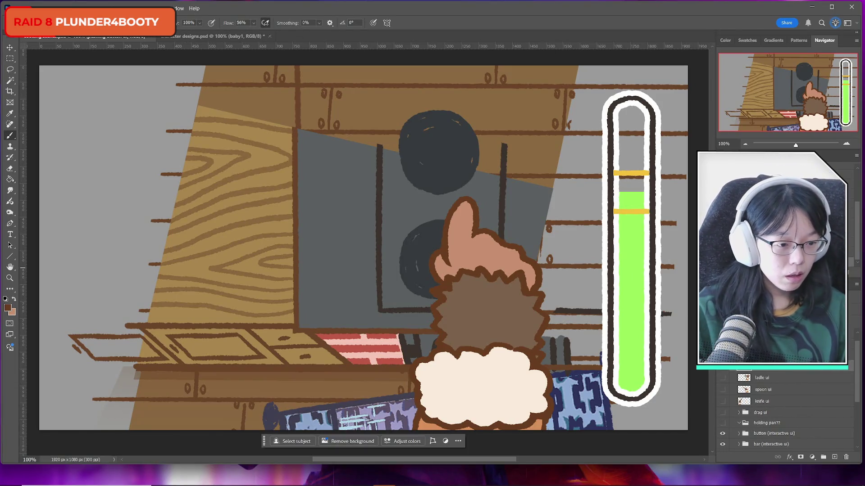
{"action": "left_click_drag", "start_coordinate": [862, 266], "coordinate": [703, 267]}
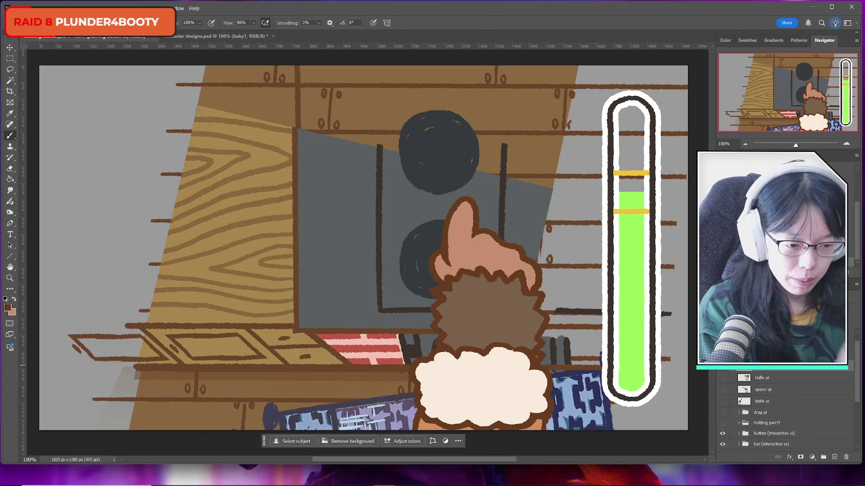
{"action": "left_click", "coordinate": [722, 366]}
{"action": "left_click", "coordinate": [722, 365]}
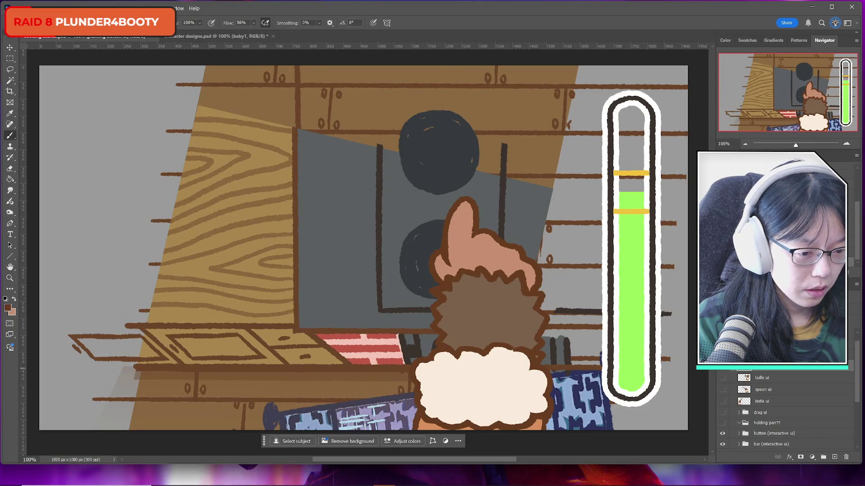
{"action": "left_click", "coordinate": [779, 422]}
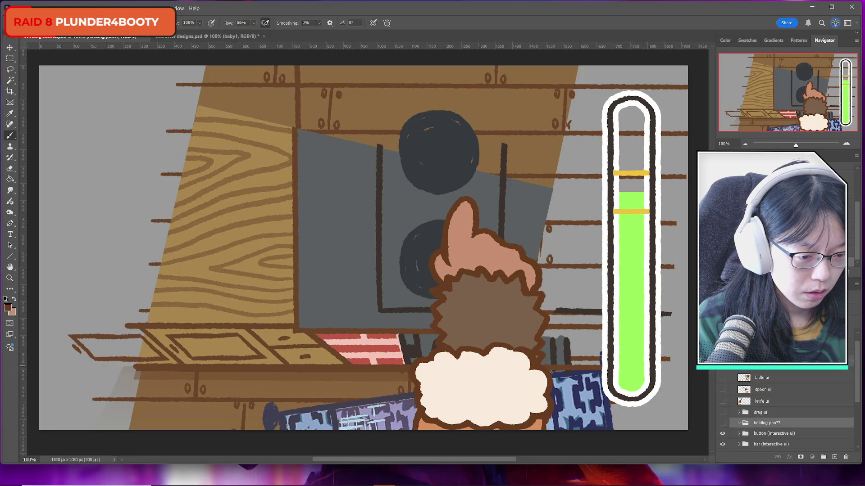
{"action": "key", "text": "Delete"}
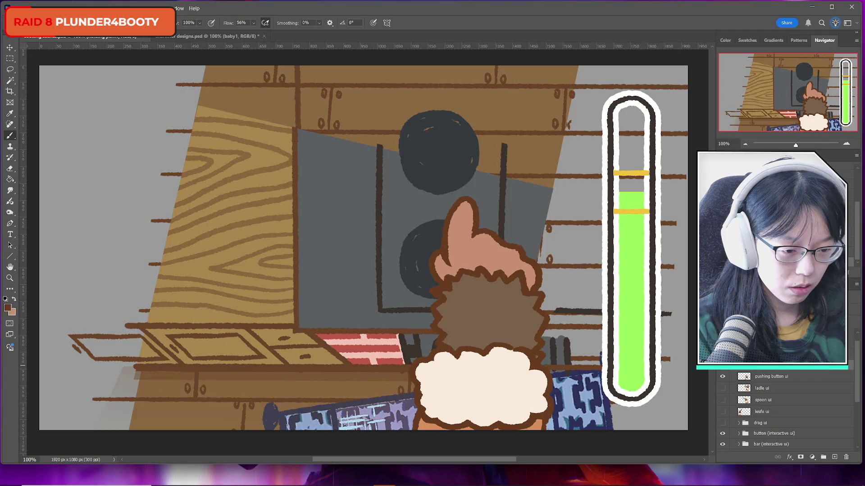
Hide the button-pushing hand, add a new layer, and show and select ladle ui.
{"action": "left_click", "coordinate": [722, 378]}
{"action": "left_click", "coordinate": [834, 457]}
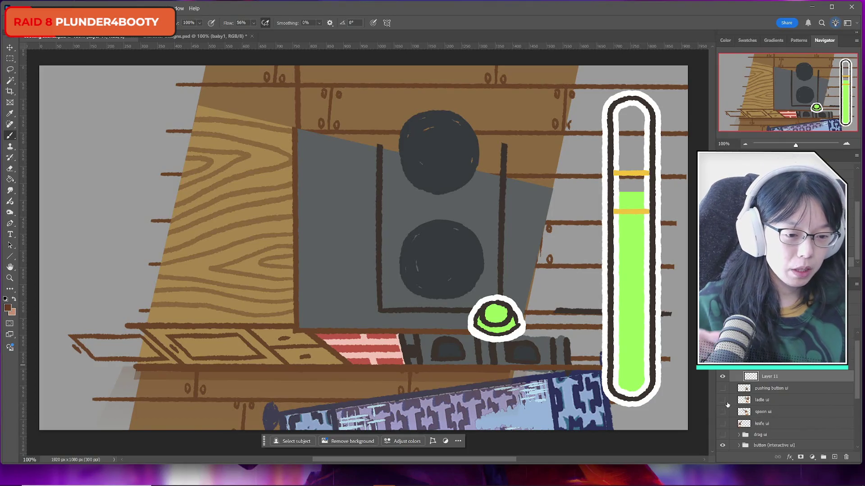
{"action": "left_click", "coordinate": [722, 400]}
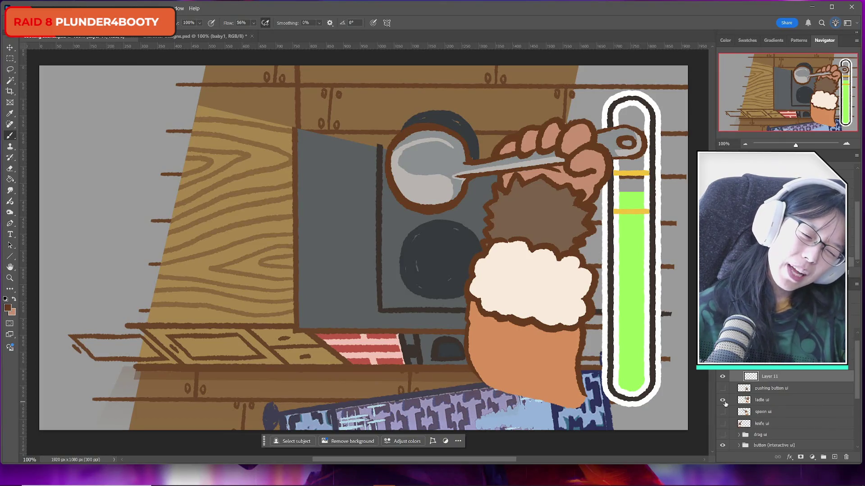
{"action": "left_click", "coordinate": [723, 401]}
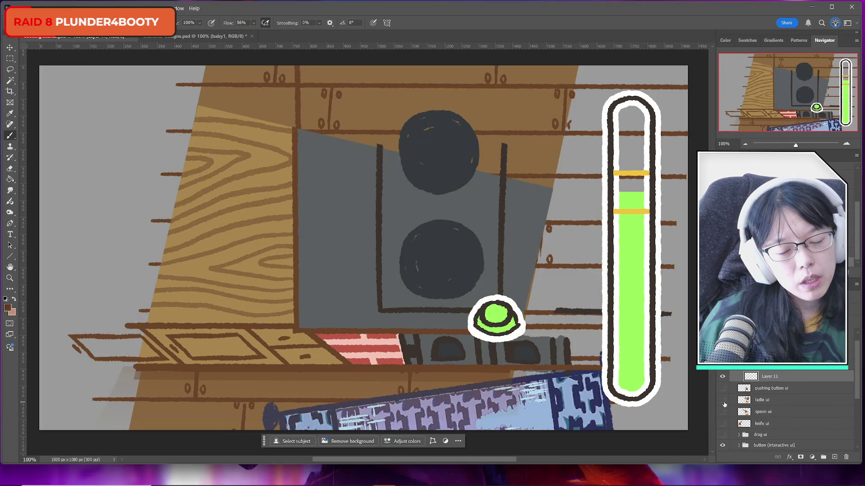
{"action": "left_click", "coordinate": [723, 401]}
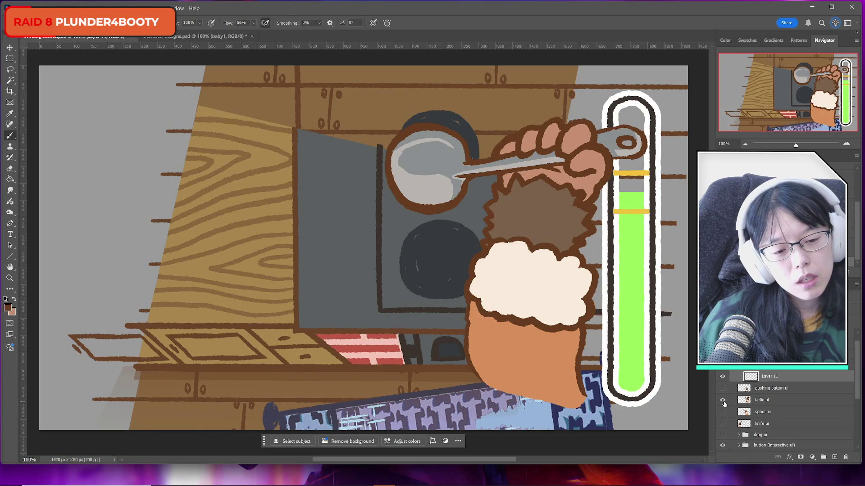
{"action": "left_click", "coordinate": [790, 399]}
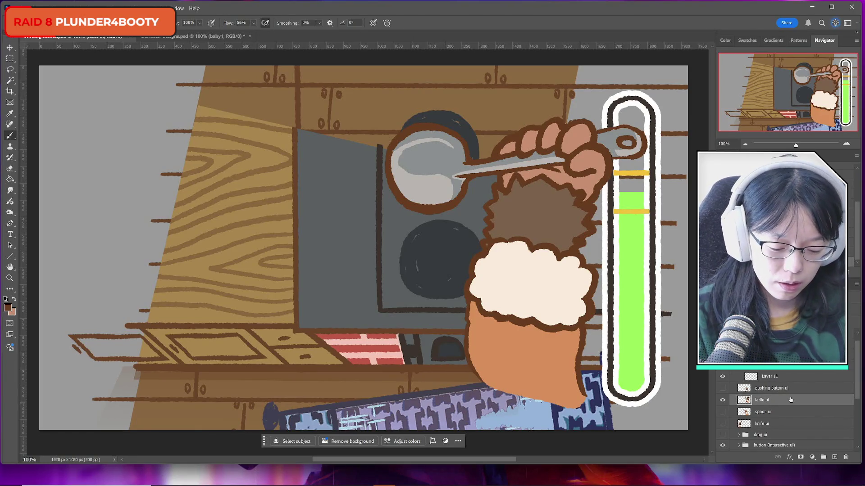
Duplicate ladle ui, hide the original, and delete the ladle bowl and handle end from the copy.
{"action": "left_click_drag", "start_coordinate": [788, 399], "coordinate": [765, 379]}
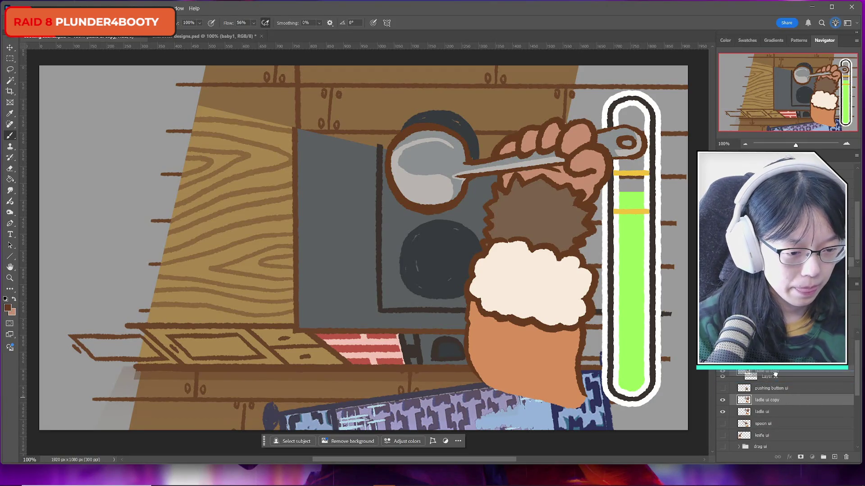
{"action": "left_click", "coordinate": [723, 411]}
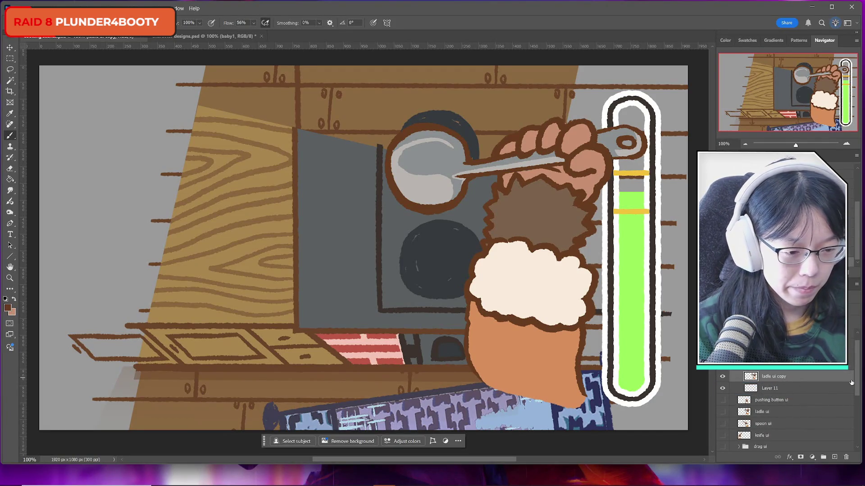
{"action": "left_click", "coordinate": [11, 70]}
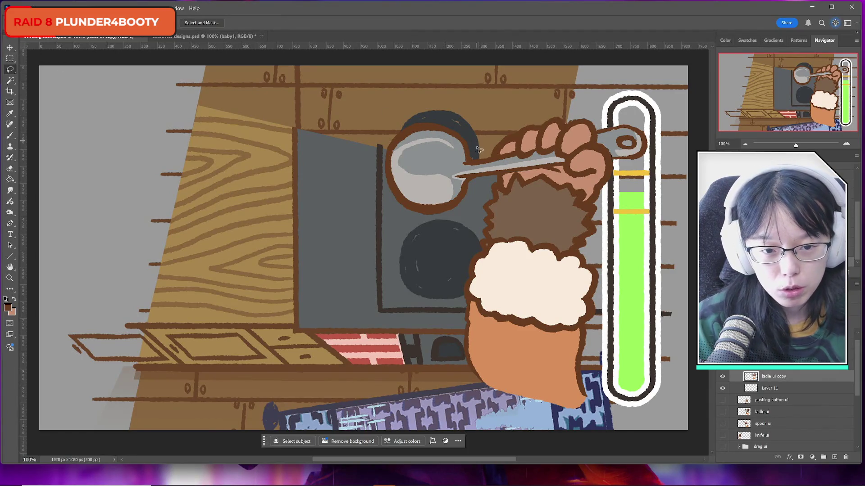
{"action": "mouse_move", "coordinate": [494, 156]}
{"action": "left_mouse_down"}
{"action": "mouse_move", "coordinate": [499, 181]}
{"action": "mouse_move", "coordinate": [482, 190]}
{"action": "mouse_move", "coordinate": [331, 174]}
{"action": "mouse_move", "coordinate": [480, 113]}
{"action": "mouse_move", "coordinate": [495, 178]}
{"action": "left_mouse_up"}
{"action": "mouse_move", "coordinate": [598, 123]}
{"action": "left_mouse_down"}
{"action": "mouse_move", "coordinate": [624, 170]}
{"action": "mouse_move", "coordinate": [648, 116]}
{"action": "left_mouse_up"}
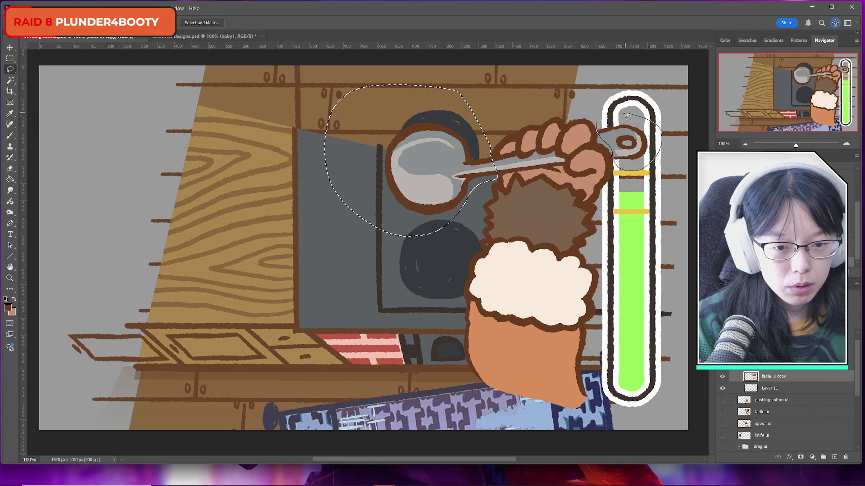
{"action": "left_click", "coordinate": [10, 80]}
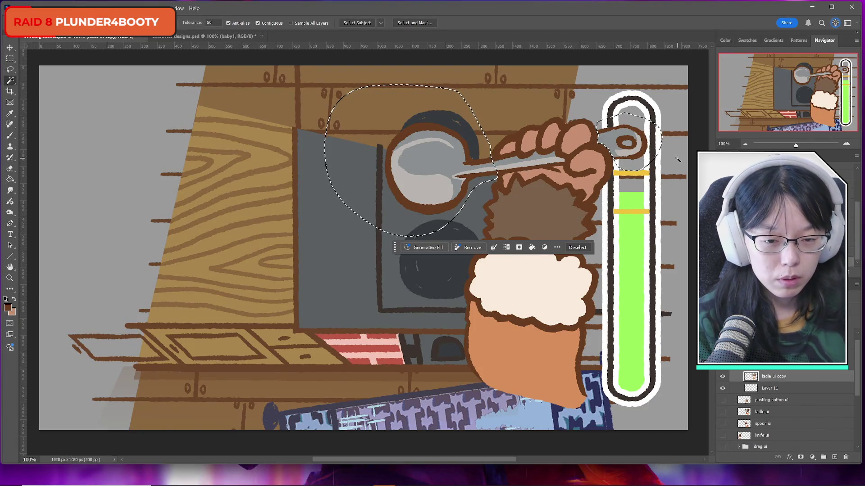
{"action": "key", "text": "Delete"}
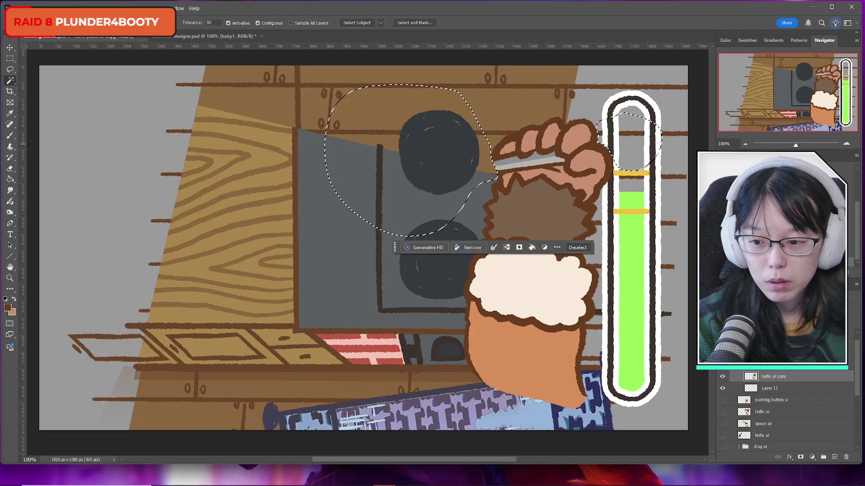
Clear the selection around the stove and switch to the Brush.
{"action": "left_click", "coordinate": [10, 58]}
{"action": "left_click", "coordinate": [81, 141]}
{"action": "key", "text": "b"}
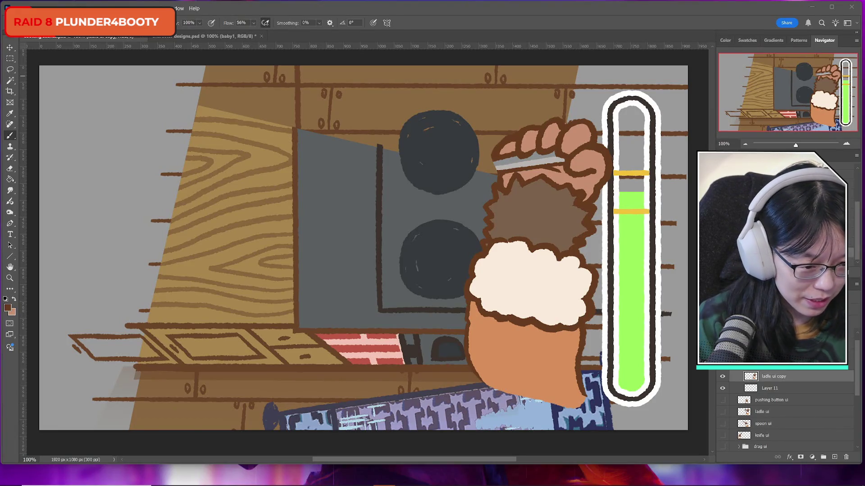
On a new layer, draw the brown mitten outline around the fist and across the cuff's top edge.
{"action": "left_click", "coordinate": [834, 457]}
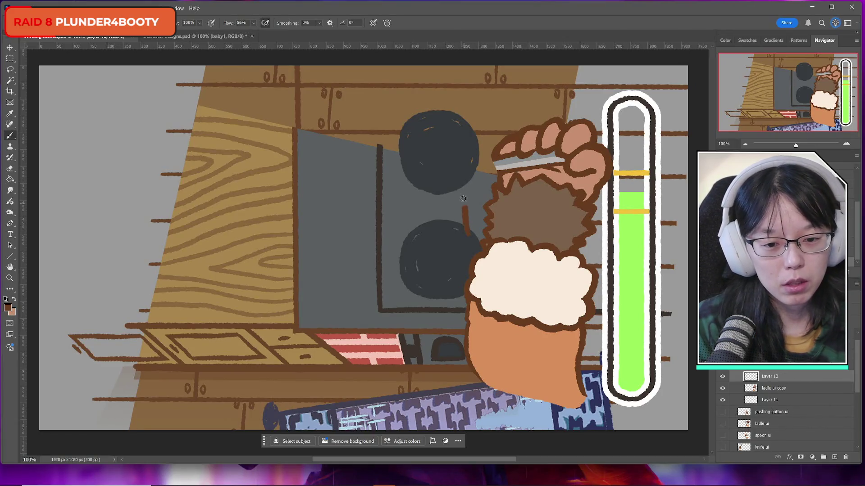
{"action": "mouse_move", "coordinate": [465, 232]}
{"action": "left_mouse_down"}
{"action": "mouse_move", "coordinate": [496, 116]}
{"action": "mouse_move", "coordinate": [565, 93]}
{"action": "mouse_move", "coordinate": [615, 135]}
{"action": "mouse_move", "coordinate": [603, 195]}
{"action": "mouse_move", "coordinate": [628, 170]}
{"action": "mouse_move", "coordinate": [634, 207]}
{"action": "mouse_move", "coordinate": [592, 285]}
{"action": "left_mouse_up"}
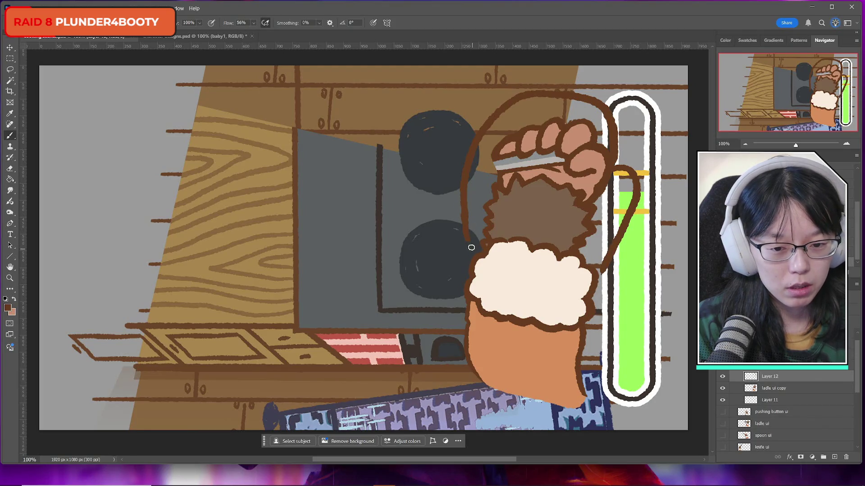
{"action": "left_click_drag", "start_coordinate": [470, 245], "coordinate": [597, 260]}
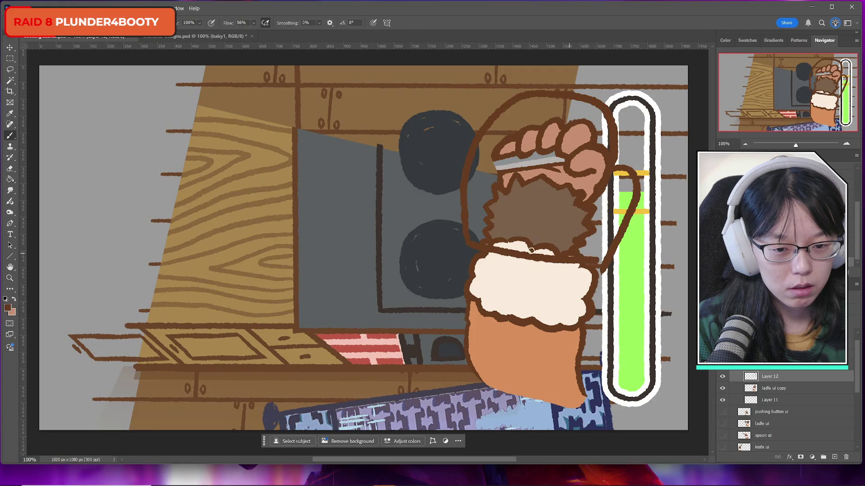
{"action": "key", "text": "ctrl+z"}
{"action": "mouse_move", "coordinate": [467, 240]}
{"action": "left_mouse_down"}
{"action": "mouse_move", "coordinate": [544, 266]}
{"action": "mouse_move", "coordinate": [606, 271]}
{"action": "left_mouse_up"}
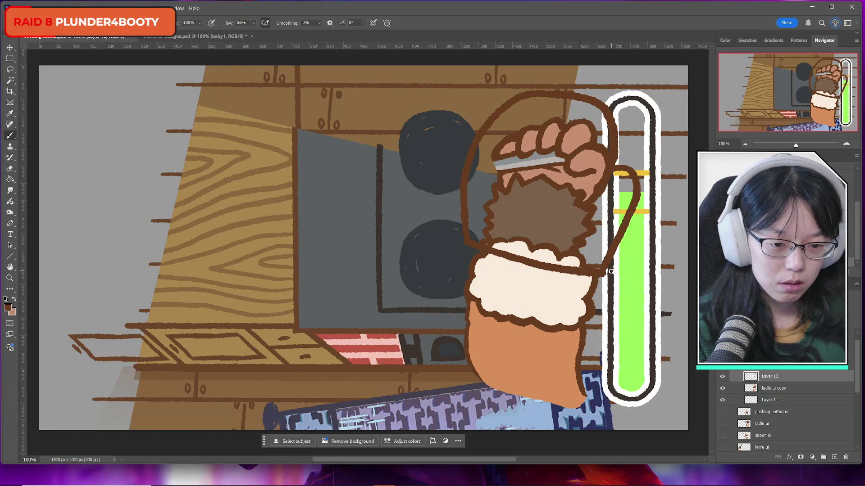
Nudge the mitten outline slightly right and down and rotate it about 0.89°.
{"action": "key", "text": "ctrl+t"}
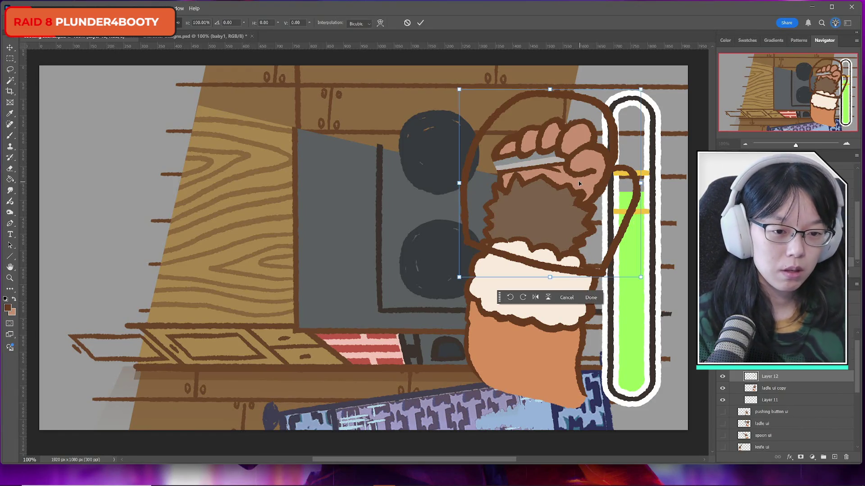
{"action": "left_click_drag", "start_coordinate": [578, 181], "coordinate": [583, 191]}
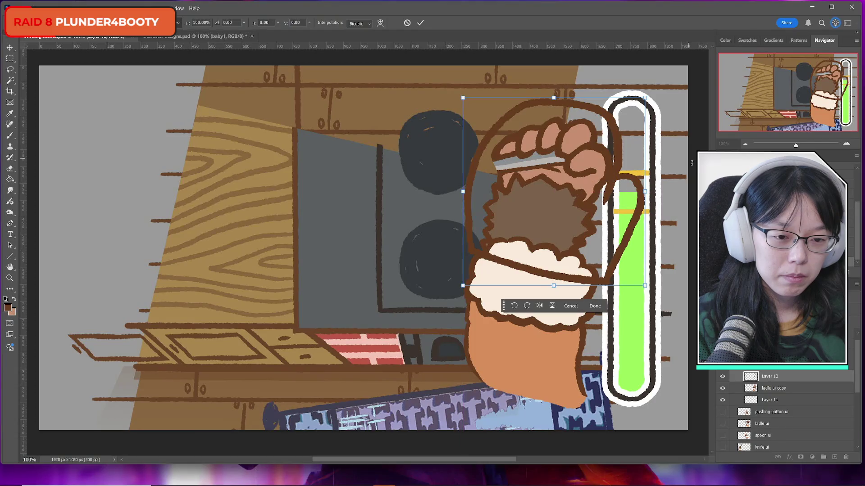
{"action": "left_click_drag", "start_coordinate": [665, 198], "coordinate": [666, 195]}
{"action": "left_click", "coordinate": [420, 22]}
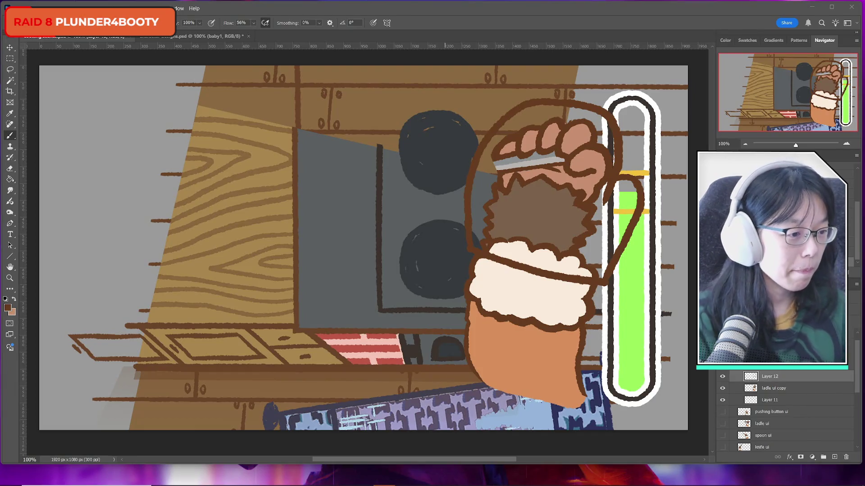
{"action": "key", "text": "alt+Tab"}
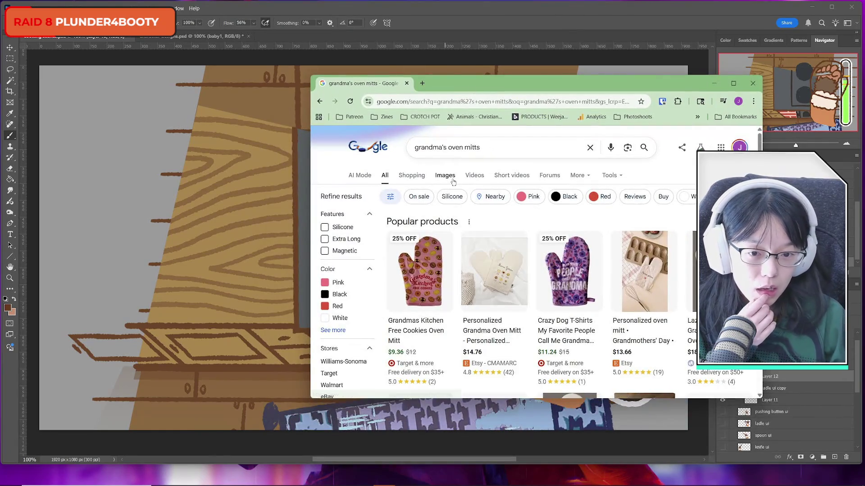
{"action": "left_click", "coordinate": [446, 176]}
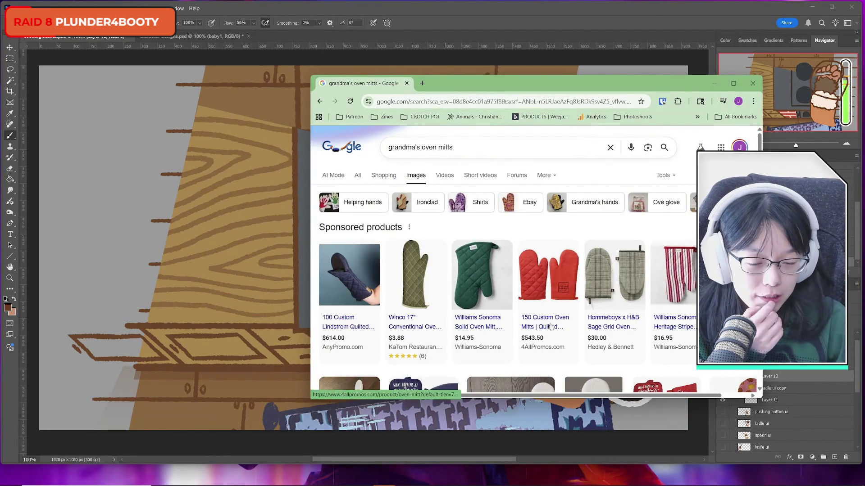
{"action": "scroll", "coordinate": [605, 315], "scroll_direction": "down", "scroll_amount": 1}
{"action": "scroll", "coordinate": [605, 315], "scroll_direction": "down", "scroll_amount": 3}
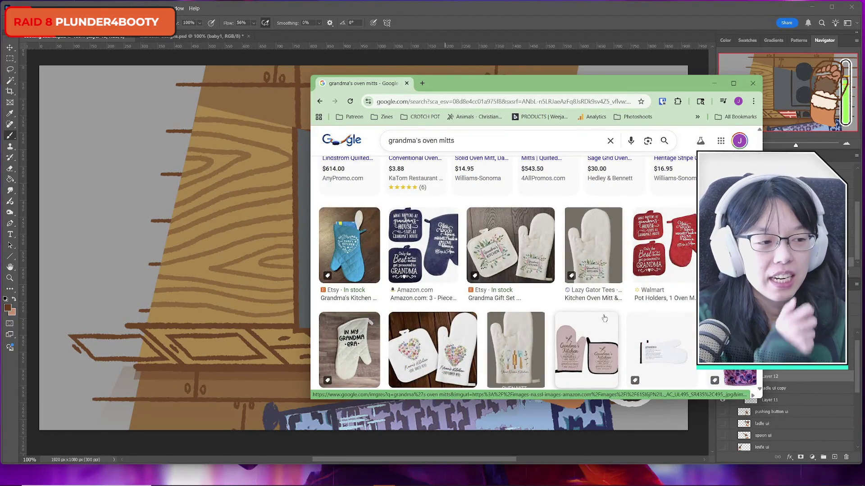
{"action": "scroll", "coordinate": [604, 315], "scroll_direction": "down", "scroll_amount": 5}
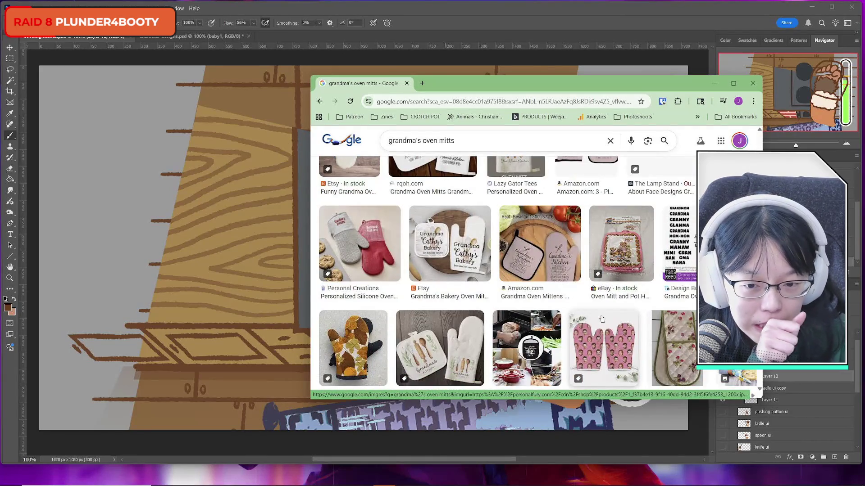
{"action": "scroll", "coordinate": [602, 318], "scroll_direction": "down", "scroll_amount": 3}
{"action": "scroll", "coordinate": [601, 318], "scroll_direction": "up", "scroll_amount": 1}
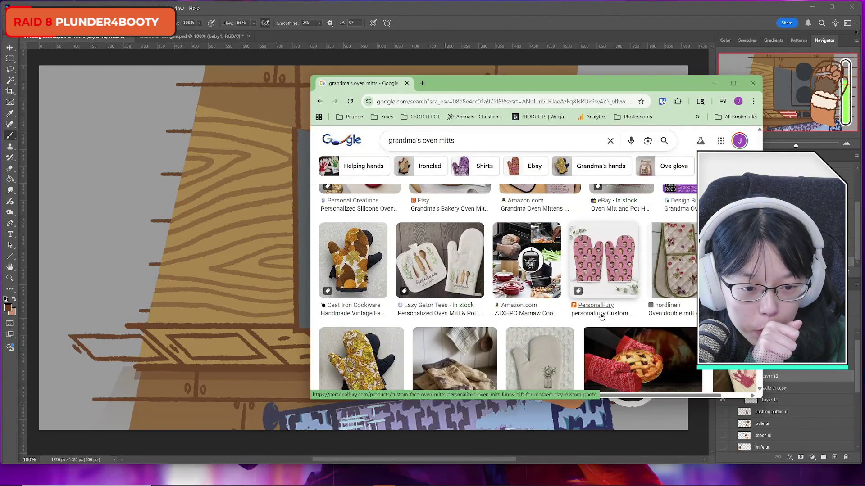
{"action": "left_click", "coordinate": [632, 261]}
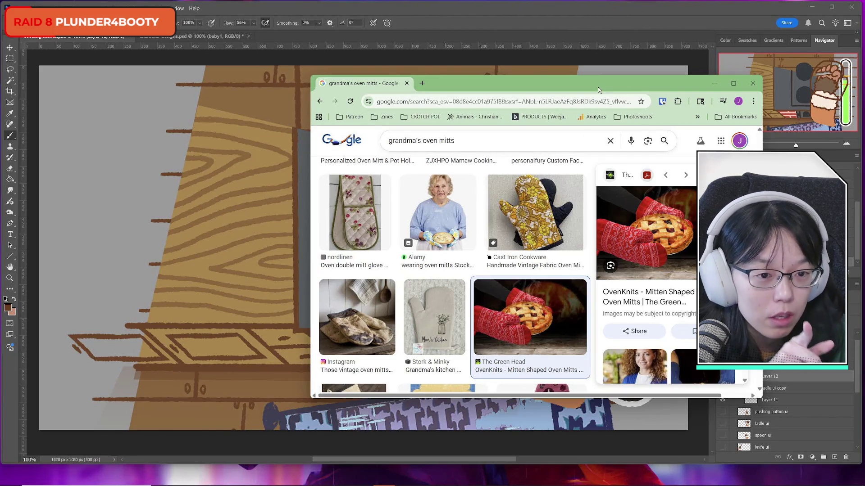
{"action": "key", "text": "alt+Tab"}
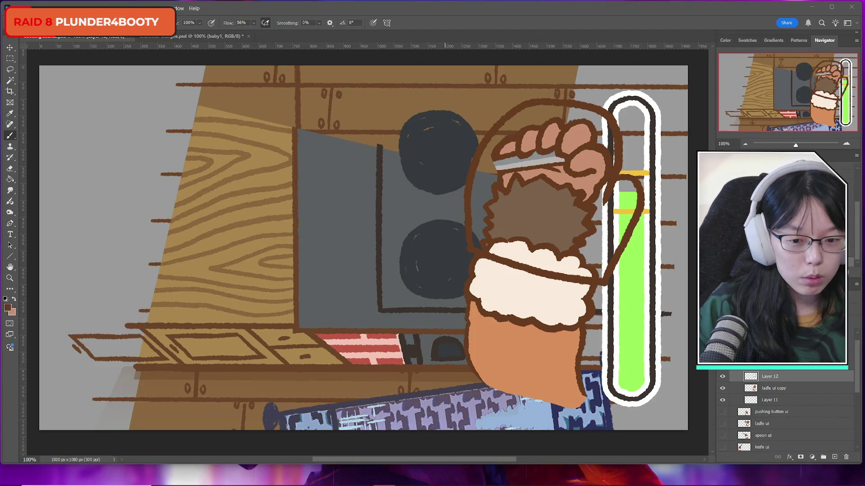
Set the foreground colour to the striped cloth's red and add a new layer.
{"action": "left_click", "coordinate": [8, 308]}
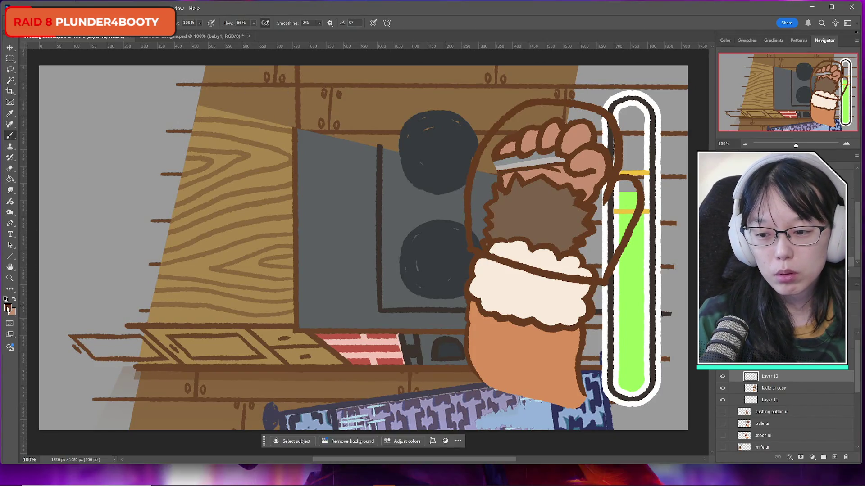
{"action": "left_click_drag", "start_coordinate": [293, 284], "coordinate": [135, 276]}
{"action": "left_click", "coordinate": [335, 333]}
{"action": "key", "text": "Return"}
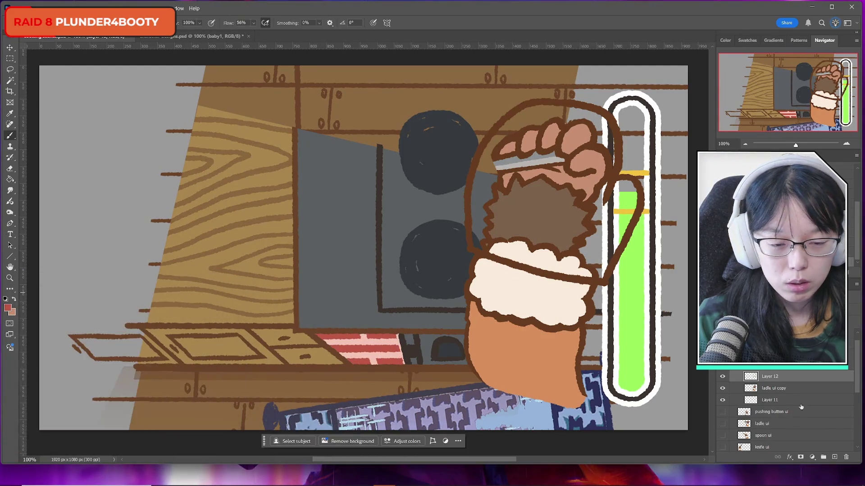
{"action": "left_click", "coordinate": [833, 458], "text": "ctrl"}
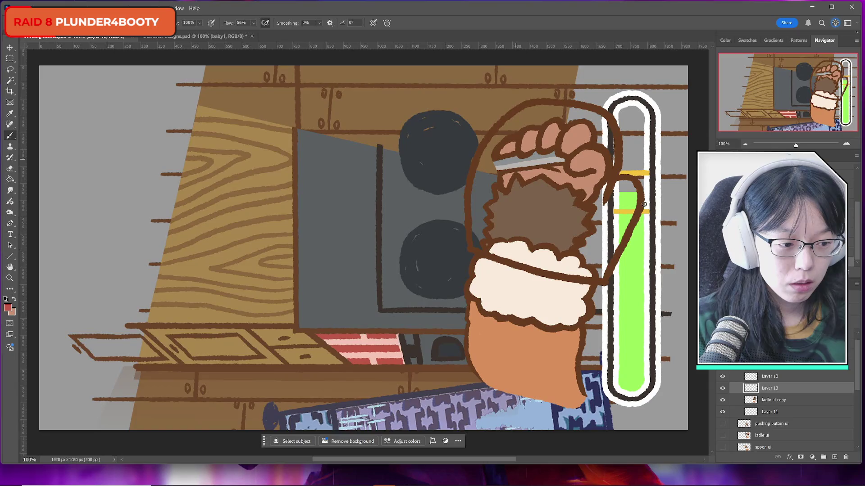
Paint the whole mitten red, covering its left edge, the fingers and the remaining brown.
{"action": "mouse_move", "coordinate": [482, 169]}
{"action": "left_mouse_down"}
{"action": "mouse_move", "coordinate": [472, 201]}
{"action": "mouse_move", "coordinate": [476, 240]}
{"action": "mouse_move", "coordinate": [545, 268]}
{"action": "mouse_move", "coordinate": [603, 277]}
{"action": "left_mouse_up"}
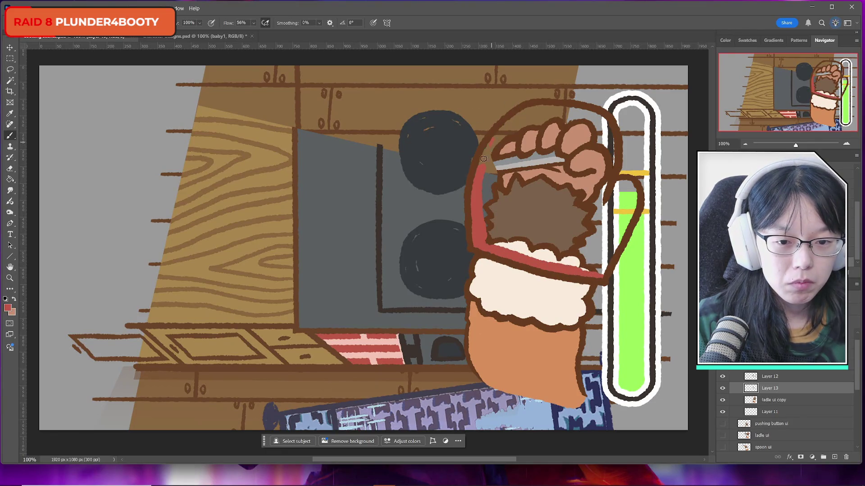
{"action": "mouse_move", "coordinate": [483, 159]}
{"action": "left_mouse_down"}
{"action": "mouse_move", "coordinate": [529, 108]}
{"action": "mouse_move", "coordinate": [605, 122]}
{"action": "mouse_move", "coordinate": [611, 154]}
{"action": "mouse_move", "coordinate": [595, 212]}
{"action": "mouse_move", "coordinate": [619, 184]}
{"action": "mouse_move", "coordinate": [630, 214]}
{"action": "mouse_move", "coordinate": [632, 193]}
{"action": "mouse_move", "coordinate": [623, 211]}
{"action": "mouse_move", "coordinate": [605, 220]}
{"action": "mouse_move", "coordinate": [599, 248]}
{"action": "mouse_move", "coordinate": [615, 252]}
{"action": "mouse_move", "coordinate": [606, 272]}
{"action": "mouse_move", "coordinate": [611, 241]}
{"action": "left_mouse_up"}
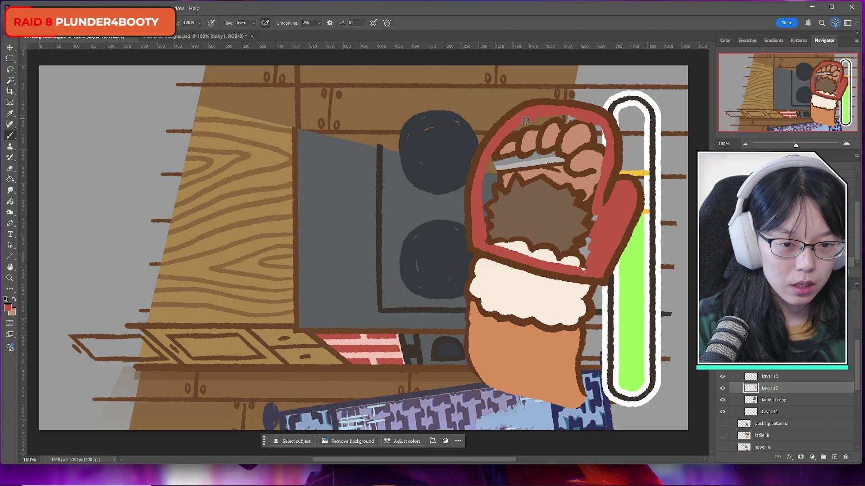
{"action": "mouse_move", "coordinate": [525, 120]}
{"action": "left_mouse_down"}
{"action": "mouse_move", "coordinate": [501, 138]}
{"action": "mouse_move", "coordinate": [593, 117]}
{"action": "mouse_move", "coordinate": [607, 165]}
{"action": "left_mouse_up"}
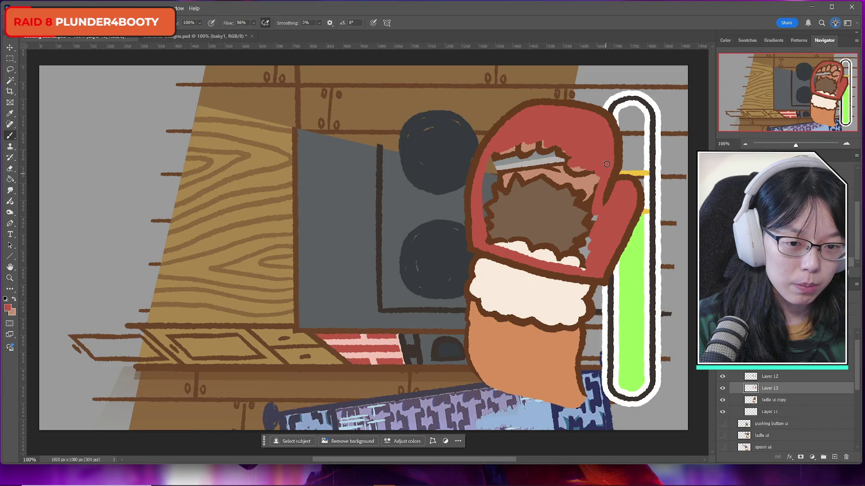
{"action": "mouse_move", "coordinate": [489, 146]}
{"action": "left_mouse_down"}
{"action": "mouse_move", "coordinate": [487, 182]}
{"action": "mouse_move", "coordinate": [493, 149]}
{"action": "mouse_move", "coordinate": [530, 135]}
{"action": "mouse_move", "coordinate": [542, 148]}
{"action": "mouse_move", "coordinate": [511, 192]}
{"action": "mouse_move", "coordinate": [563, 166]}
{"action": "mouse_move", "coordinate": [585, 180]}
{"action": "mouse_move", "coordinate": [557, 211]}
{"action": "mouse_move", "coordinate": [595, 185]}
{"action": "mouse_move", "coordinate": [580, 243]}
{"action": "mouse_move", "coordinate": [601, 234]}
{"action": "left_mouse_up"}
{"action": "mouse_move", "coordinate": [475, 209]}
{"action": "left_mouse_down"}
{"action": "mouse_move", "coordinate": [495, 198]}
{"action": "mouse_move", "coordinate": [494, 248]}
{"action": "mouse_move", "coordinate": [574, 232]}
{"action": "mouse_move", "coordinate": [563, 256]}
{"action": "mouse_move", "coordinate": [588, 268]}
{"action": "mouse_move", "coordinate": [571, 248]}
{"action": "left_mouse_up"}
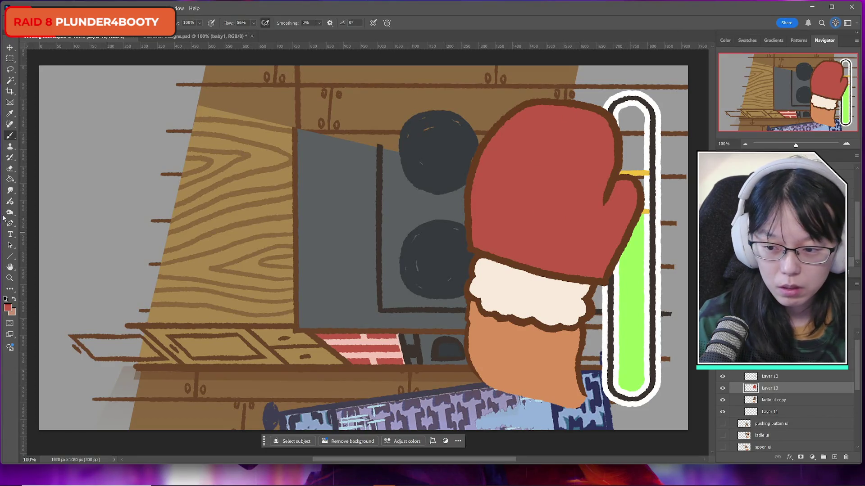
Set the foreground colour to a pale blue in the Color Picker.
{"action": "left_click", "coordinate": [7, 307]}
{"action": "left_click", "coordinate": [535, 286]}
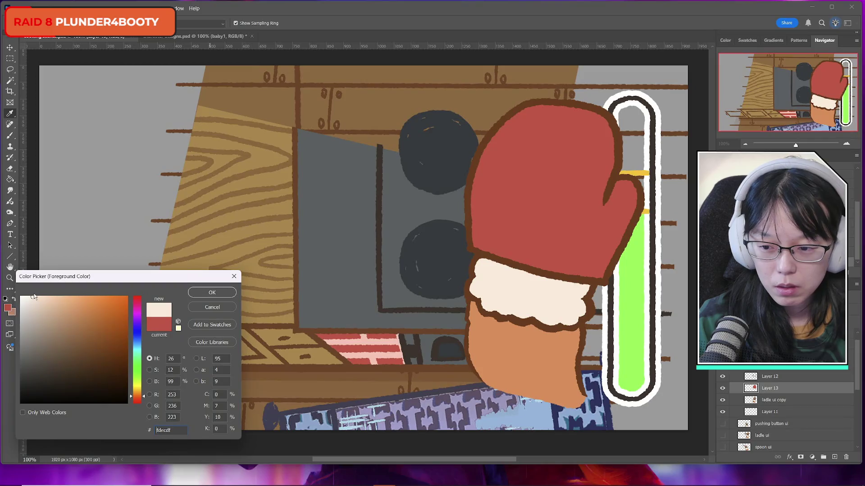
{"action": "mouse_move", "coordinate": [144, 349]}
{"action": "left_mouse_down"}
{"action": "mouse_move", "coordinate": [145, 326]}
{"action": "mouse_move", "coordinate": [142, 359]}
{"action": "mouse_move", "coordinate": [143, 346]}
{"action": "left_mouse_up"}
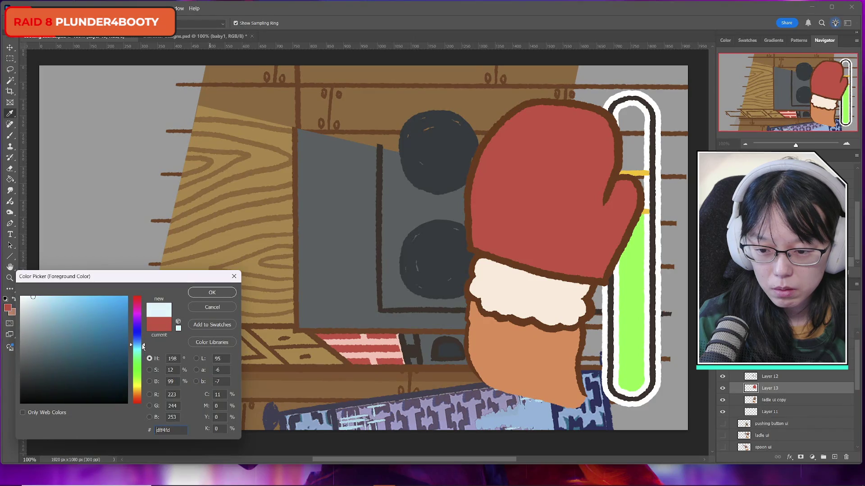
{"action": "left_click", "coordinate": [208, 291]}
{"action": "key", "text": "b"}
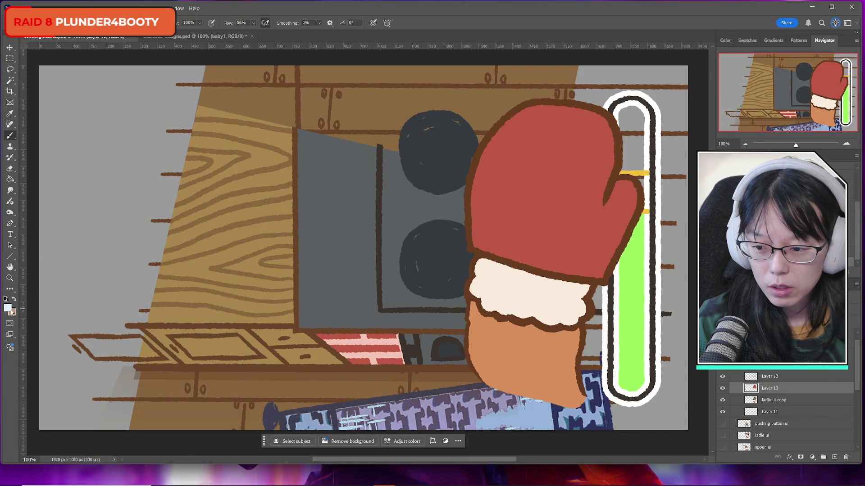
{"action": "left_click", "coordinate": [8, 308]}
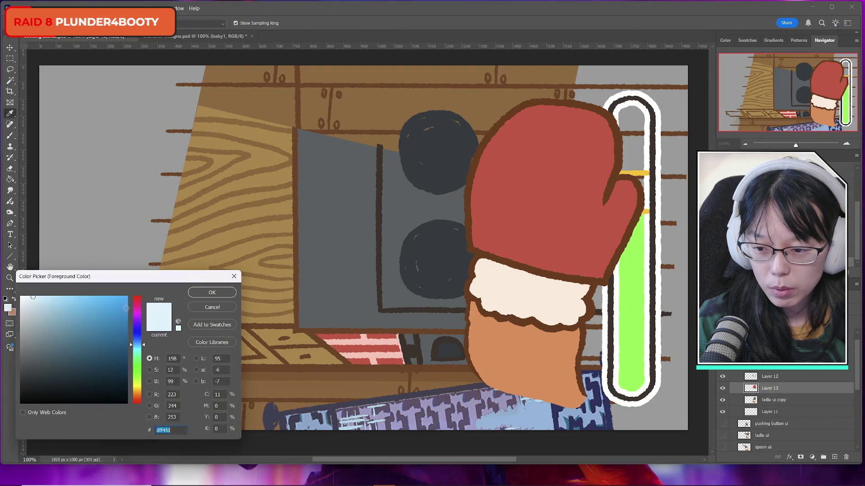
{"action": "left_click", "coordinate": [204, 293]}
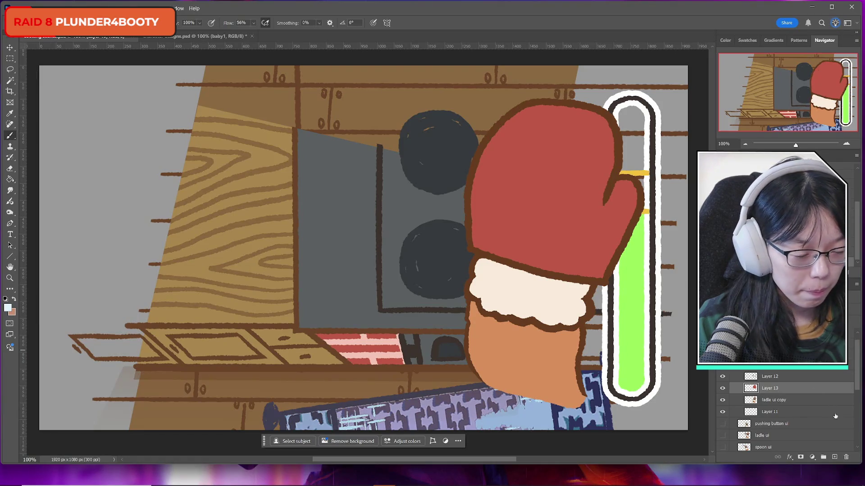
Check the outline and red fill layers by toggling them, then add Layer 14 above.
{"action": "left_click", "coordinate": [722, 378]}
{"action": "left_click", "coordinate": [722, 377]}
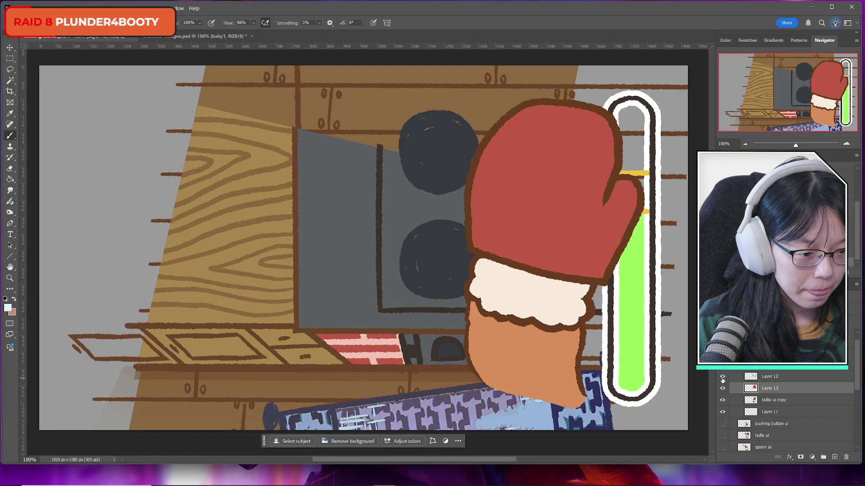
{"action": "left_click", "coordinate": [721, 389]}
{"action": "left_click", "coordinate": [722, 389]}
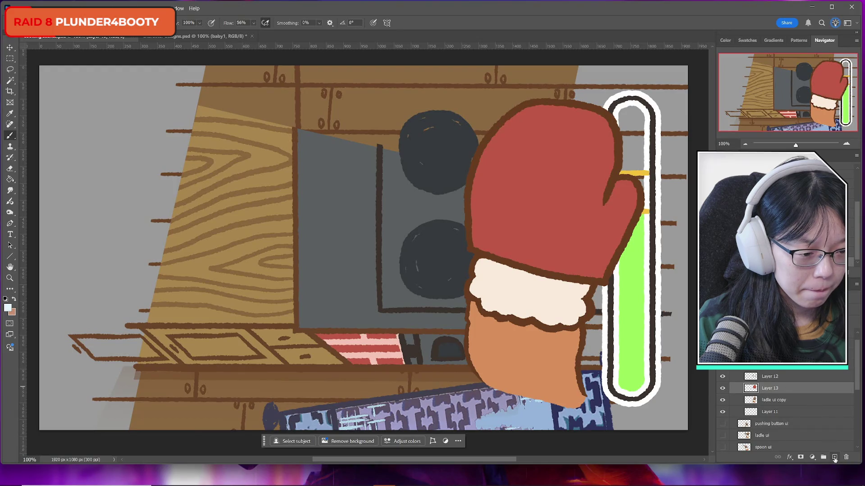
{"action": "left_click", "coordinate": [834, 457]}
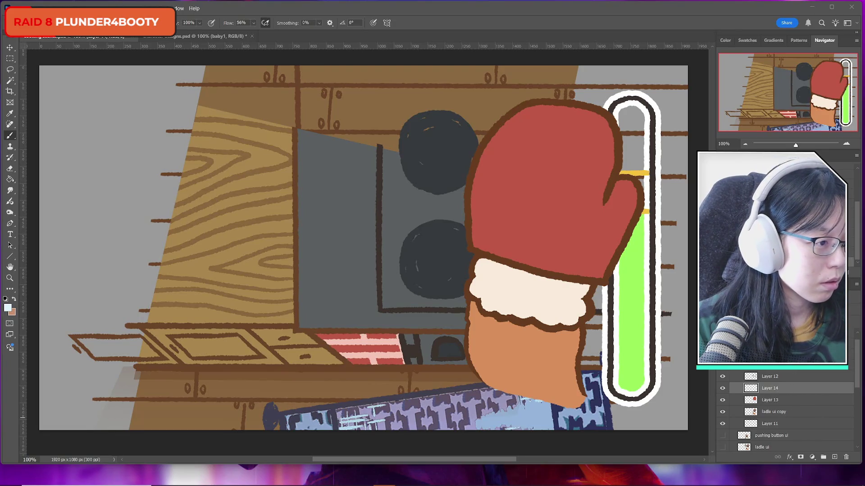
Preview the blue winter sweater pattern in Chrome and move the browser off the artwork.
{"action": "key", "text": "alt+Tab"}
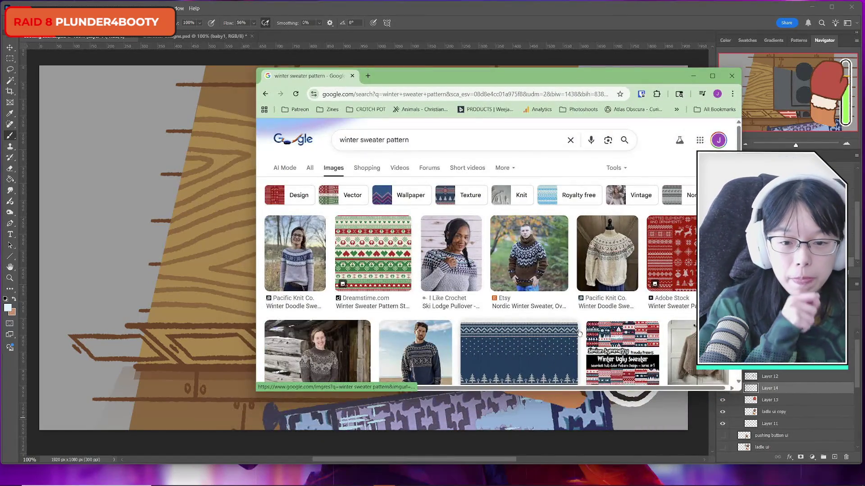
{"action": "scroll", "coordinate": [518, 287], "scroll_direction": "down", "scroll_amount": 2}
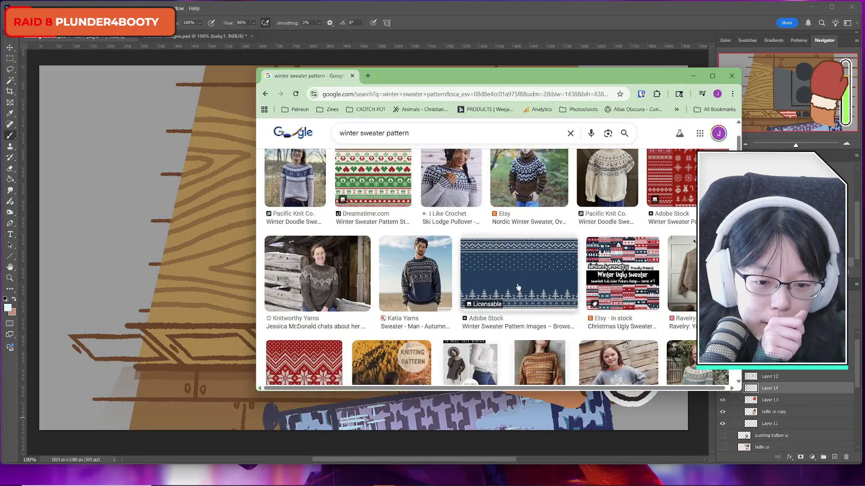
{"action": "left_click", "coordinate": [518, 288]}
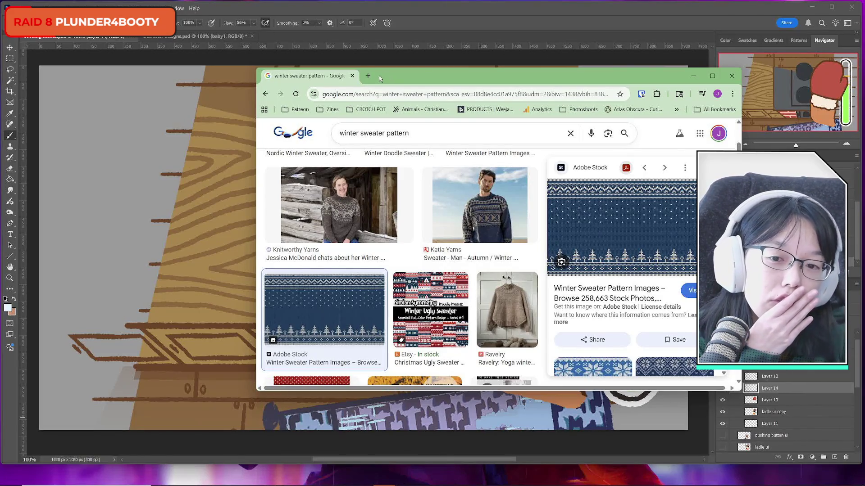
{"action": "left_click_drag", "start_coordinate": [338, 79], "coordinate": [864, 90]}
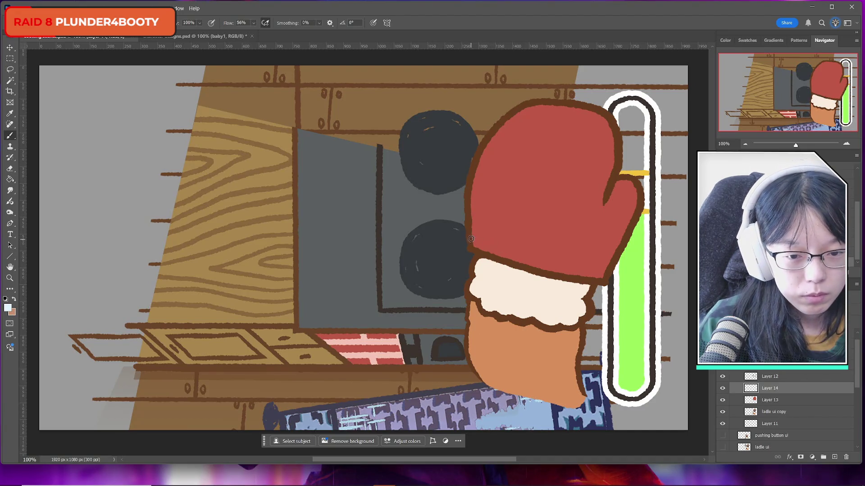
Paint the first white stripe across the red mitten above its cuff.
{"action": "left_click_drag", "start_coordinate": [470, 238], "coordinate": [527, 258]}
{"action": "key", "text": "ctrl+z"}
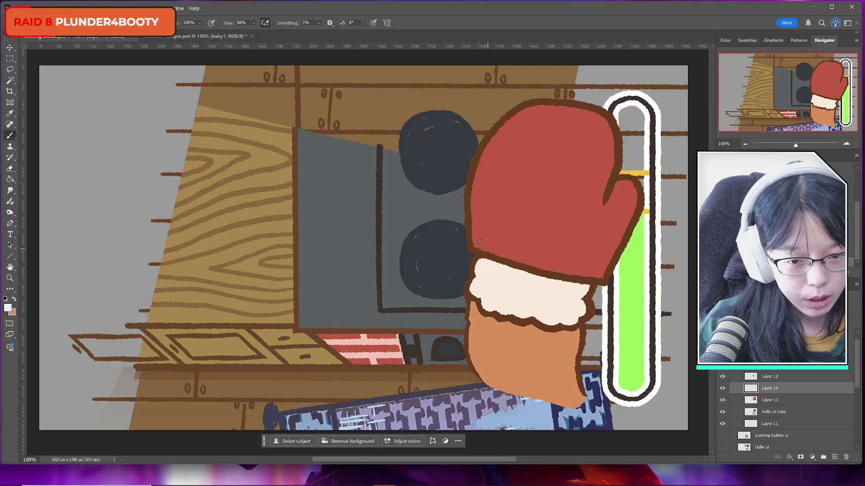
{"action": "left_click_drag", "start_coordinate": [472, 236], "coordinate": [533, 258]}
{"action": "key", "text": "ctrl+z"}
{"action": "left_click_drag", "start_coordinate": [472, 237], "coordinate": [606, 272]}
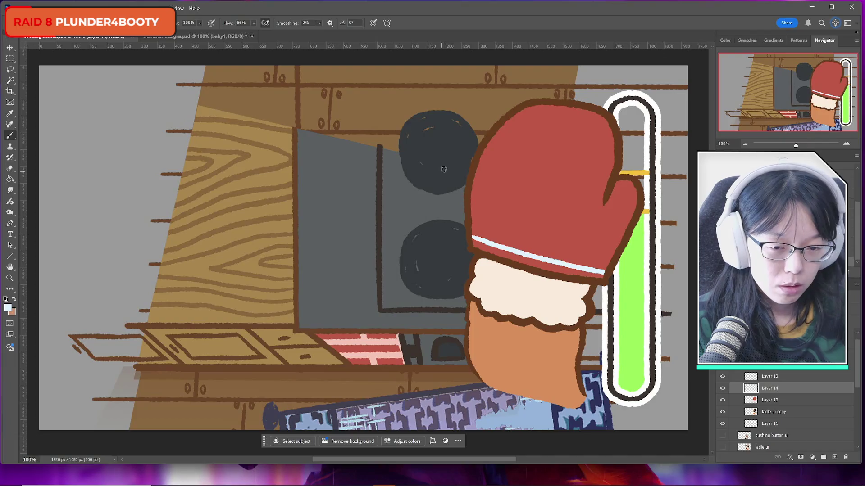
Add a second stripe along the mitten cuff and a small light diamond on the grey panel.
{"action": "left_click_drag", "start_coordinate": [472, 227], "coordinate": [608, 269]}
{"action": "key", "text": "ctrl+z"}
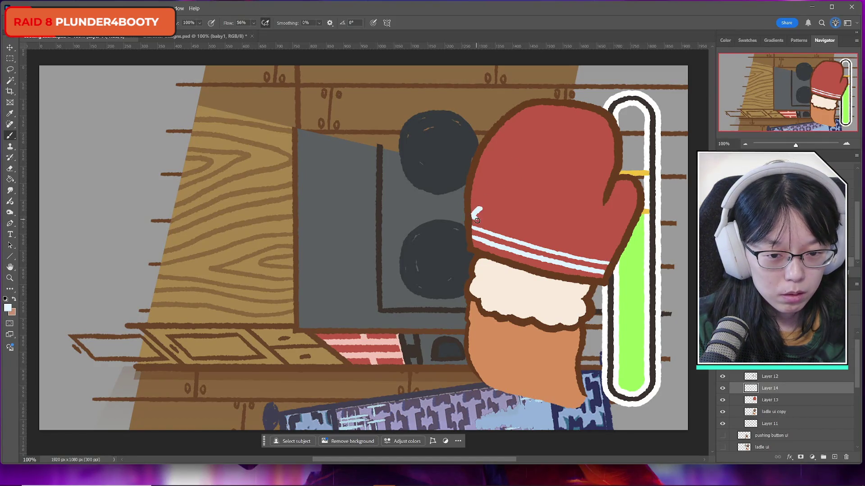
{"action": "mouse_move", "coordinate": [350, 178]}
{"action": "left_mouse_down"}
{"action": "mouse_move", "coordinate": [343, 190]}
{"action": "mouse_move", "coordinate": [363, 189]}
{"action": "mouse_move", "coordinate": [347, 198]}
{"action": "mouse_move", "coordinate": [355, 204]}
{"action": "mouse_move", "coordinate": [361, 190]}
{"action": "mouse_move", "coordinate": [346, 186]}
{"action": "mouse_move", "coordinate": [346, 195]}
{"action": "mouse_move", "coordinate": [352, 184]}
{"action": "left_mouse_up"}
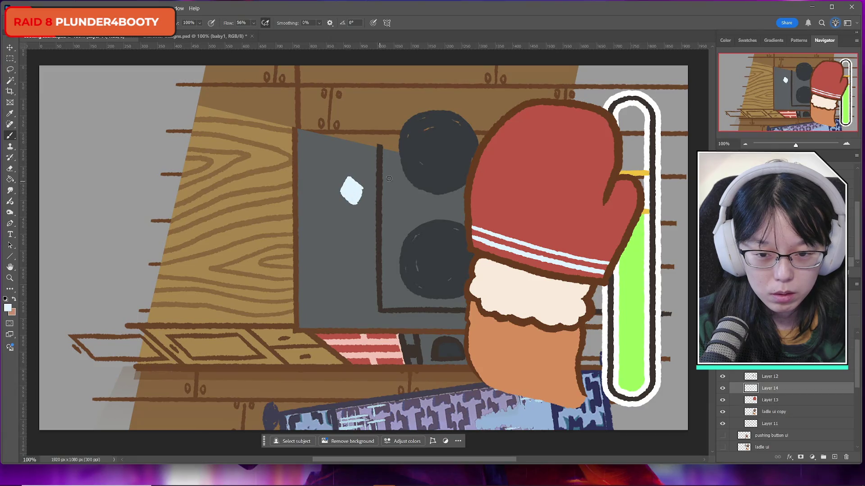
Lasso the white diamond, copy it to its own layer and nudge the copy down-left.
{"action": "key", "text": "e"}
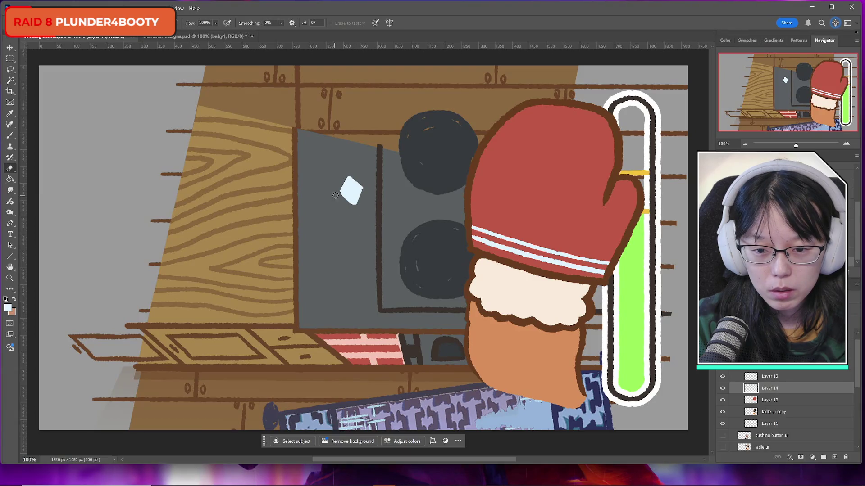
{"action": "left_click", "coordinate": [10, 69]}
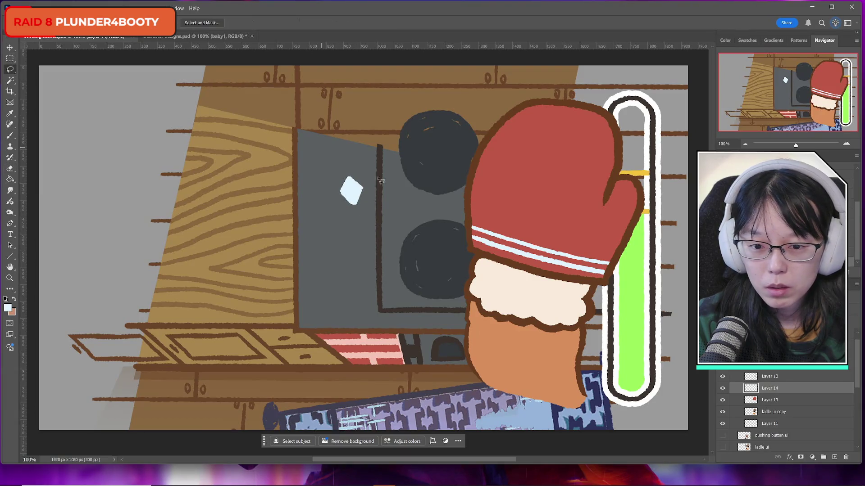
{"action": "mouse_move", "coordinate": [379, 178]}
{"action": "left_mouse_down"}
{"action": "mouse_move", "coordinate": [344, 163]}
{"action": "mouse_move", "coordinate": [380, 184]}
{"action": "mouse_move", "coordinate": [362, 184]}
{"action": "mouse_move", "coordinate": [370, 183]}
{"action": "left_mouse_up"}
{"action": "key", "text": "ctrl+j"}
{"action": "key", "text": "ctrl+t"}
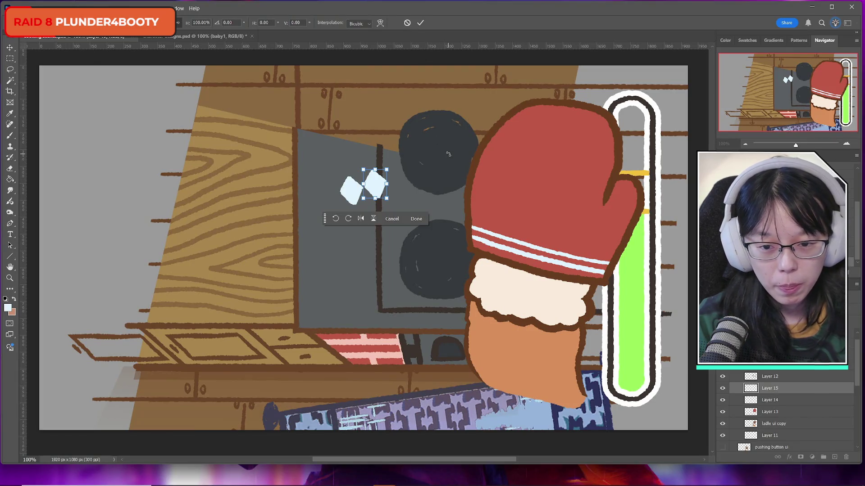
{"action": "key", "text": "Down"}
{"action": "key", "text": "Down"}
{"action": "key", "text": "Down"}
{"action": "key", "text": "Down"}
{"action": "key", "text": "Down"}
{"action": "key", "text": "Down"}
{"action": "key", "text": "Left"}
{"action": "key", "text": "Left"}
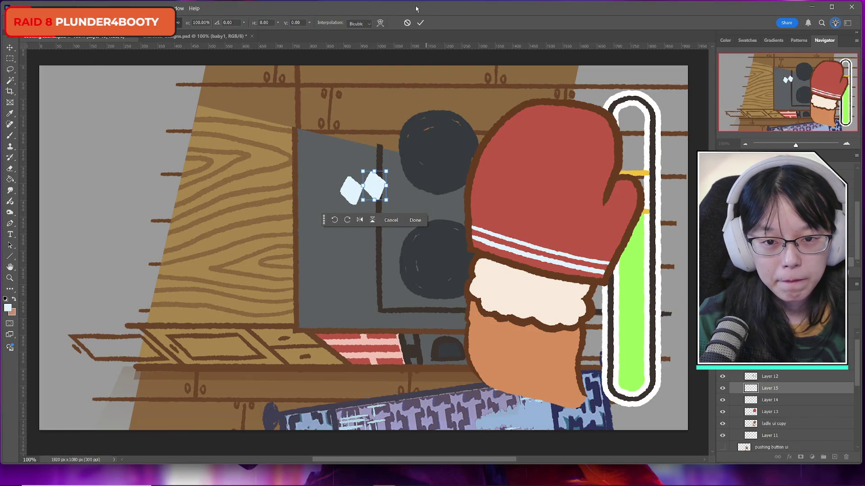
{"action": "left_click", "coordinate": [420, 22]}
Try rotating the two diamonds about 16°, cancel it, deselect and merge the diamond layer down.
{"action": "key", "text": "ctrl+j"}
{"action": "key", "text": "ctrl+t"}
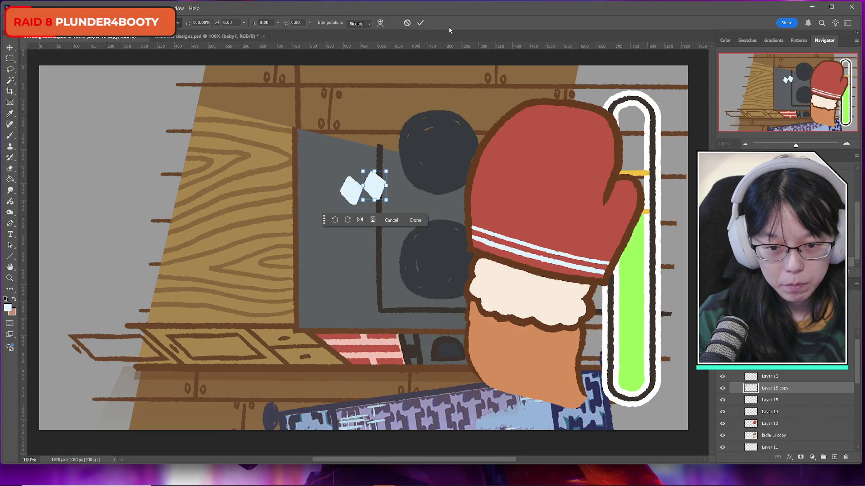
{"action": "left_click", "coordinate": [407, 22]}
{"action": "key", "text": "l"}
{"action": "key", "text": "ctrl+z"}
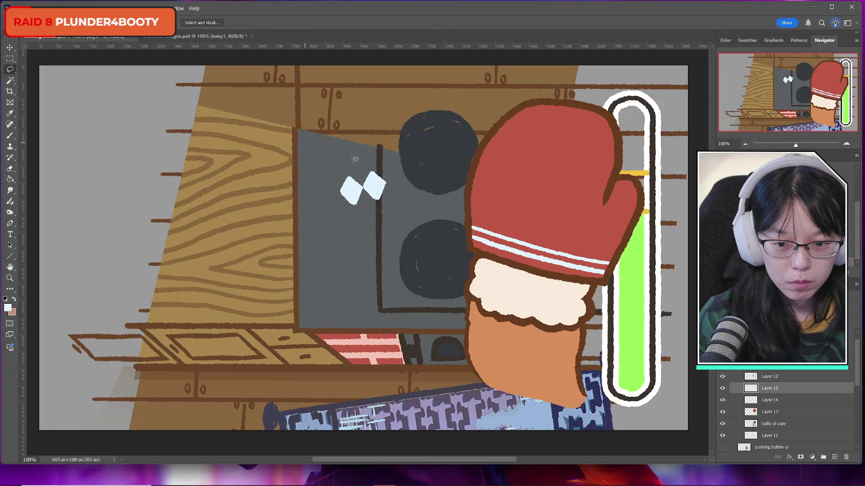
{"action": "left_click_drag", "start_coordinate": [355, 158], "coordinate": [353, 156]}
{"action": "key", "text": "ctrl+t"}
{"action": "left_click_drag", "start_coordinate": [419, 141], "coordinate": [446, 163]}
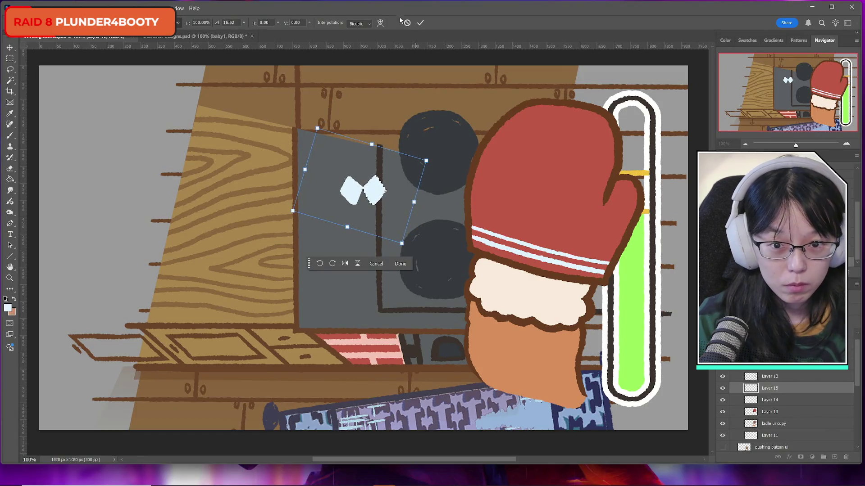
{"action": "left_click", "coordinate": [404, 22]}
{"action": "key", "text": "ctrl+d"}
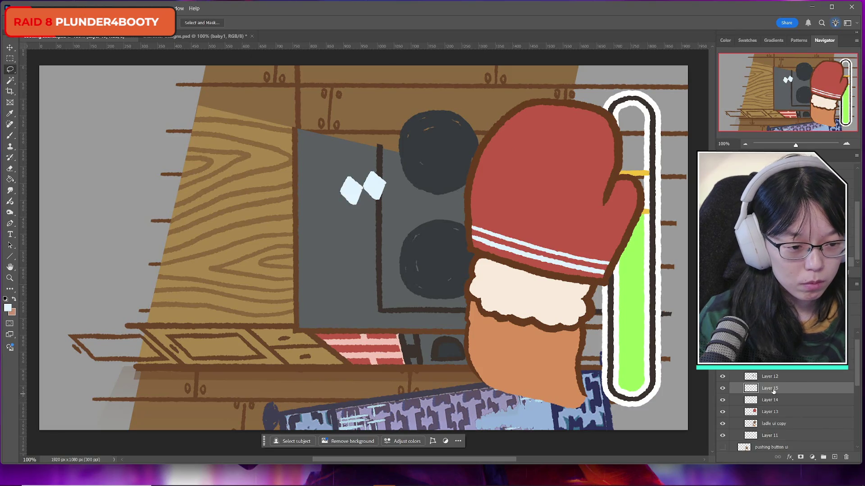
{"action": "key", "text": "Delete"}
Select the two diamonds, test and discard a 13.5° rotation, then copy them to a new layer.
{"action": "left_click_drag", "start_coordinate": [369, 145], "coordinate": [365, 145]}
{"action": "key", "text": "ctrl+t"}
{"action": "left_click_drag", "start_coordinate": [439, 135], "coordinate": [452, 158]}
{"action": "left_click", "coordinate": [421, 23]}
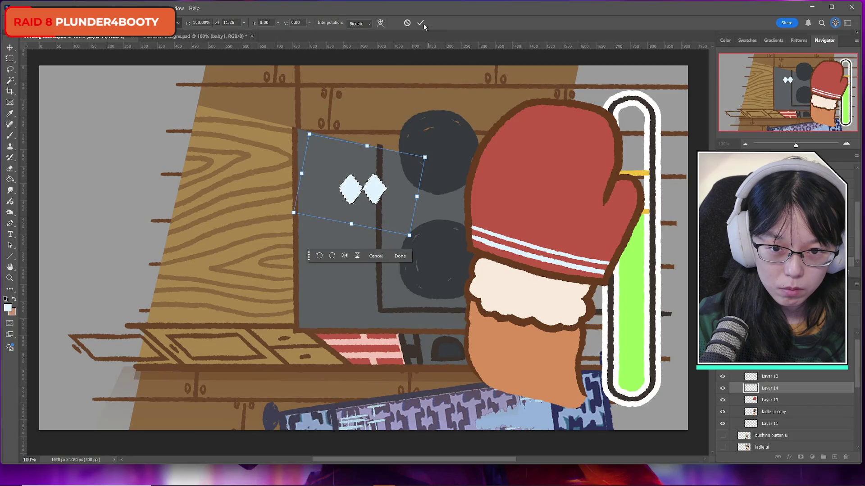
{"action": "key", "text": "ctrl+j"}
{"action": "key", "text": "i"}
{"action": "key", "text": "ctrl+k"}
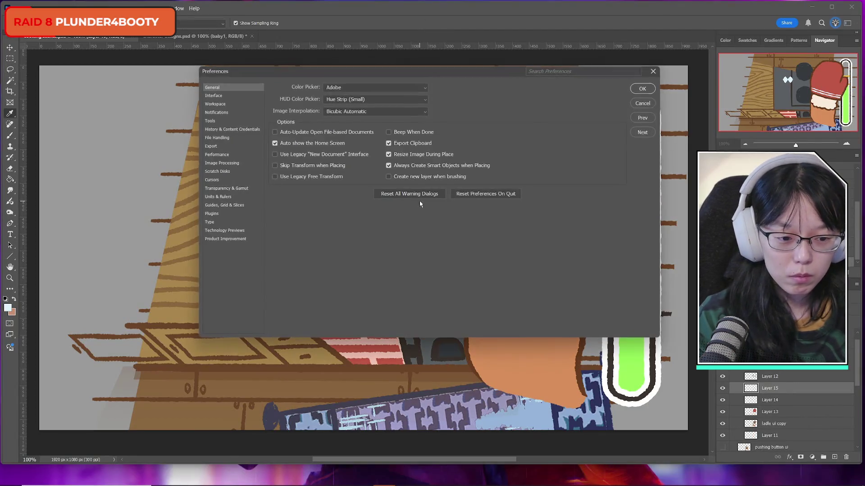
{"action": "left_click", "coordinate": [642, 103]}
Shift a copy of the diamonds right to make four, then merge them down.
{"action": "key", "text": "l"}
{"action": "key", "text": "ctrl+j"}
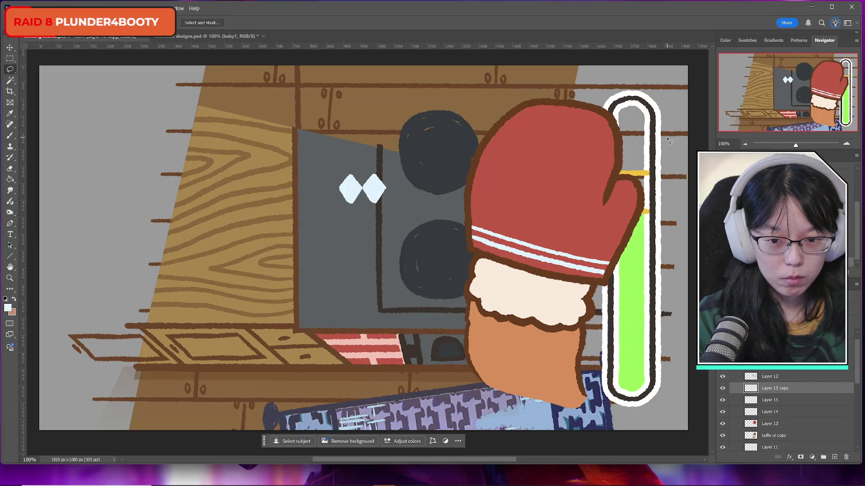
{"action": "key", "text": "ctrl+z"}
{"action": "key", "text": "ctrl+shift+alt+n"}
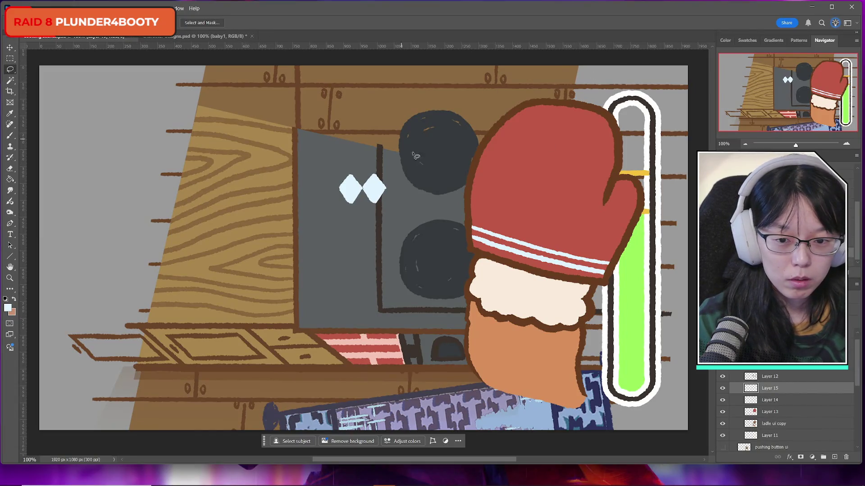
{"action": "mouse_move", "coordinate": [414, 153]}
{"action": "left_mouse_down"}
{"action": "mouse_move", "coordinate": [324, 189]}
{"action": "mouse_move", "coordinate": [419, 153]}
{"action": "left_mouse_up"}
{"action": "left_click", "coordinate": [429, 154]}
{"action": "key", "text": "ctrl+t"}
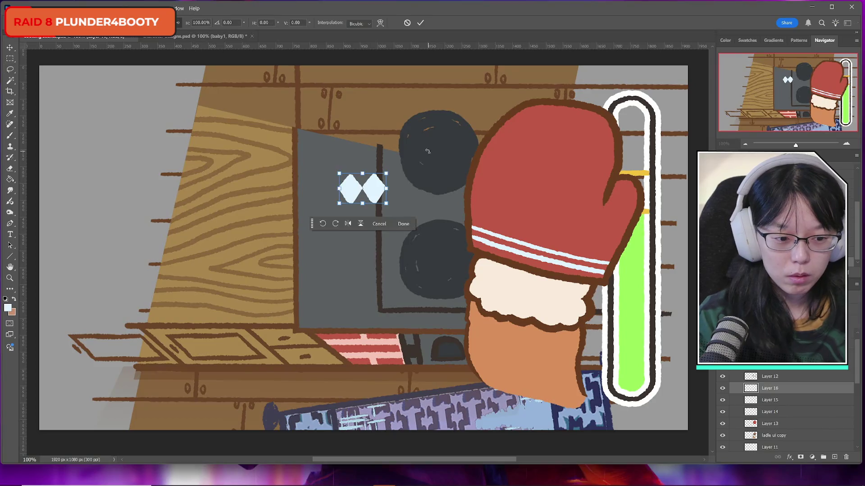
{"action": "left_click_drag", "start_coordinate": [379, 178], "coordinate": [427, 178]}
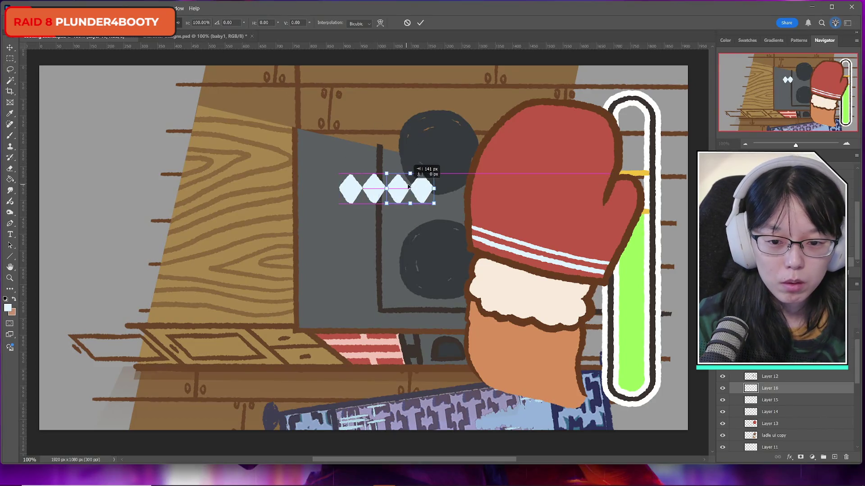
{"action": "left_click", "coordinate": [420, 22]}
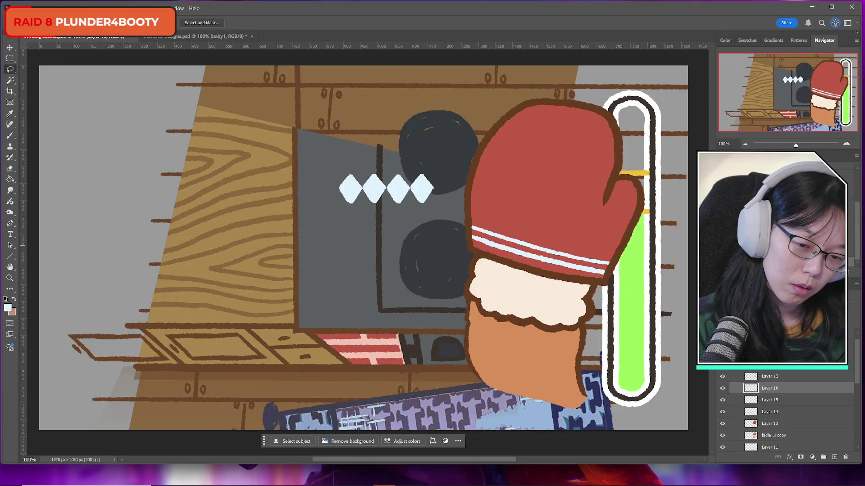
{"action": "key", "text": "ctrl+e"}
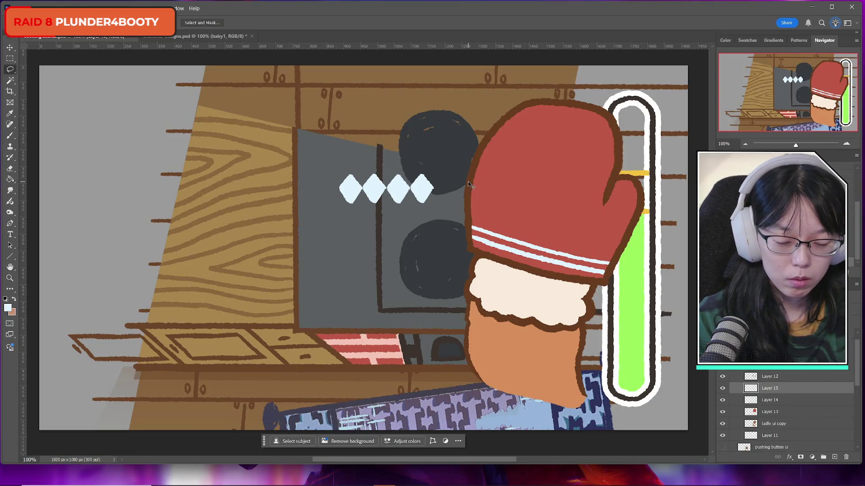
Copy the four diamonds and shift them right into a merged row of eight.
{"action": "mouse_move", "coordinate": [438, 179]}
{"action": "left_mouse_down"}
{"action": "mouse_move", "coordinate": [407, 223]}
{"action": "mouse_move", "coordinate": [443, 183]}
{"action": "mouse_move", "coordinate": [502, 189]}
{"action": "left_mouse_up"}
{"action": "key", "text": "ctrl+j"}
{"action": "key", "text": "ctrl+t"}
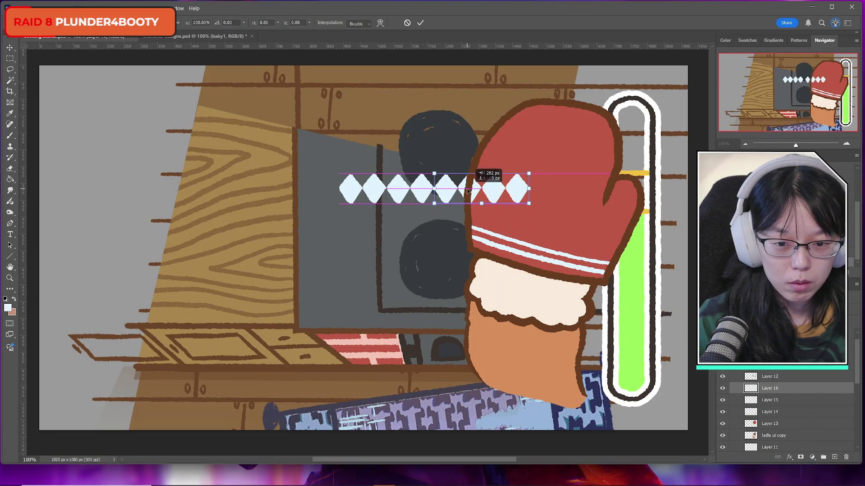
{"action": "left_click", "coordinate": [420, 22]}
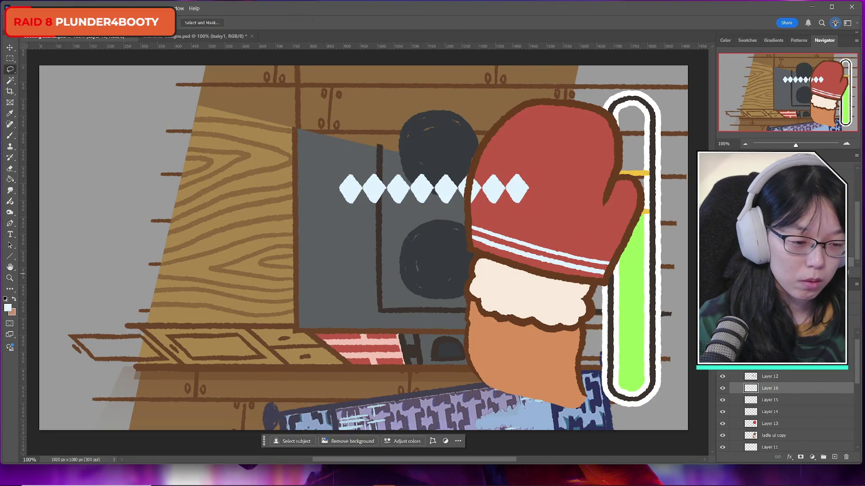
{"action": "key", "text": "ctrl+e"}
Tilt the diamond row about 14° clockwise and move it onto the mitten.
{"action": "mouse_move", "coordinate": [507, 142]}
{"action": "left_mouse_down"}
{"action": "mouse_move", "coordinate": [284, 151]}
{"action": "mouse_move", "coordinate": [500, 208]}
{"action": "left_mouse_up"}
{"action": "key", "text": "ctrl+t"}
{"action": "left_click_drag", "start_coordinate": [547, 149], "coordinate": [538, 189]}
{"action": "mouse_move", "coordinate": [351, 188]}
{"action": "left_mouse_down"}
{"action": "mouse_move", "coordinate": [495, 207]}
{"action": "mouse_move", "coordinate": [504, 220]}
{"action": "mouse_move", "coordinate": [486, 220]}
{"action": "left_mouse_up"}
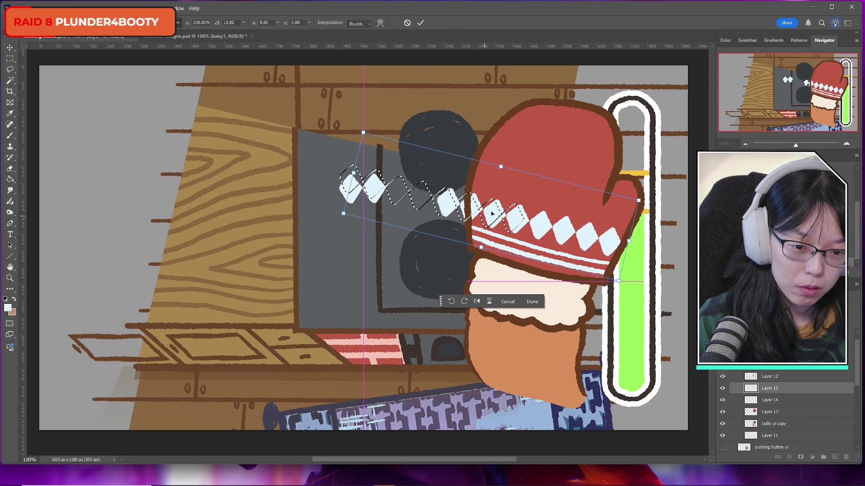
Scale the diamond row and nudge it right onto the mitten, then commit and deselect.
{"action": "left_click_drag", "start_coordinate": [363, 134], "coordinate": [382, 141]}
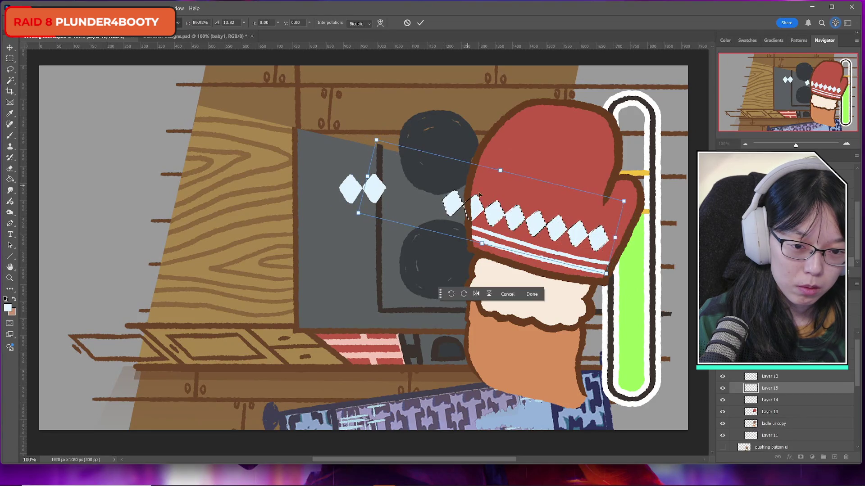
{"action": "left_click_drag", "start_coordinate": [515, 216], "coordinate": [522, 218]}
{"action": "left_click_drag", "start_coordinate": [631, 203], "coordinate": [637, 205]}
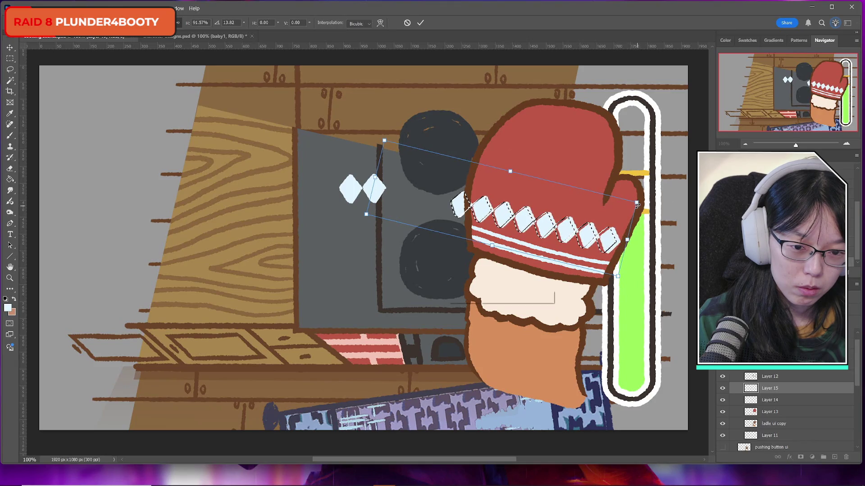
{"action": "left_click", "coordinate": [421, 23]}
{"action": "key", "text": "ctrl+d"}
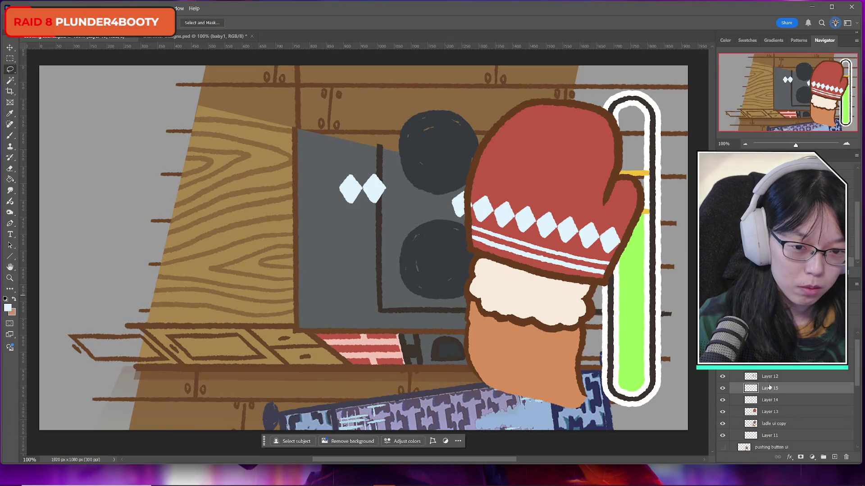
Widen the diamond band slightly leftward and rotate it about 1.5° to fit the mitten.
{"action": "key", "text": "ctrl+t"}
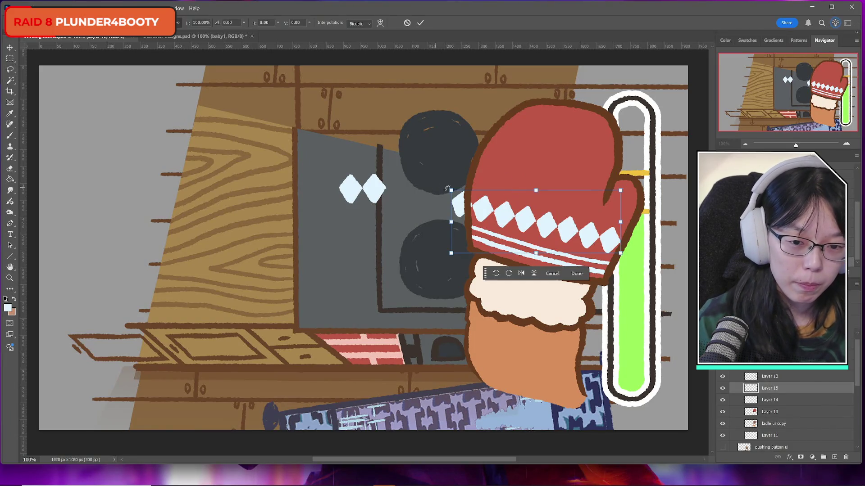
{"action": "left_click_drag", "start_coordinate": [451, 189], "coordinate": [448, 189]}
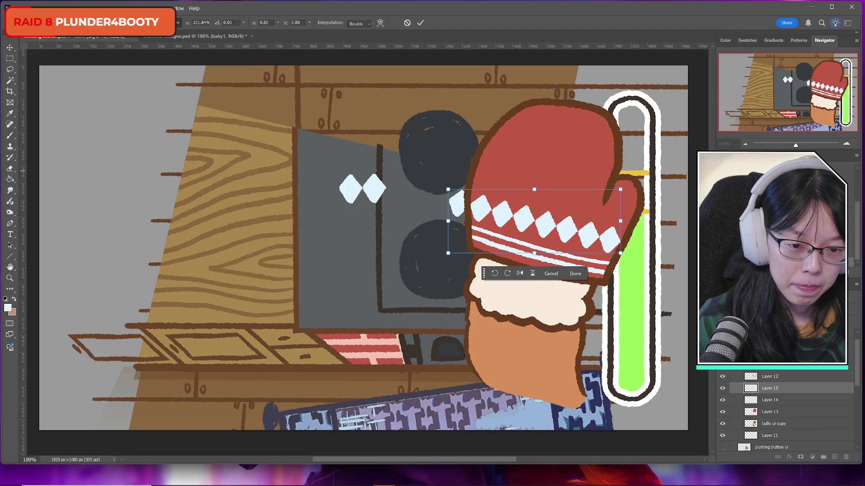
{"action": "left_click_drag", "start_coordinate": [652, 212], "coordinate": [654, 215]}
{"action": "left_click", "coordinate": [420, 22]}
Merge the diamond band down and erase the leftover diamond tops and stray diamond.
{"action": "left_click", "coordinate": [10, 69]}
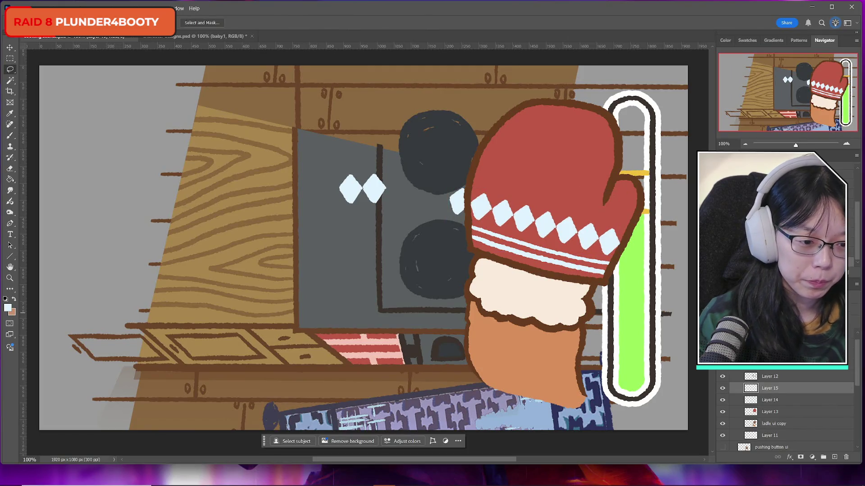
{"action": "key", "text": "ctrl+e"}
{"action": "left_click", "coordinate": [10, 168]}
{"action": "mouse_move", "coordinate": [337, 178]}
{"action": "left_mouse_down"}
{"action": "mouse_move", "coordinate": [377, 174]}
{"action": "mouse_move", "coordinate": [382, 185]}
{"action": "mouse_move", "coordinate": [356, 193]}
{"action": "mouse_move", "coordinate": [392, 191]}
{"action": "mouse_move", "coordinate": [370, 204]}
{"action": "left_mouse_up"}
{"action": "mouse_move", "coordinate": [464, 181]}
{"action": "left_mouse_down"}
{"action": "mouse_move", "coordinate": [461, 209]}
{"action": "mouse_move", "coordinate": [449, 205]}
{"action": "left_mouse_up"}
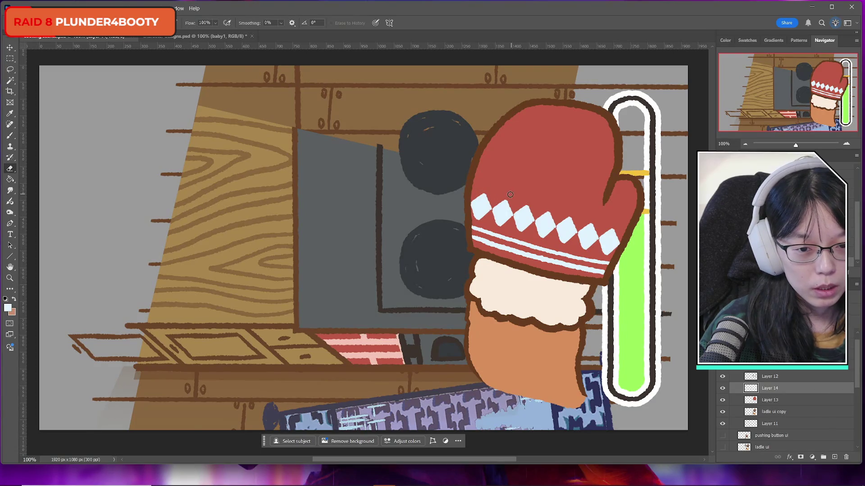
Paint a straight white stripe across the mitten above the diamond band.
{"action": "key", "text": "b"}
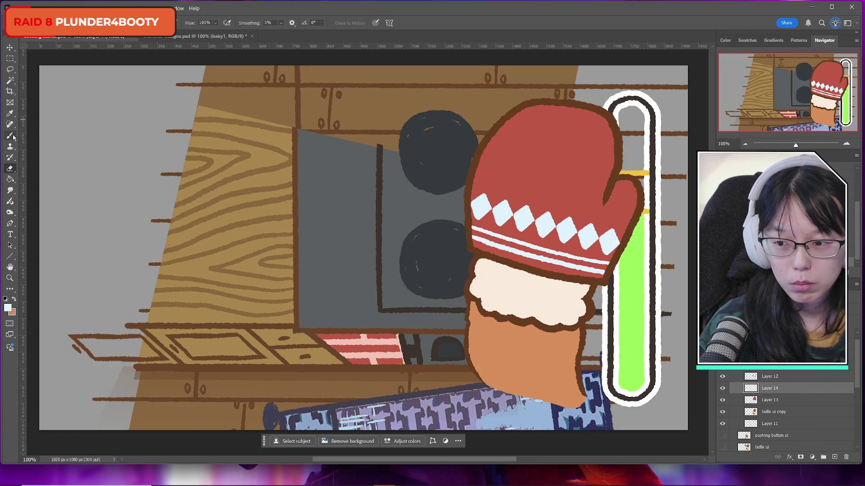
{"action": "left_click_drag", "start_coordinate": [470, 183], "coordinate": [631, 224]}
{"action": "key", "text": "ctrl+z"}
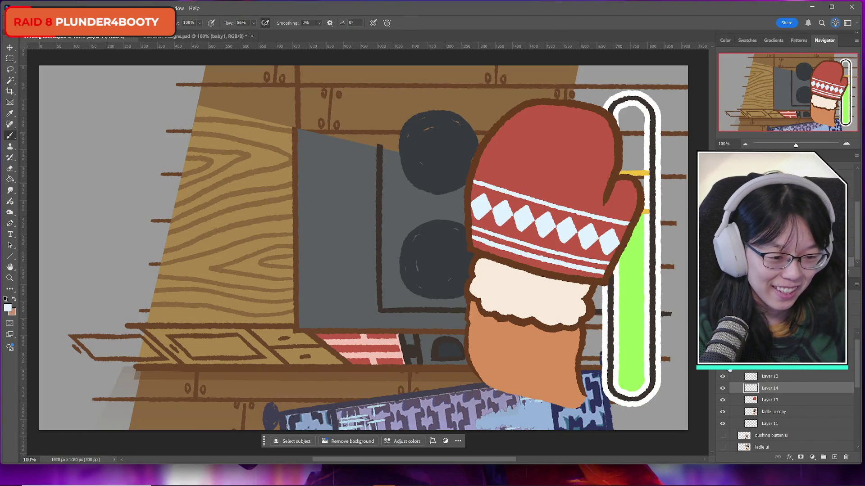
{"action": "left_click", "coordinate": [720, 388]}
{"action": "left_click", "coordinate": [721, 388]}
Merge the stripes and mitten into the ladle ui copy layer and duplicate it.
{"action": "key", "text": "ctrl+e"}
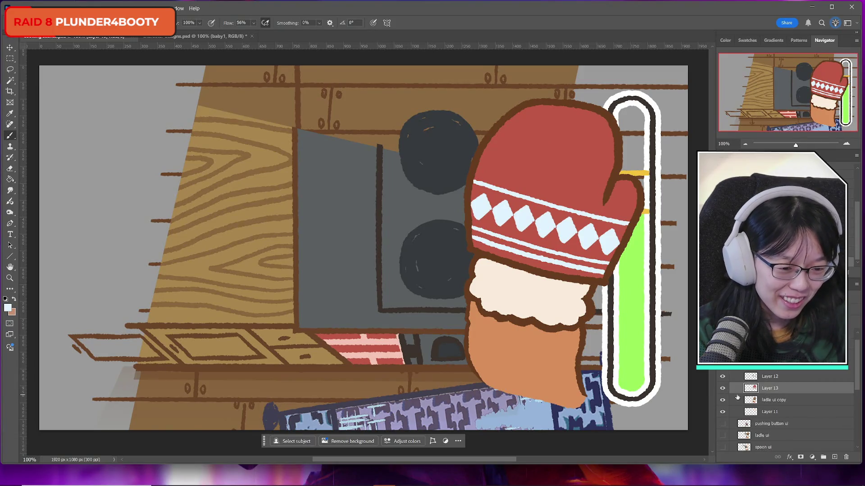
{"action": "scroll", "coordinate": [792, 373], "scroll_direction": "down", "scroll_amount": 1}
{"action": "left_click", "coordinate": [722, 376]}
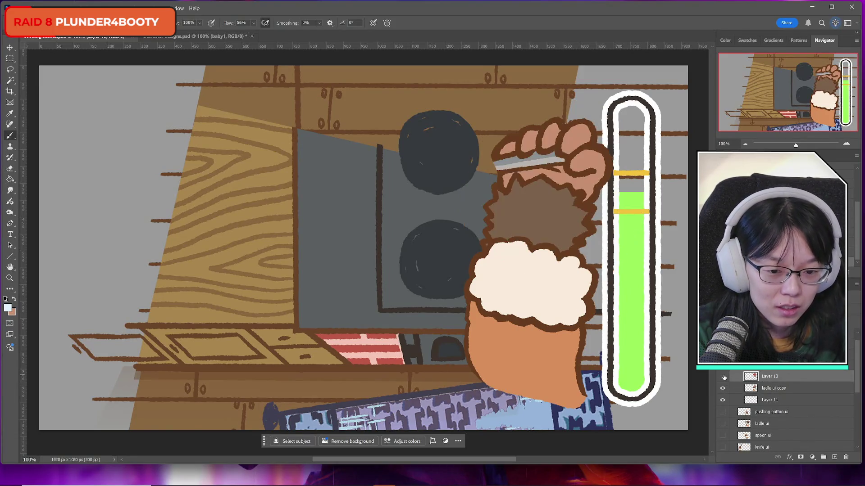
{"action": "left_click", "coordinate": [722, 376]}
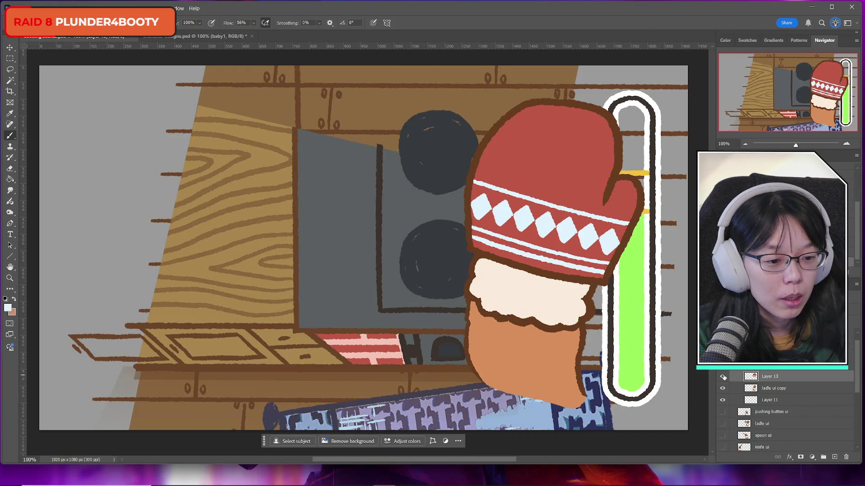
{"action": "key", "text": "ctrl+e"}
{"action": "key", "text": "ctrl+j"}
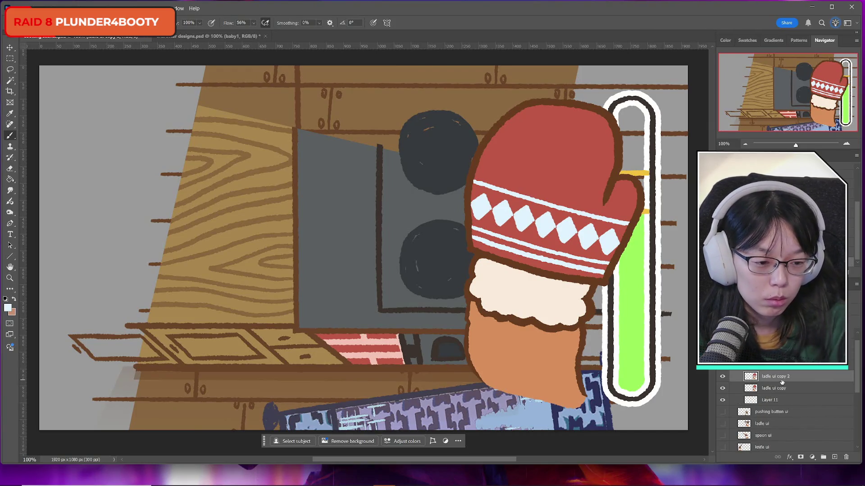
{"action": "key", "text": "ctrl+t"}
Flip the mitten copy horizontally, place it left of the stove and tilt it to about 177.58°.
{"action": "right_click", "coordinate": [551, 271]}
{"action": "left_click", "coordinate": [591, 435]}
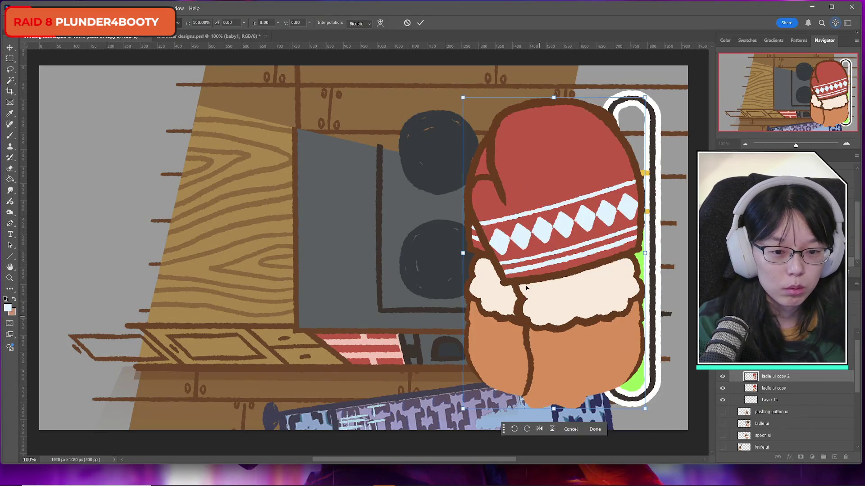
{"action": "mouse_move", "coordinate": [585, 281]}
{"action": "left_mouse_down"}
{"action": "mouse_move", "coordinate": [177, 286]}
{"action": "mouse_move", "coordinate": [246, 290]}
{"action": "left_mouse_up"}
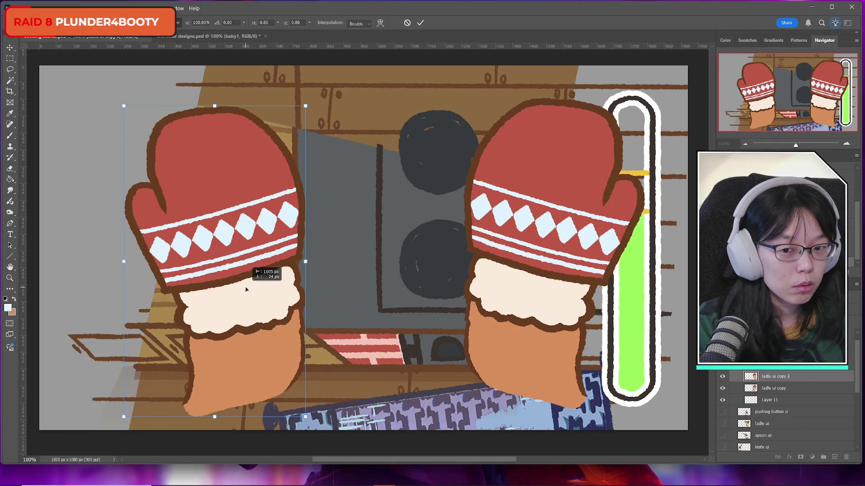
{"action": "mouse_move", "coordinate": [246, 289]}
{"action": "left_mouse_down"}
{"action": "mouse_move", "coordinate": [306, 292]}
{"action": "mouse_move", "coordinate": [308, 283]}
{"action": "left_mouse_up"}
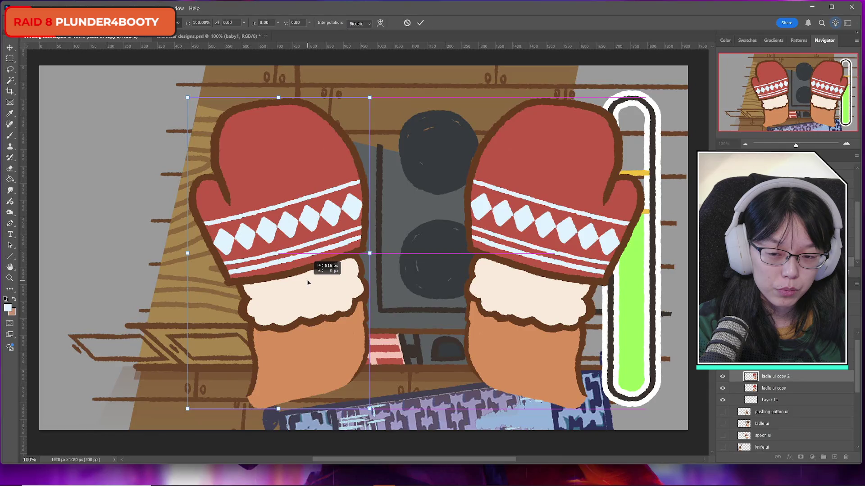
{"action": "left_click_drag", "start_coordinate": [383, 270], "coordinate": [381, 288]}
{"action": "left_click_drag", "start_coordinate": [298, 250], "coordinate": [289, 250]}
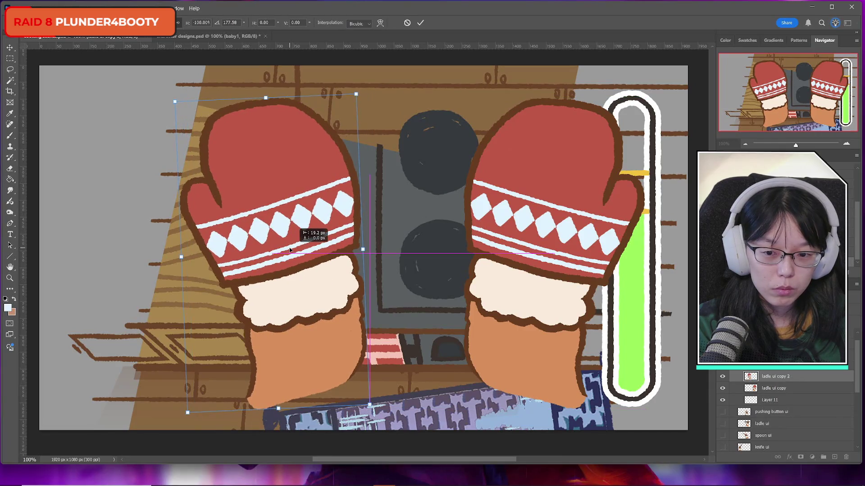
{"action": "key", "text": "Return"}
{"action": "key", "text": "b"}
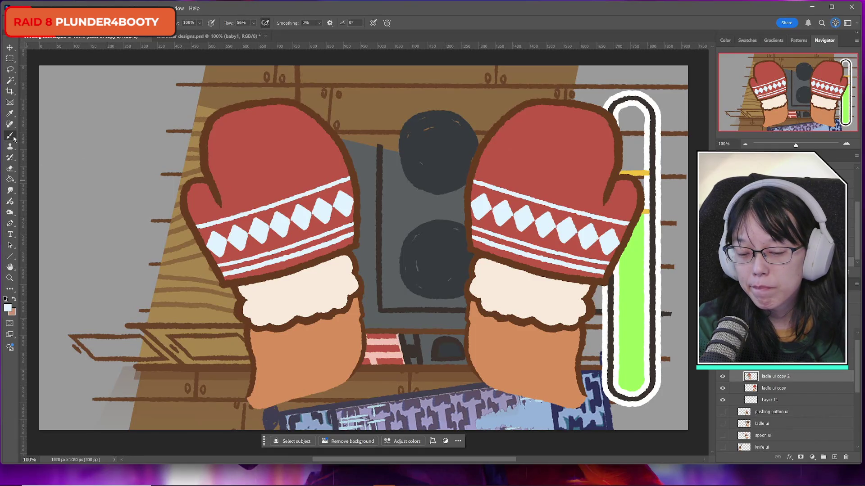
Set the colour to the brown outline and repaint the left cuff's lower-left and right edges.
{"action": "left_click", "coordinate": [7, 308]}
{"action": "left_click", "coordinate": [326, 257]}
{"action": "left_click", "coordinate": [211, 292]}
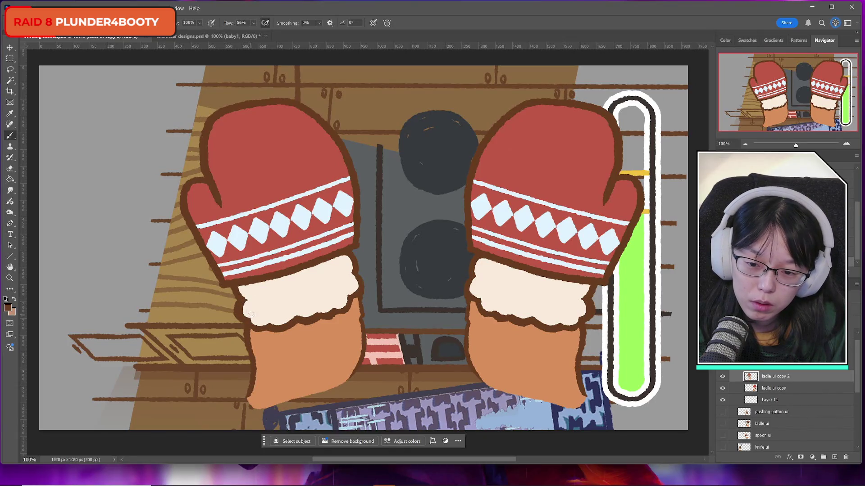
{"action": "mouse_move", "coordinate": [245, 305]}
{"action": "left_mouse_down"}
{"action": "mouse_move", "coordinate": [262, 323]}
{"action": "mouse_move", "coordinate": [313, 312]}
{"action": "left_mouse_up"}
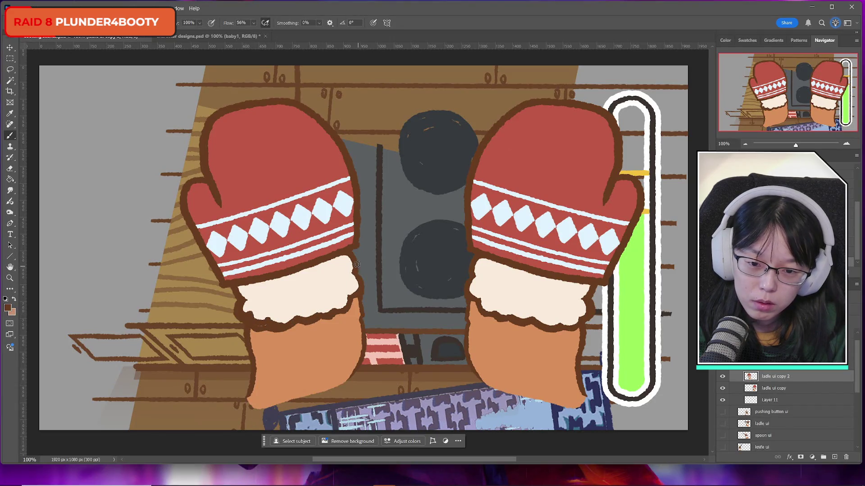
{"action": "left_click_drag", "start_coordinate": [353, 263], "coordinate": [354, 296]}
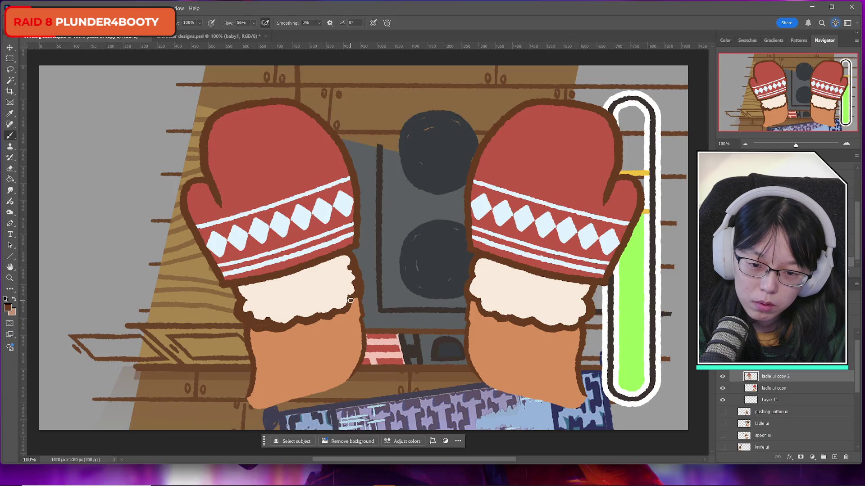
Paint cream over the cuff's right edge, then orange skin and brown along its lower edge.
{"action": "left_click", "coordinate": [316, 305], "text": "alt"}
{"action": "left_click_drag", "start_coordinate": [342, 258], "coordinate": [347, 294]}
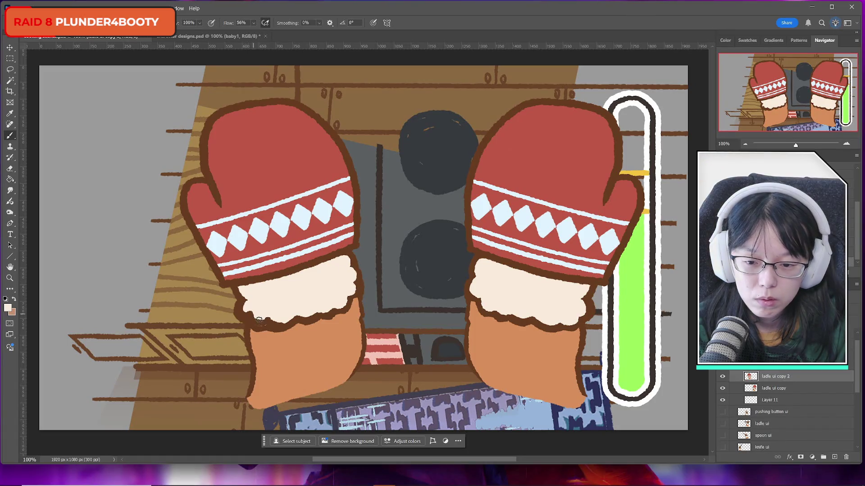
{"action": "left_click", "coordinate": [264, 332], "text": "alt"}
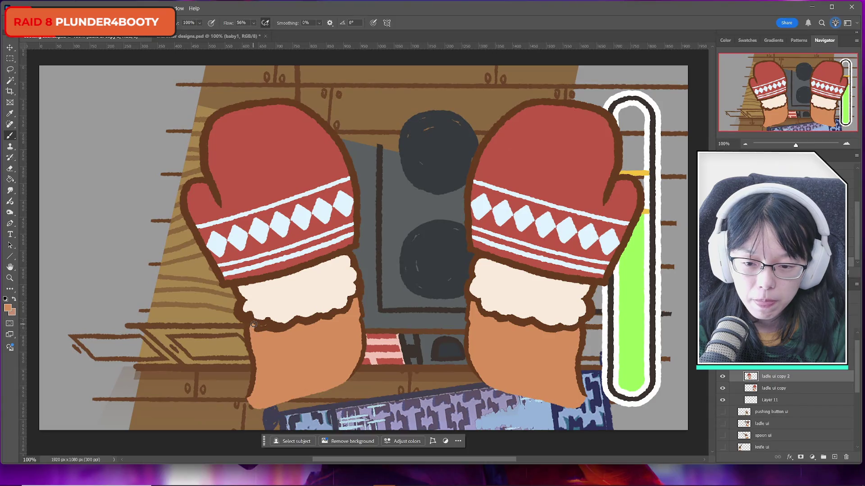
{"action": "mouse_move", "coordinate": [253, 325]}
{"action": "left_mouse_down"}
{"action": "mouse_move", "coordinate": [279, 332]}
{"action": "mouse_move", "coordinate": [270, 331]}
{"action": "left_mouse_up"}
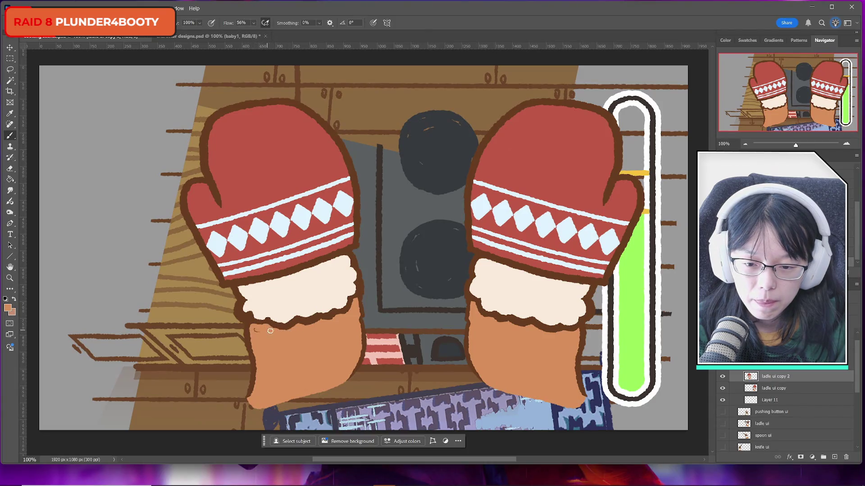
{"action": "left_click", "coordinate": [251, 316], "text": "alt"}
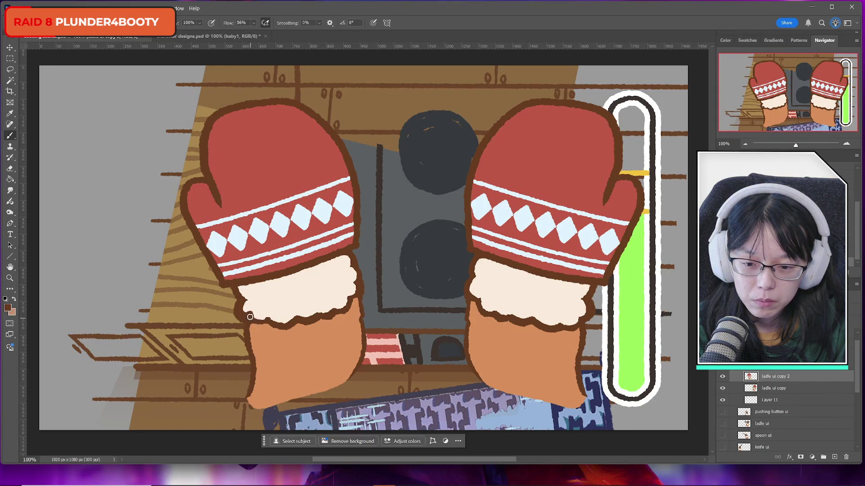
{"action": "left_click_drag", "start_coordinate": [250, 319], "coordinate": [271, 320]}
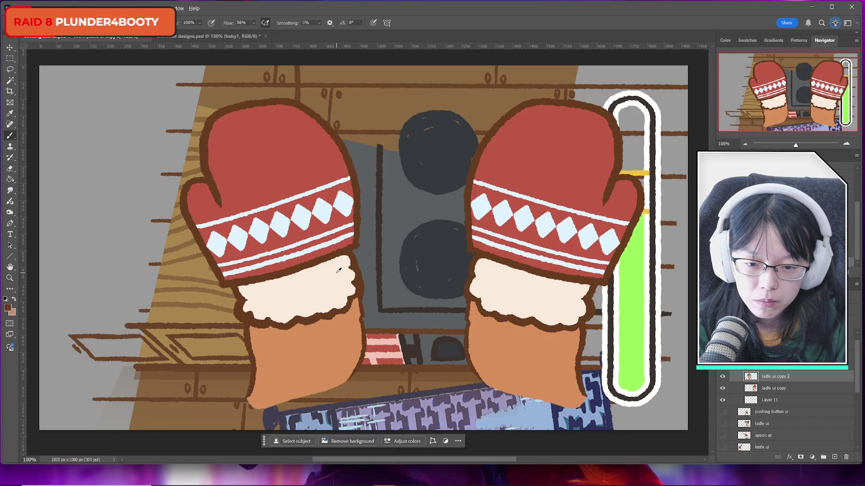
Sample further cream and dark brown colours from the left cuff for touch-ups.
{"action": "left_click", "coordinate": [344, 272], "text": "alt"}
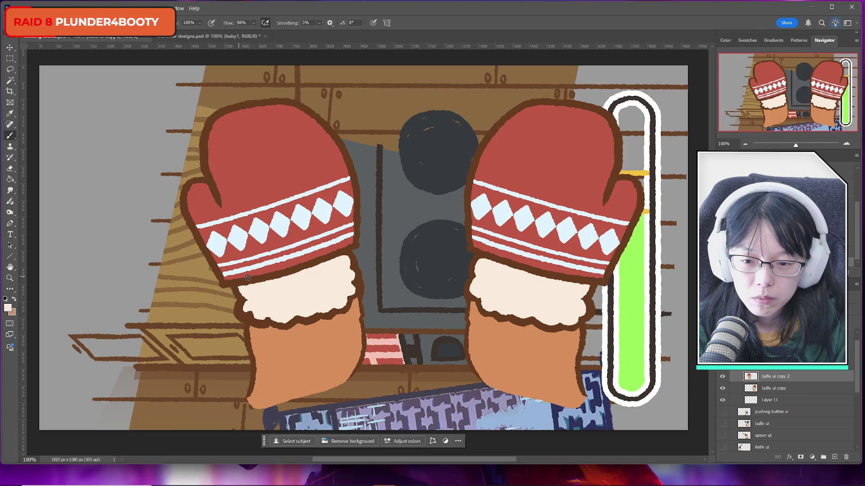
{"action": "left_click", "coordinate": [239, 292], "text": "alt"}
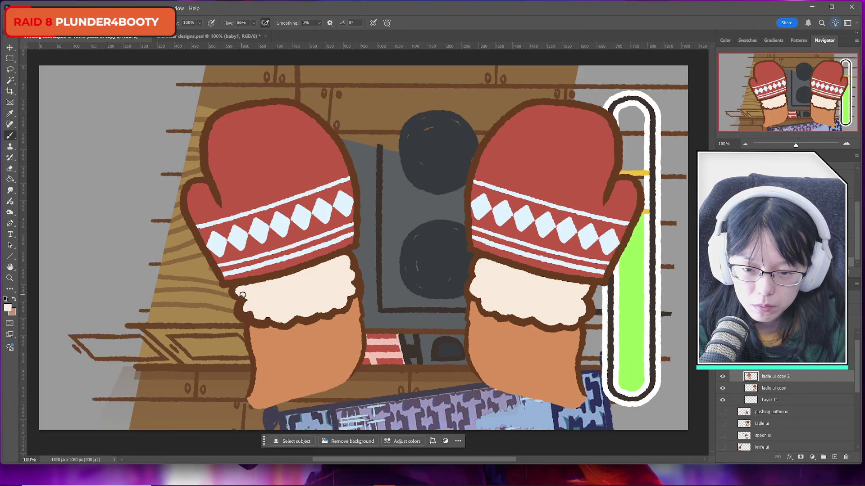
{"action": "left_click", "coordinate": [234, 285], "text": "alt"}
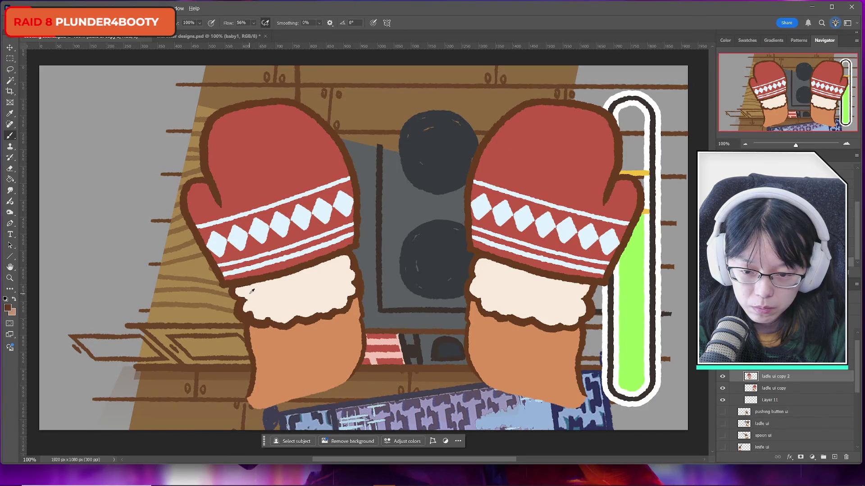
{"action": "left_click", "coordinate": [234, 296], "text": "alt"}
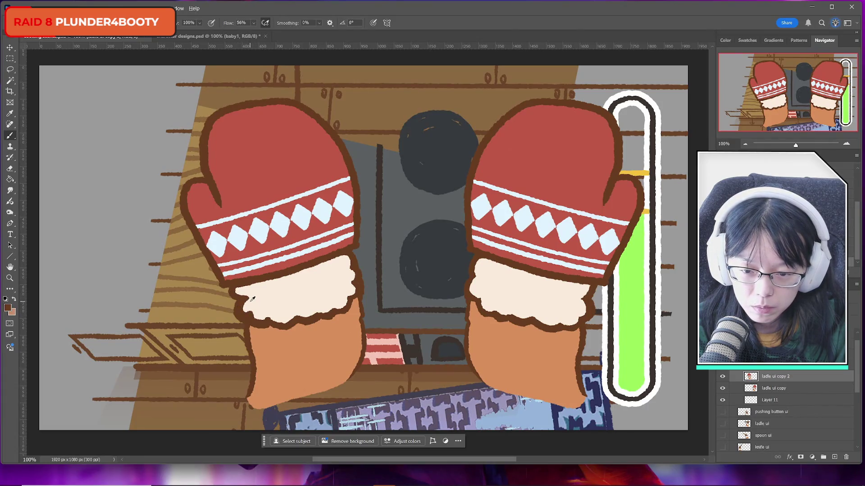
{"action": "left_click", "coordinate": [253, 299], "text": "alt"}
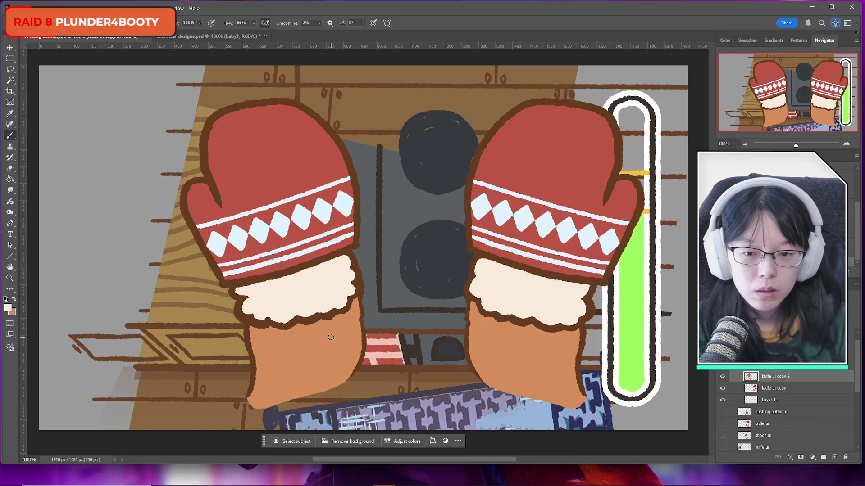
{"action": "left_click", "coordinate": [10, 58]}
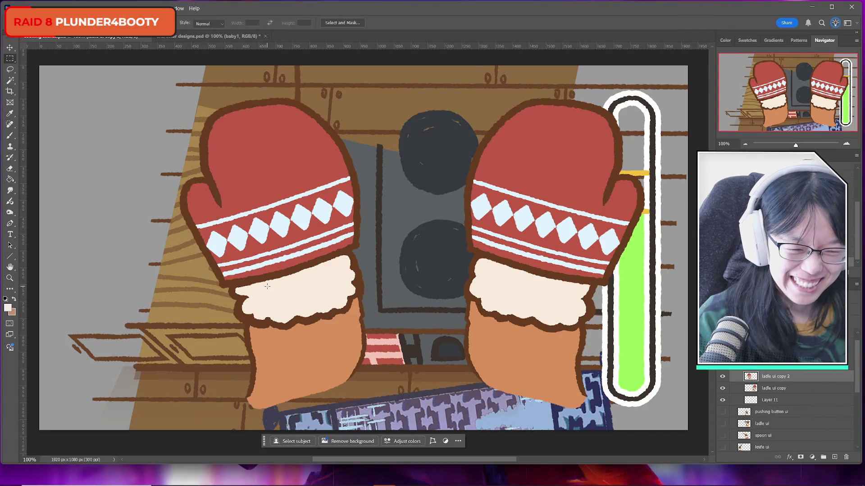
Merge both mittens into one layer and move Layer 11 above it.
{"action": "key", "text": "ctrl+e"}
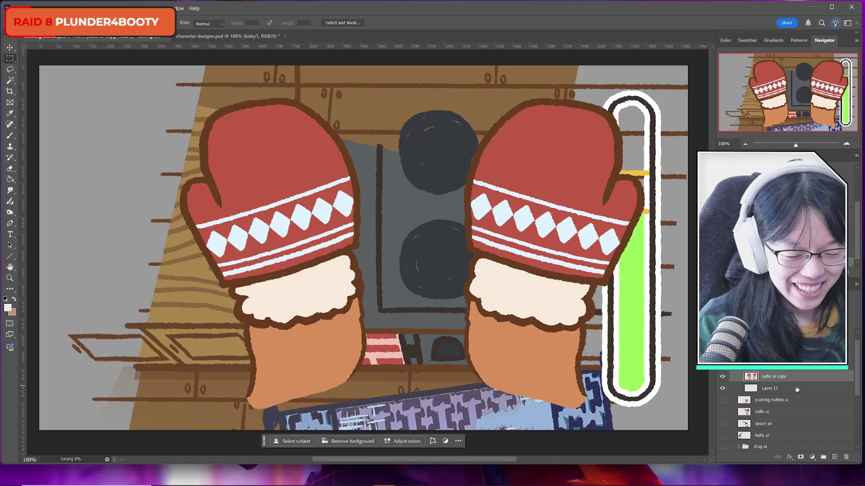
{"action": "left_click", "coordinate": [768, 391]}
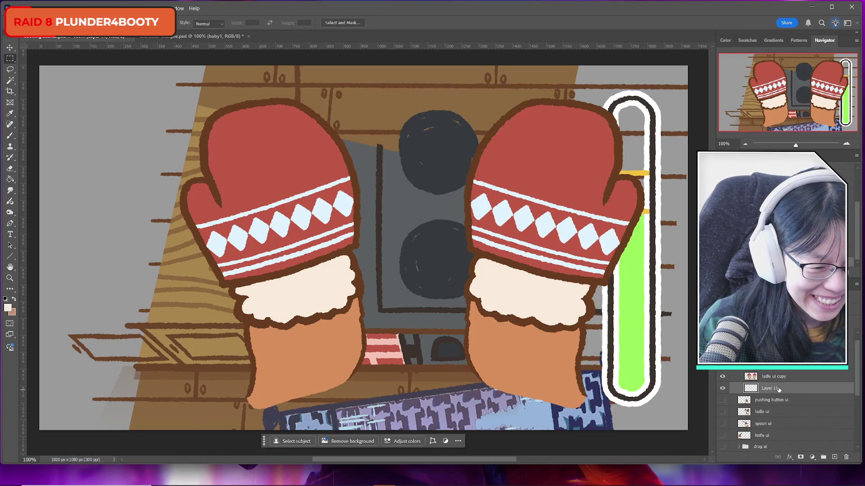
{"action": "left_click_drag", "start_coordinate": [768, 391], "coordinate": [768, 373]}
Set the foreground colour to the brown outline and add a horizontal guide near the mitten tops.
{"action": "left_click", "coordinate": [7, 308]}
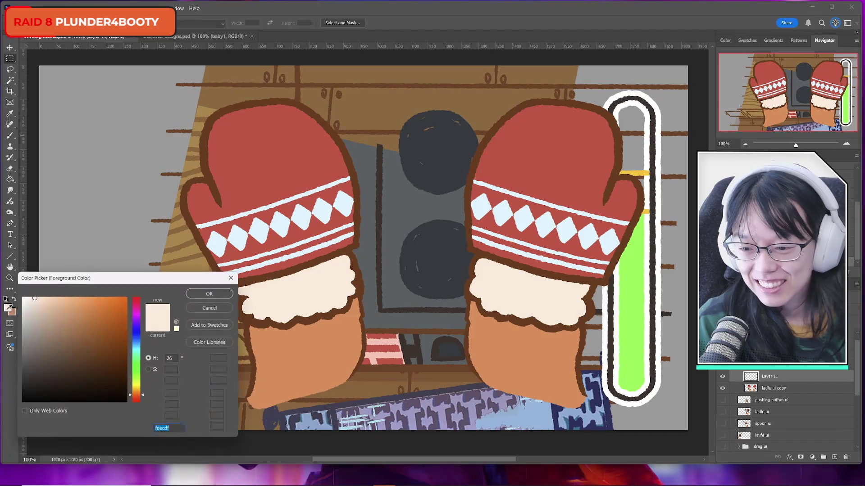
{"action": "left_click", "coordinate": [204, 155]}
{"action": "left_click", "coordinate": [198, 295]}
{"action": "key", "text": "m"}
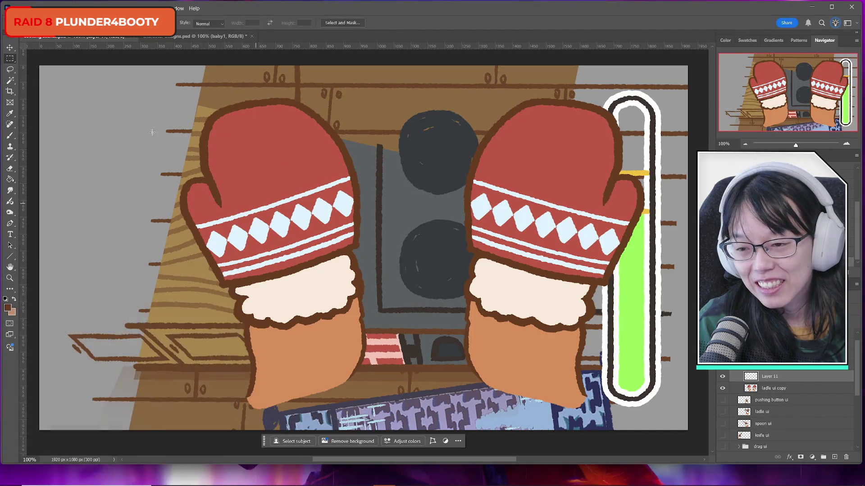
{"action": "left_click_drag", "start_coordinate": [115, 51], "coordinate": [135, 138]}
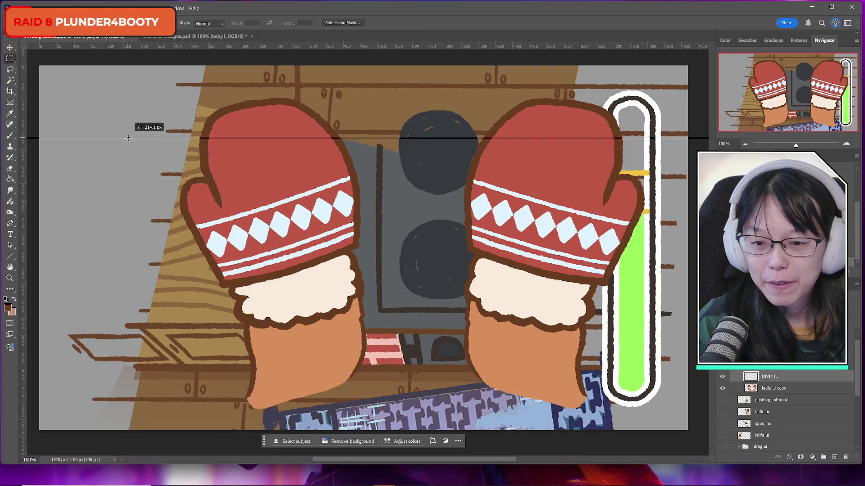
Add a vertical guide at about 607 px and raise the horizontal guide over the mittens.
{"action": "left_click", "coordinate": [11, 137]}
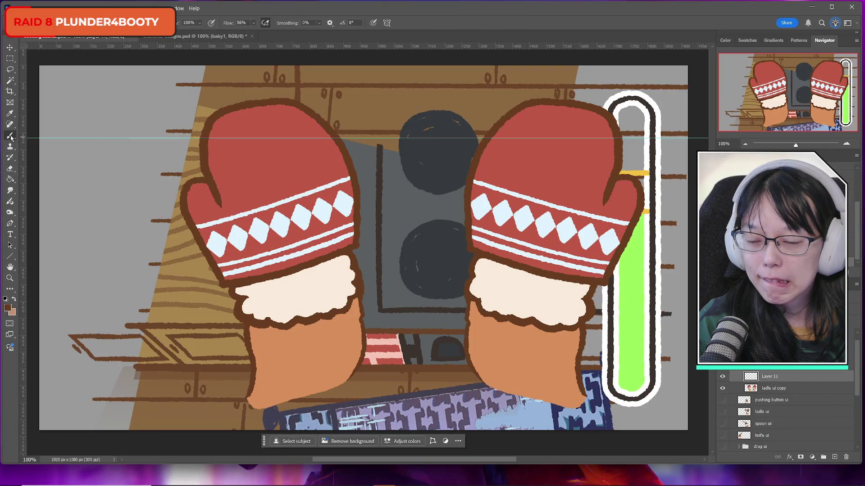
{"action": "mouse_move", "coordinate": [24, 141]}
{"action": "left_mouse_down"}
{"action": "mouse_move", "coordinate": [252, 150]}
{"action": "mouse_move", "coordinate": [244, 153]}
{"action": "left_mouse_up"}
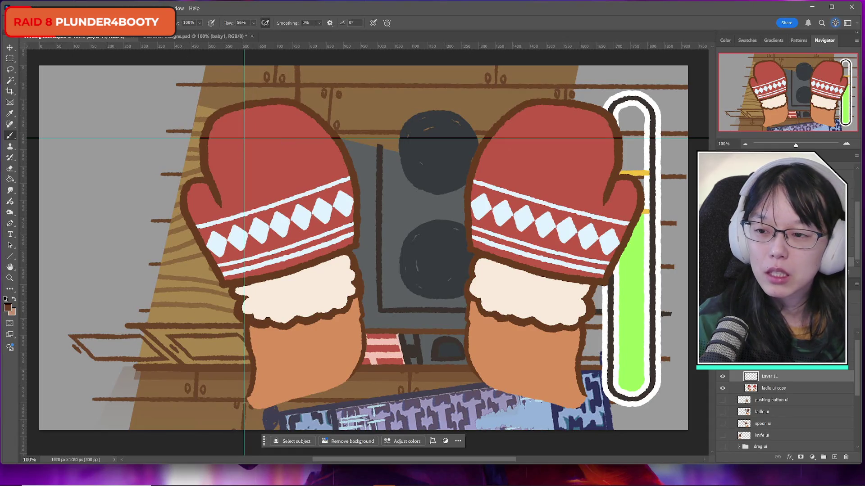
{"action": "left_click", "coordinate": [9, 47]}
{"action": "left_click_drag", "start_coordinate": [343, 138], "coordinate": [343, 129]}
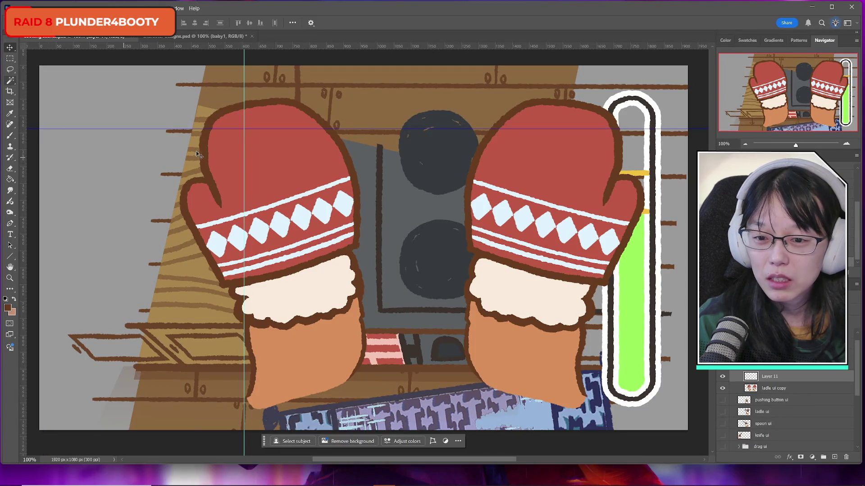
Return to painting with the Brush on Layer 11.
{"action": "left_click", "coordinate": [227, 147]}
{"action": "key", "text": "alt+bracketright"}
{"action": "key", "text": "b"}
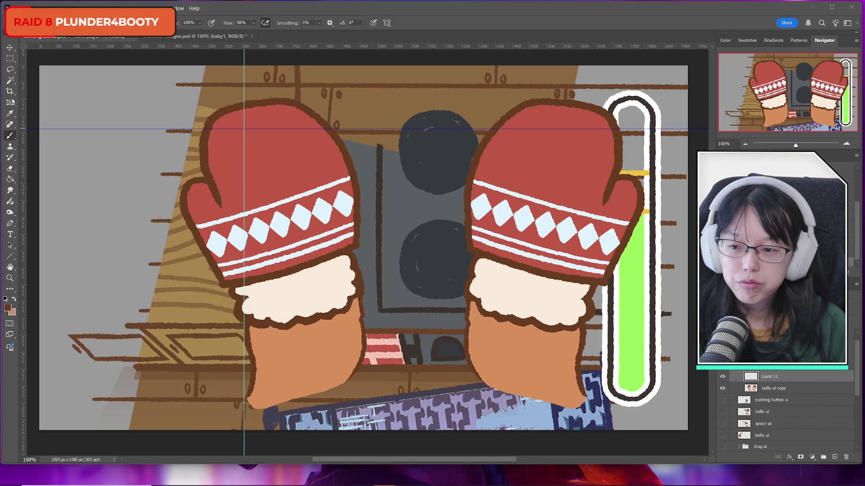
{"action": "left_click", "coordinate": [9, 138]}
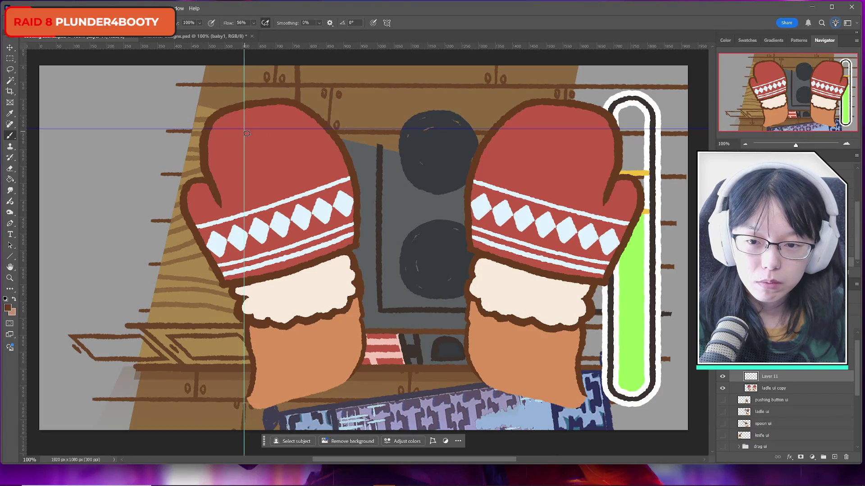
Paint a straight dark brown line along the horizontal guide across the mittens.
{"action": "left_click_drag", "start_coordinate": [245, 130], "coordinate": [405, 130]}
{"action": "key", "text": "ctrl+z"}
{"action": "left_click_drag", "start_coordinate": [244, 130], "coordinate": [603, 128]}
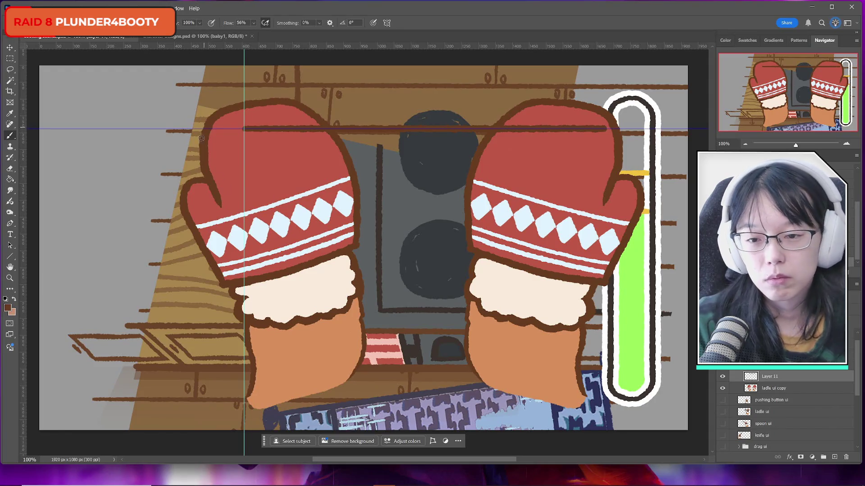
Paint a brown line down the vertical guide on the left, then remove that guide.
{"action": "left_click_drag", "start_coordinate": [245, 129], "coordinate": [239, 186]}
{"action": "key", "text": "ctrl+z"}
{"action": "left_click_drag", "start_coordinate": [246, 131], "coordinate": [240, 279]}
{"action": "key", "text": "ctrl+z"}
{"action": "left_click_drag", "start_coordinate": [246, 129], "coordinate": [242, 301]}
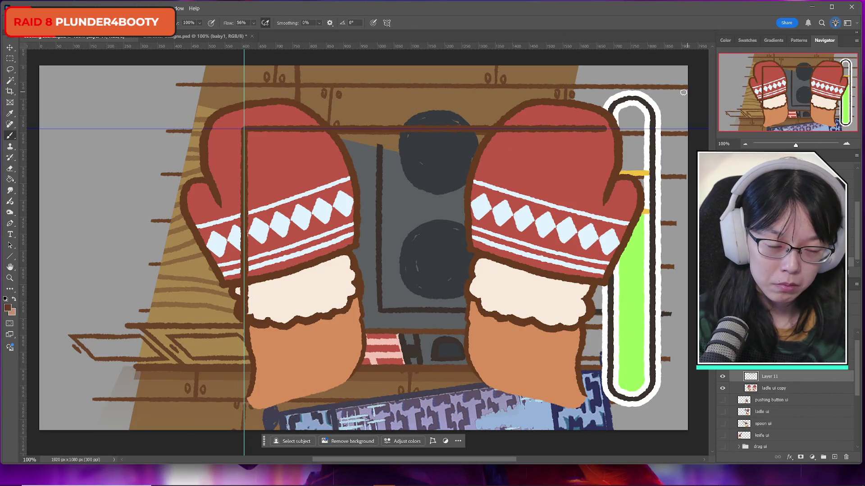
{"action": "key", "text": "v"}
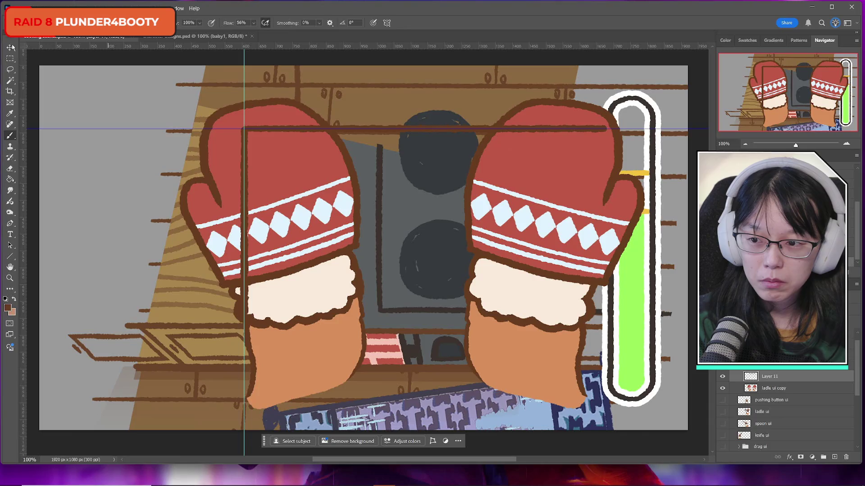
{"action": "left_click_drag", "start_coordinate": [244, 81], "coordinate": [243, 46]}
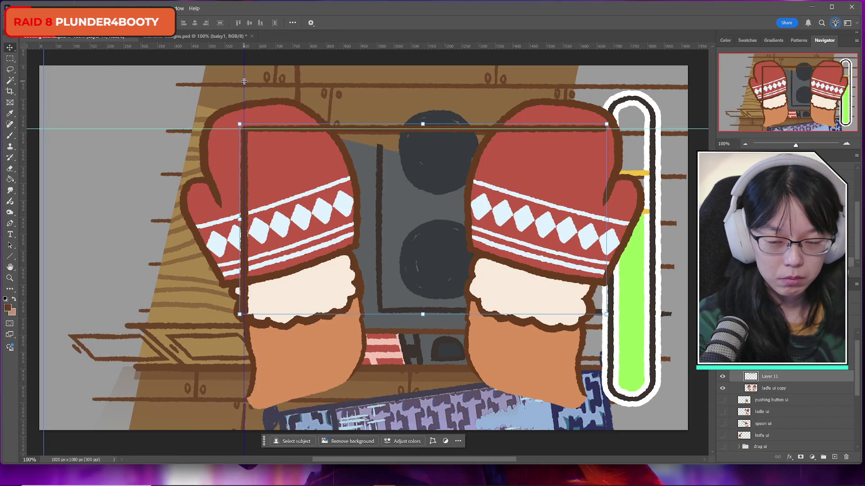
Remove the horizontal guide, then narrow the brown outline from its right side and shift it slightly up-left.
{"action": "left_click_drag", "start_coordinate": [196, 129], "coordinate": [196, 45]}
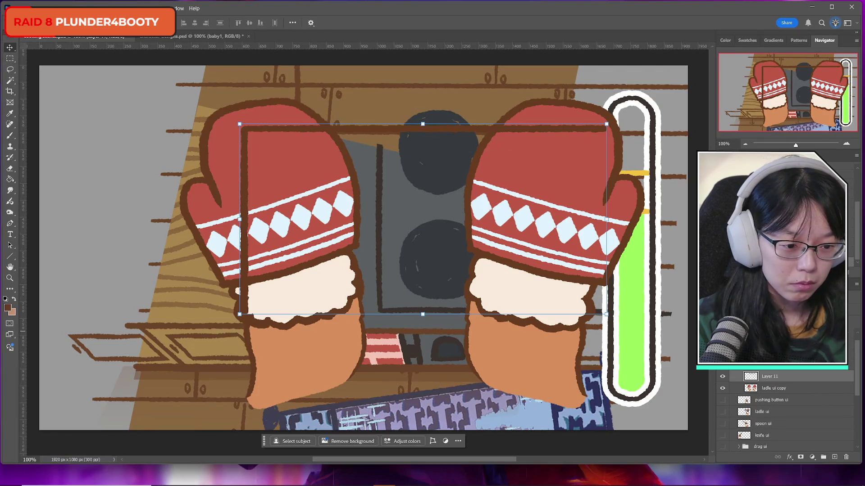
{"action": "key", "text": "ctrl+t"}
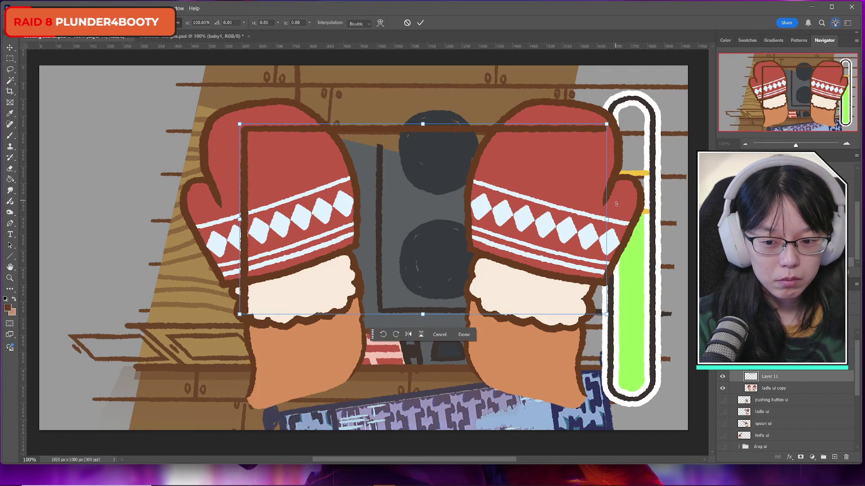
{"action": "mouse_move", "coordinate": [606, 220]}
{"action": "left_mouse_down"}
{"action": "mouse_move", "coordinate": [584, 220]}
{"action": "mouse_move", "coordinate": [597, 219]}
{"action": "left_mouse_up"}
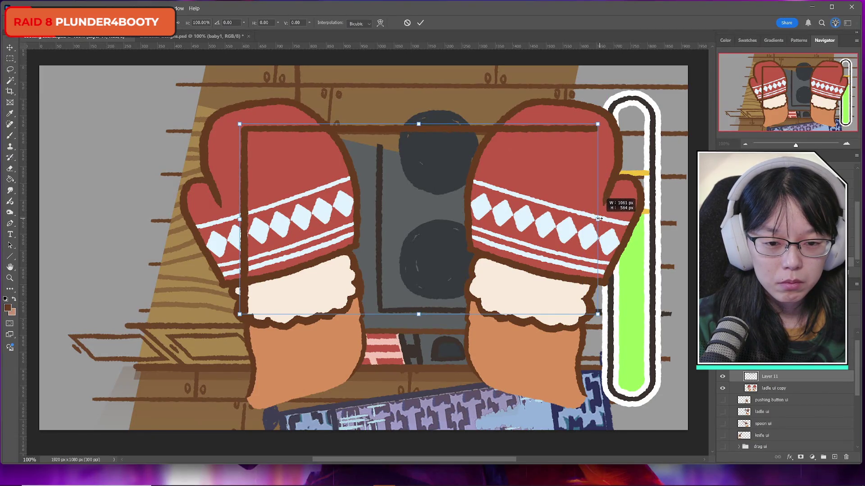
{"action": "left_click_drag", "start_coordinate": [420, 208], "coordinate": [414, 197]}
{"action": "left_click", "coordinate": [420, 22]}
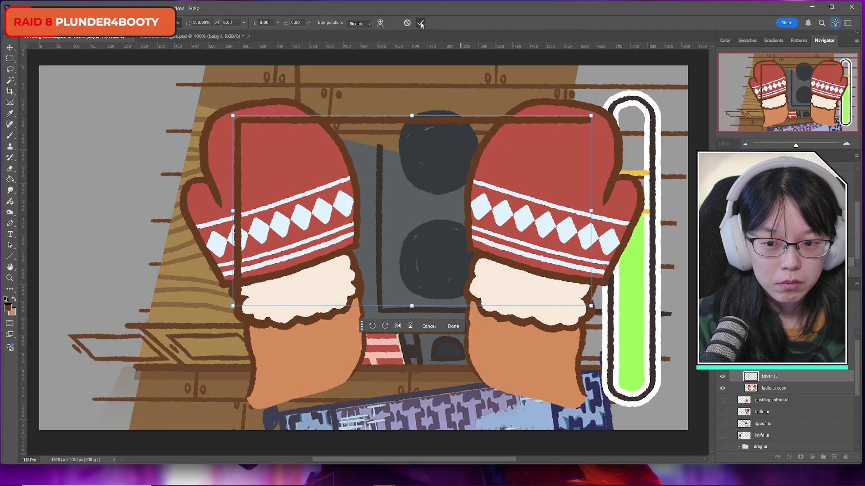
Duplicate the outline layer and flip the copy to supply the frame's right and bottom edges.
{"action": "key", "text": "ctrl+j"}
{"action": "key", "text": "ctrl+t"}
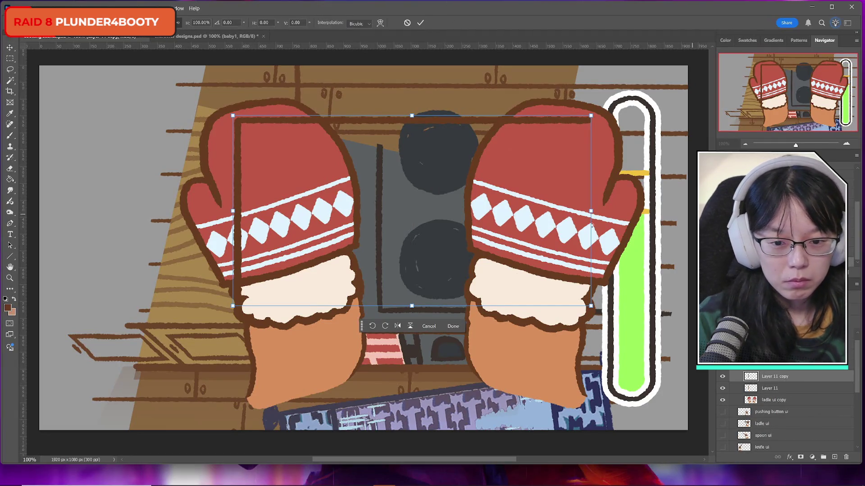
{"action": "right_click", "coordinate": [432, 251]}
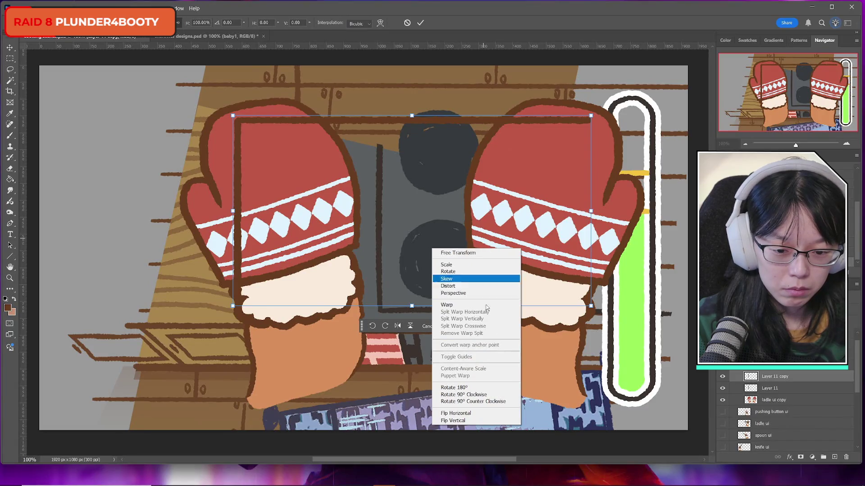
{"action": "right_click", "coordinate": [446, 223]}
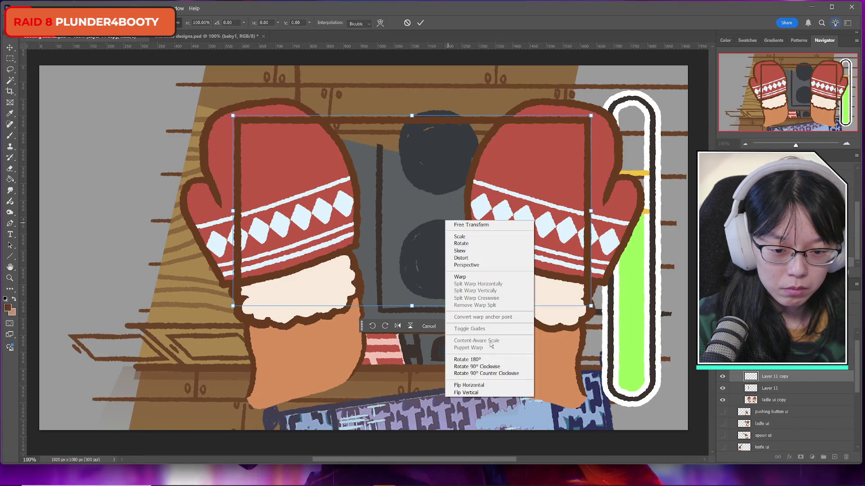
{"action": "left_click", "coordinate": [468, 383]}
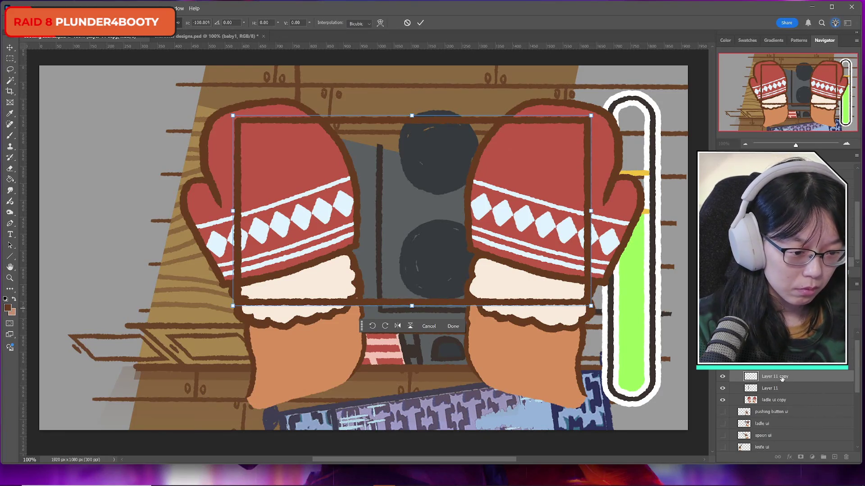
{"action": "left_click", "coordinate": [419, 22]}
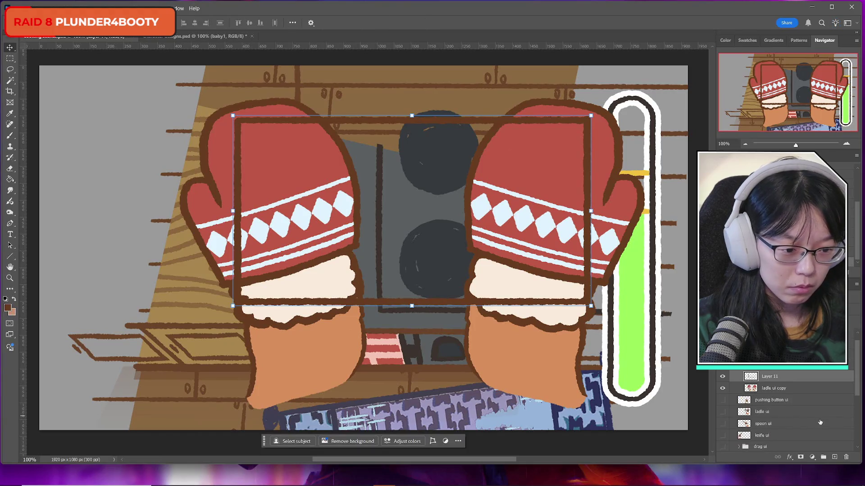
Add a new empty Layer 12 below Layer 11.
{"action": "left_click", "coordinate": [777, 399]}
{"action": "left_click_drag", "start_coordinate": [777, 377], "coordinate": [778, 395]}
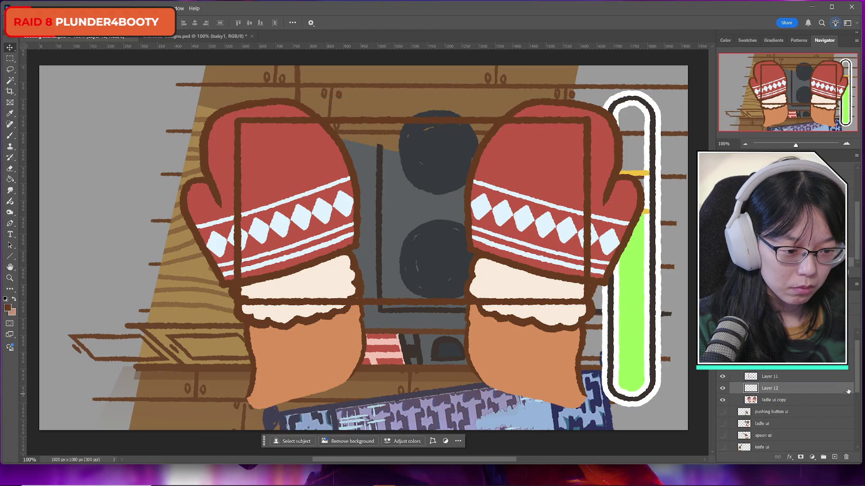
{"action": "left_click", "coordinate": [9, 308]}
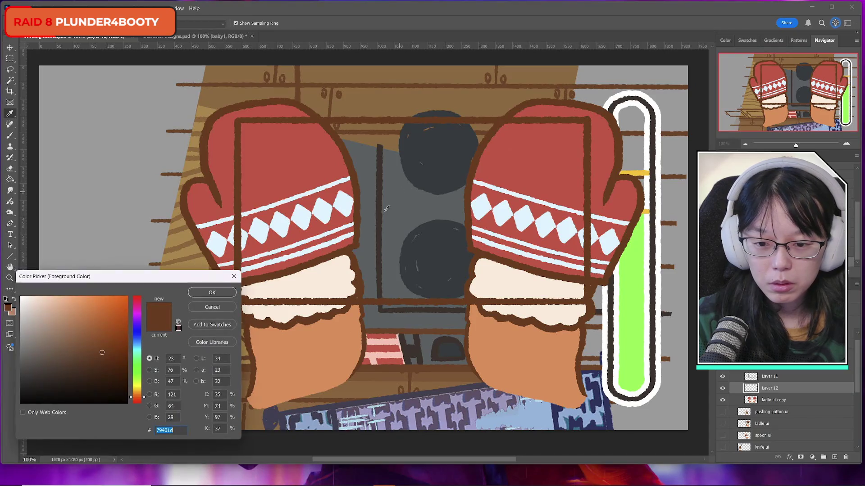
{"action": "left_click", "coordinate": [208, 307]}
Hide the pushing button ui artwork and show the ladle ui artwork instead.
{"action": "left_click", "coordinate": [762, 402]}
{"action": "left_click", "coordinate": [722, 412]}
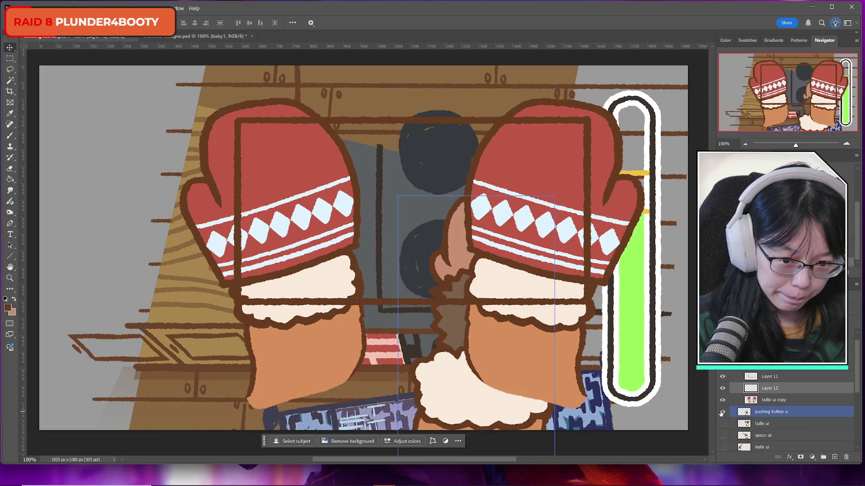
{"action": "left_click", "coordinate": [725, 412]}
{"action": "left_click", "coordinate": [723, 412]}
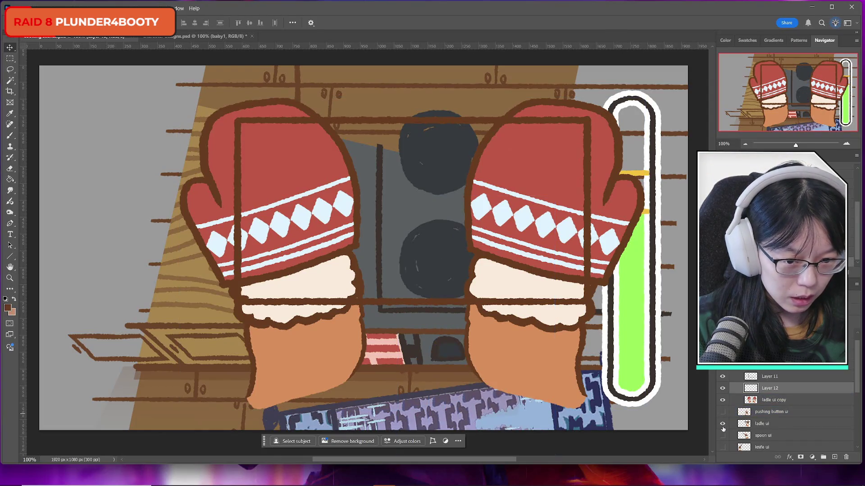
{"action": "left_click", "coordinate": [722, 423]}
Sample light grey from the pot as foreground and a grey as background colour.
{"action": "left_click", "coordinate": [9, 308]}
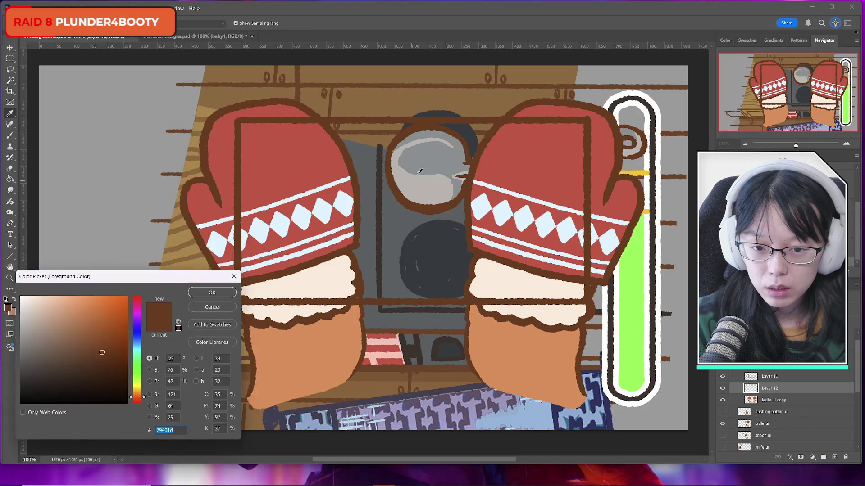
{"action": "left_click", "coordinate": [253, 284]}
{"action": "key", "text": "Return"}
{"action": "left_click", "coordinate": [10, 310]}
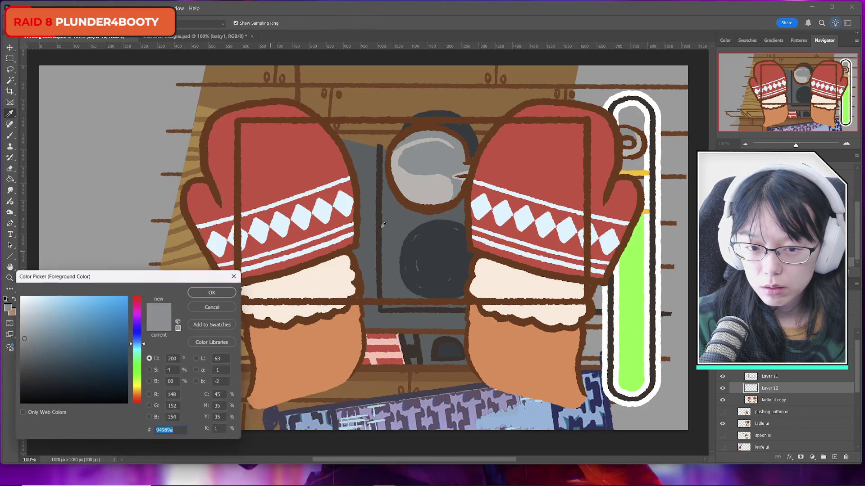
{"action": "left_click", "coordinate": [447, 184]}
{"action": "left_click", "coordinate": [219, 293]}
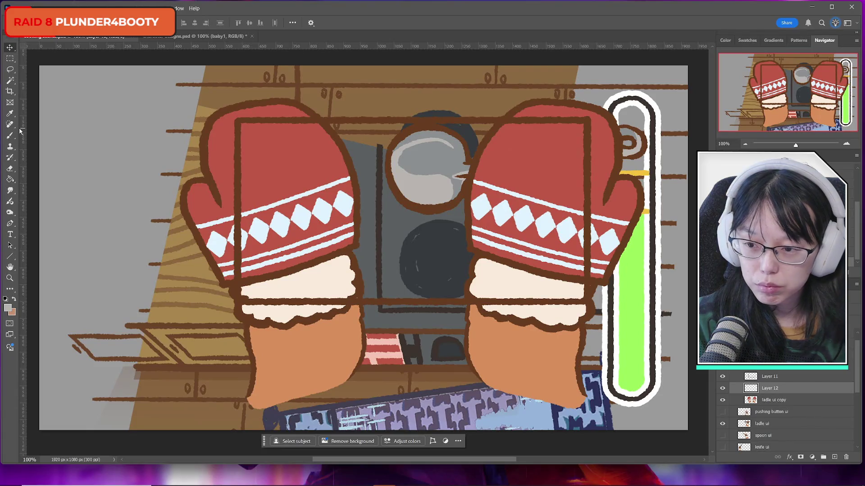
{"action": "left_click", "coordinate": [11, 313]}
{"action": "left_click", "coordinate": [40, 301]}
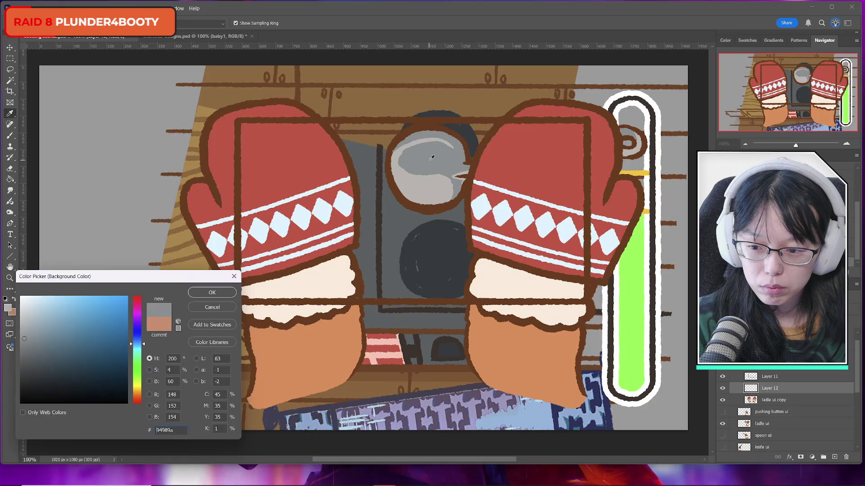
{"action": "key", "text": "Return"}
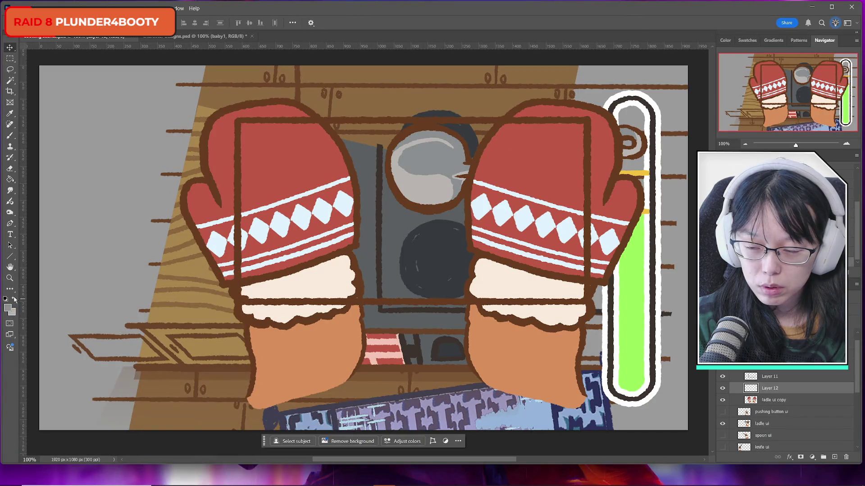
Draw a rectangular marquee covering the area inside the brown frame.
{"action": "left_click", "coordinate": [10, 135]}
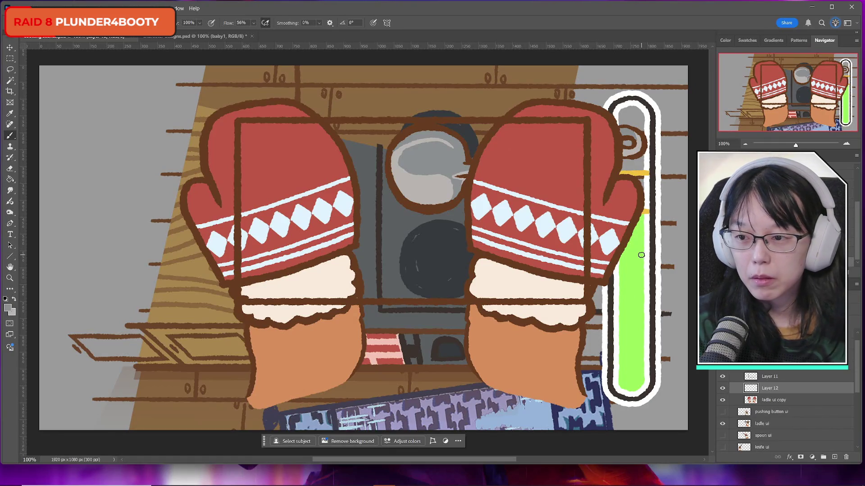
{"action": "key", "text": "m"}
{"action": "mouse_move", "coordinate": [237, 120]}
{"action": "left_mouse_down"}
{"action": "mouse_move", "coordinate": [626, 304]}
{"action": "mouse_move", "coordinate": [591, 308]}
{"action": "left_mouse_up"}
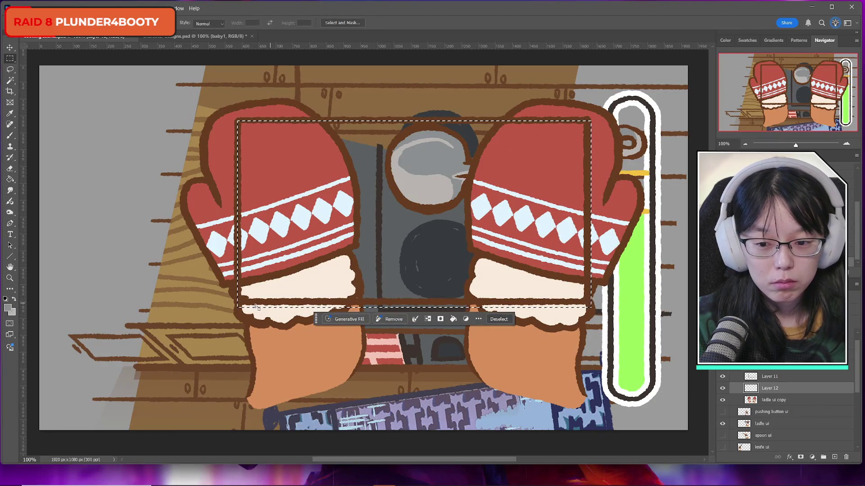
{"action": "mouse_move", "coordinate": [234, 302]}
{"action": "left_mouse_down"}
{"action": "mouse_move", "coordinate": [554, 328]}
{"action": "mouse_move", "coordinate": [623, 347]}
{"action": "mouse_move", "coordinate": [599, 342]}
{"action": "left_mouse_up"}
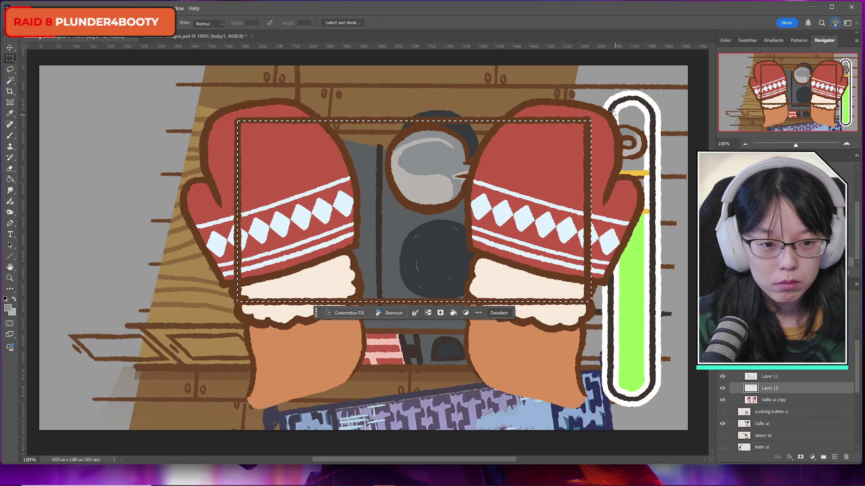
{"action": "mouse_move", "coordinate": [605, 103]}
{"action": "left_mouse_down"}
{"action": "mouse_move", "coordinate": [596, 341]}
{"action": "mouse_move", "coordinate": [587, 345]}
{"action": "left_mouse_up"}
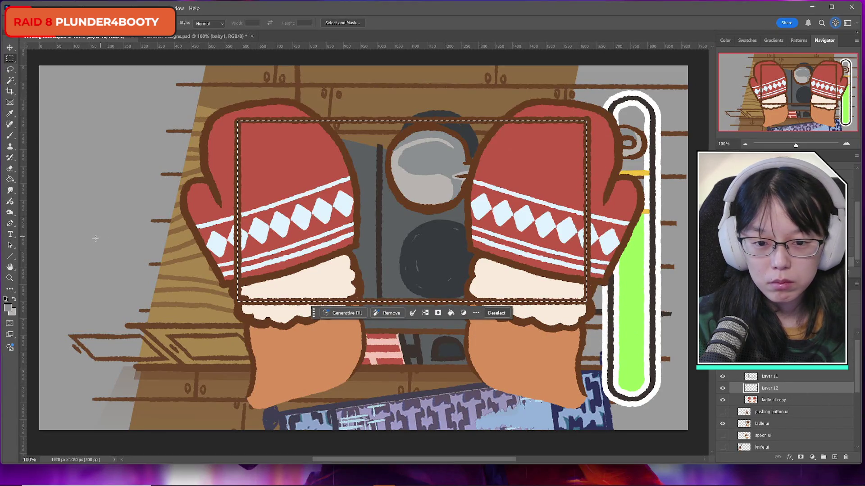
Fill the selection with grey, deselect, and switch to the Chrome pan-holding image search.
{"action": "left_click", "coordinate": [10, 179]}
{"action": "left_click", "coordinate": [396, 221]}
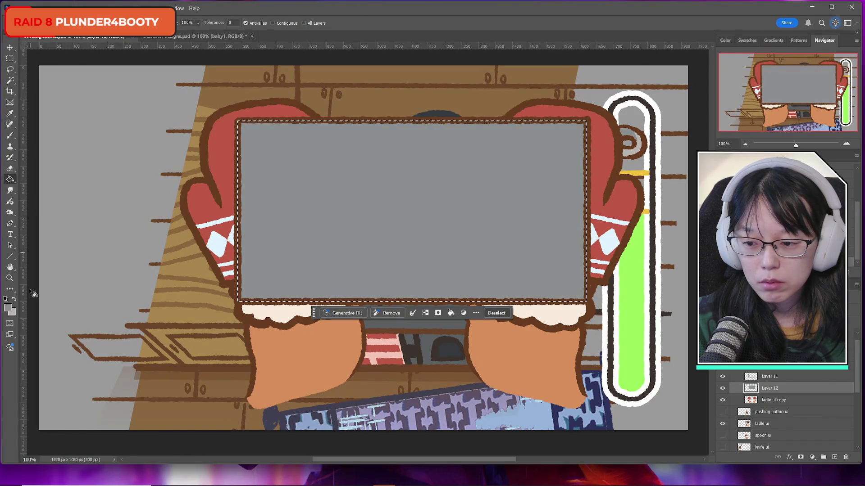
{"action": "left_click", "coordinate": [10, 138]}
{"action": "key", "text": "ctrl+d"}
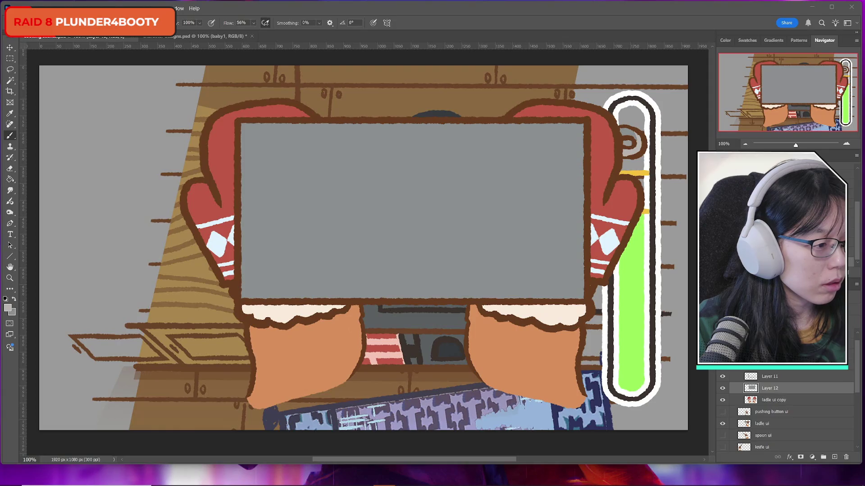
{"action": "key", "text": "alt+Tab"}
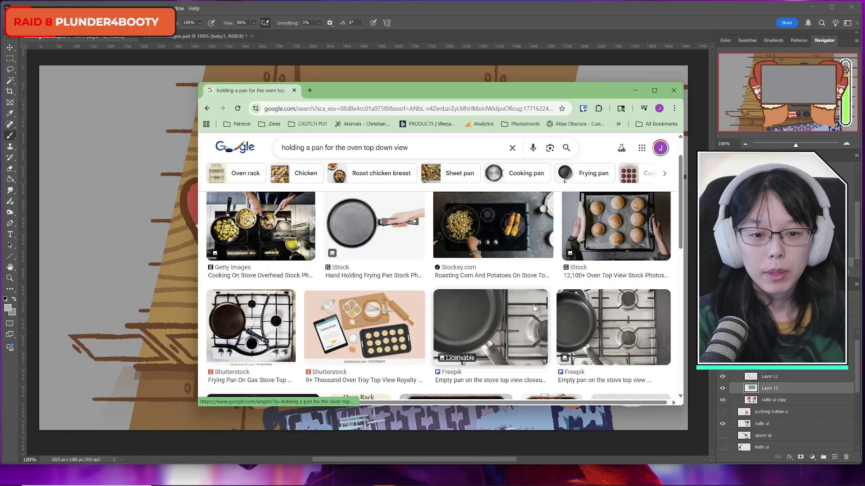
Filter the image results to Sheet pan and move the Chrome window beside the canvas.
{"action": "left_click", "coordinate": [458, 173]}
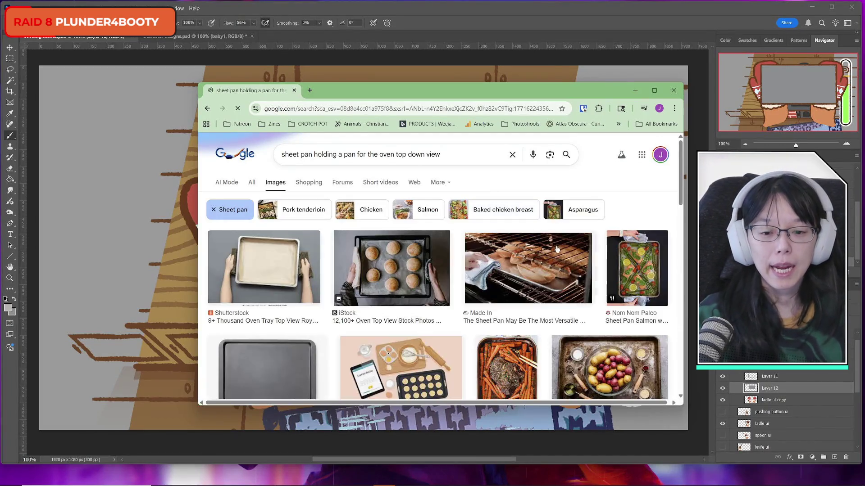
{"action": "scroll", "coordinate": [538, 318], "scroll_direction": "down", "scroll_amount": 4}
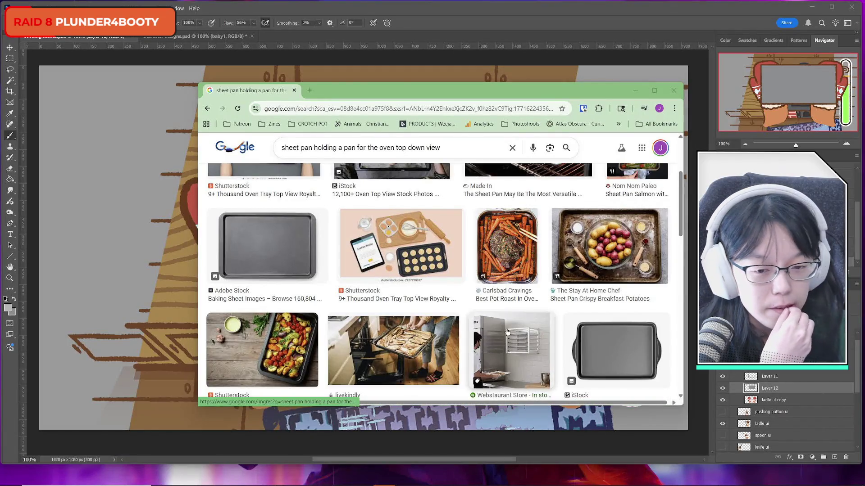
{"action": "mouse_move", "coordinate": [383, 91]}
{"action": "left_mouse_down"}
{"action": "mouse_move", "coordinate": [86, 221]}
{"action": "mouse_move", "coordinate": [18, 372]}
{"action": "mouse_move", "coordinate": [458, 137]}
{"action": "mouse_move", "coordinate": [530, 166]}
{"action": "mouse_move", "coordinate": [537, 156]}
{"action": "left_mouse_up"}
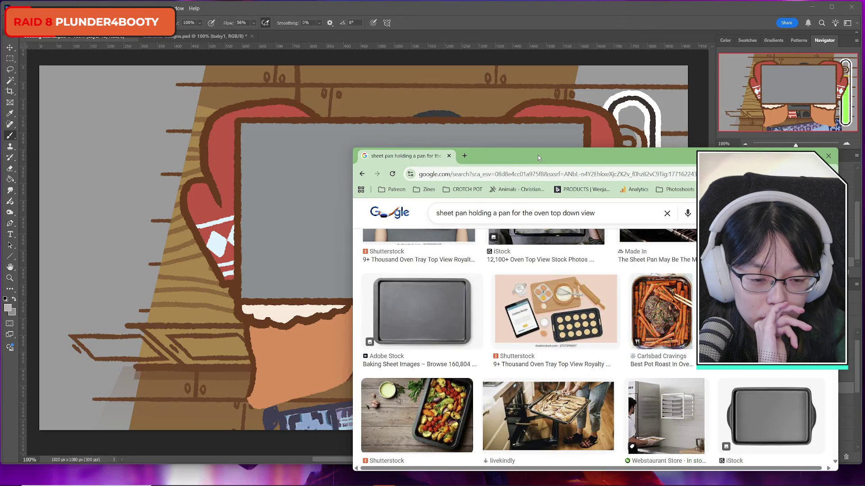
{"action": "left_click_drag", "start_coordinate": [537, 156], "coordinate": [537, 155]}
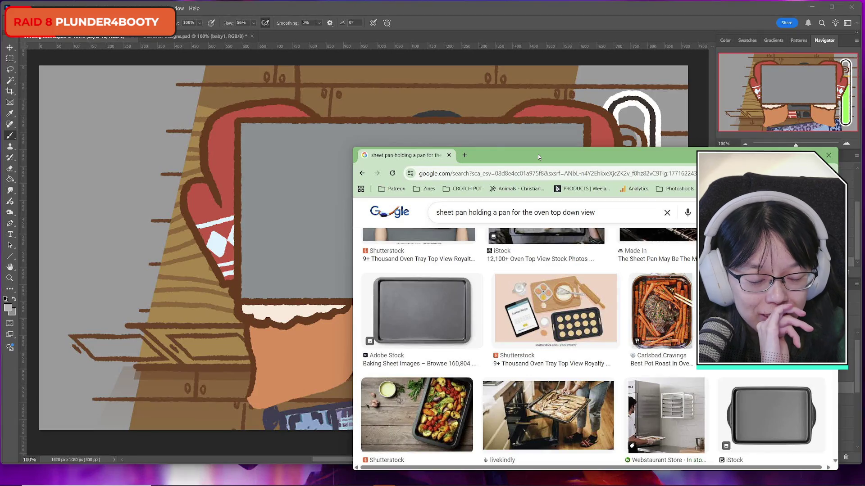
{"action": "left_click_drag", "start_coordinate": [538, 155], "coordinate": [538, 154]}
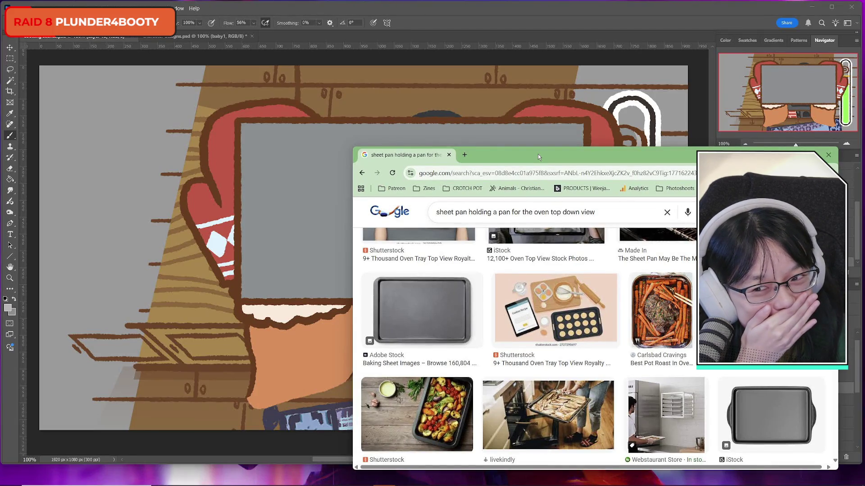
{"action": "left_click", "coordinate": [786, 155]}
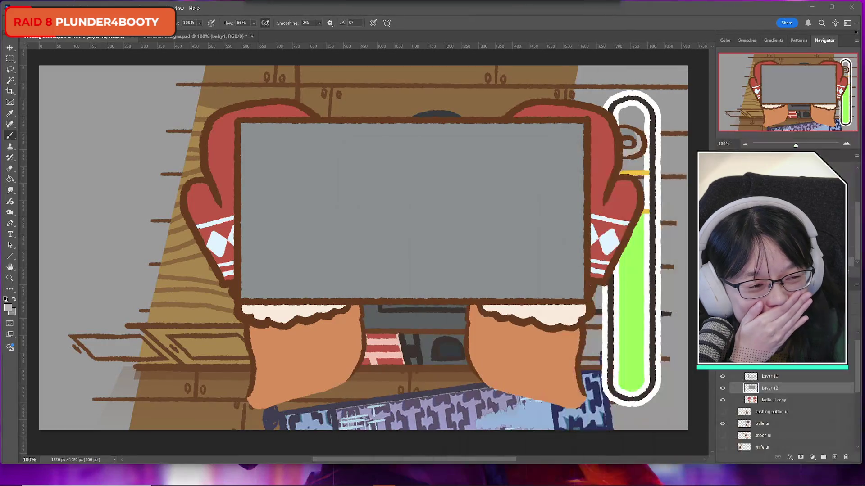
{"action": "key", "text": "ctrl+shift+d"}
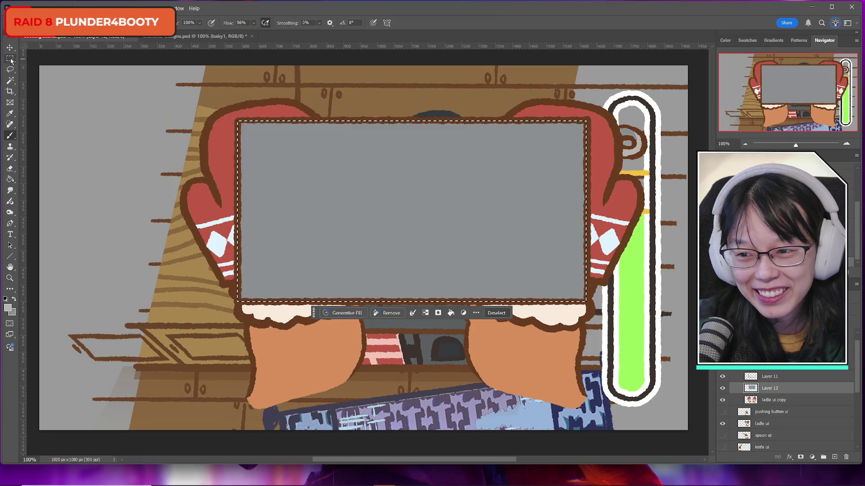
{"action": "key", "text": "m"}
{"action": "key", "text": "ctrl+d"}
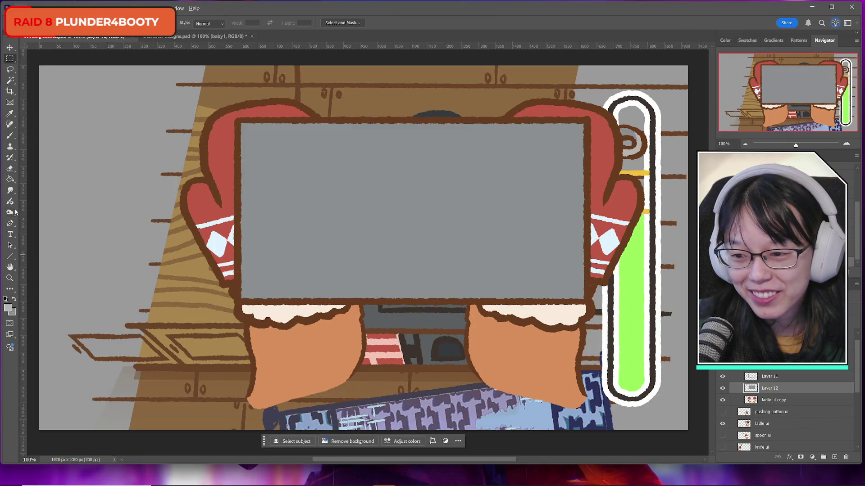
Sample the frame's brown and brush outline strokes down both mittens' inner edges, redoing the right one.
{"action": "left_click", "coordinate": [8, 308]}
{"action": "left_click", "coordinate": [240, 189]}
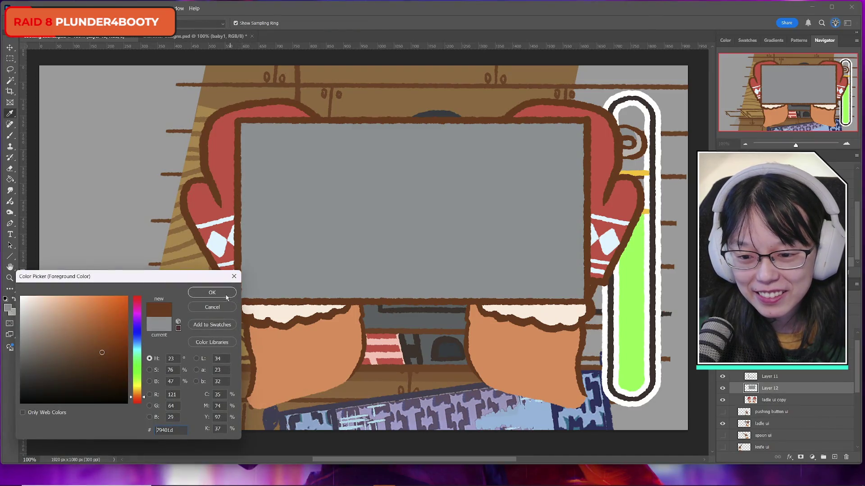
{"action": "key", "text": "Return"}
{"action": "key", "text": "b"}
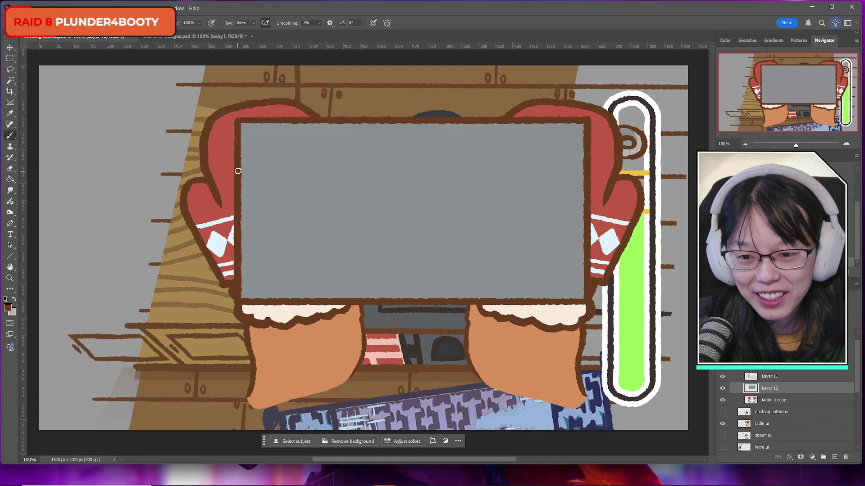
{"action": "mouse_move", "coordinate": [233, 175]}
{"action": "left_mouse_down"}
{"action": "mouse_move", "coordinate": [216, 226]}
{"action": "mouse_move", "coordinate": [219, 243]}
{"action": "mouse_move", "coordinate": [236, 250]}
{"action": "left_mouse_up"}
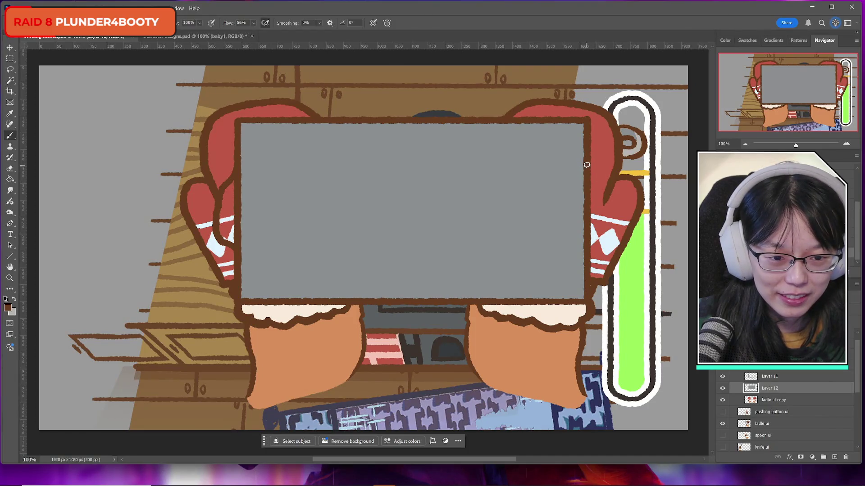
{"action": "left_click_drag", "start_coordinate": [588, 176], "coordinate": [601, 215]}
{"action": "key", "text": "ctrl+z"}
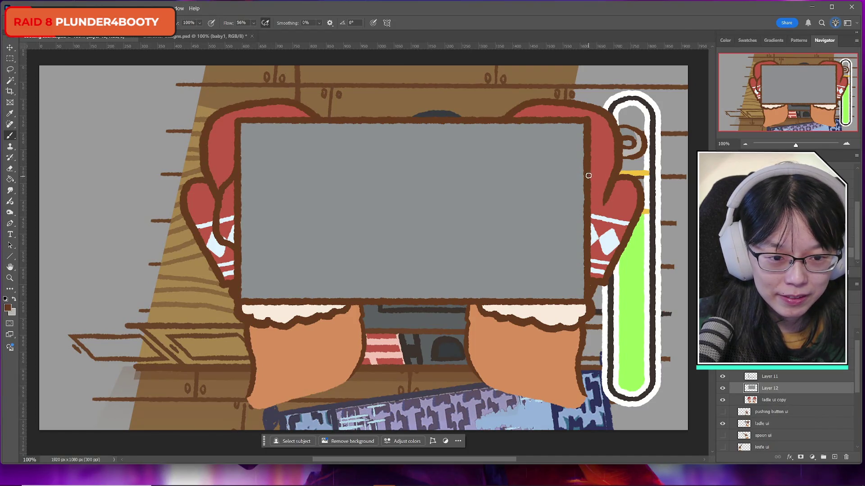
{"action": "mouse_move", "coordinate": [588, 175]}
{"action": "left_mouse_down"}
{"action": "mouse_move", "coordinate": [605, 234]}
{"action": "mouse_move", "coordinate": [591, 268]}
{"action": "left_mouse_up"}
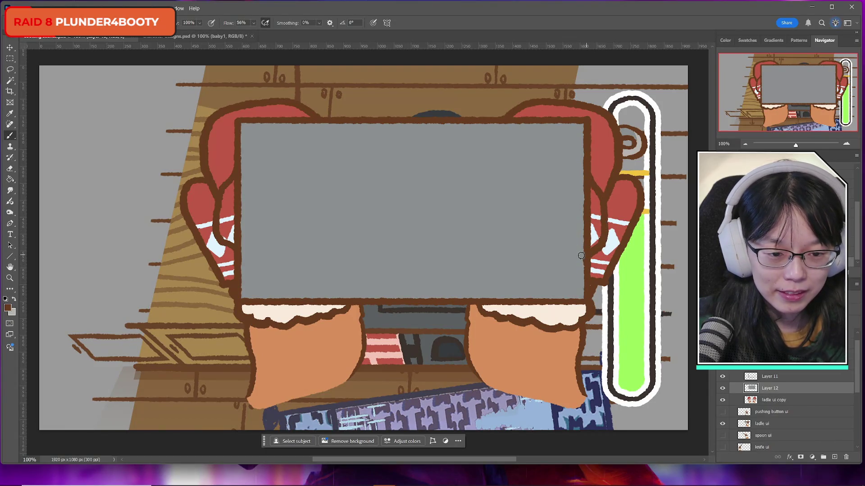
{"action": "left_click", "coordinate": [10, 169]}
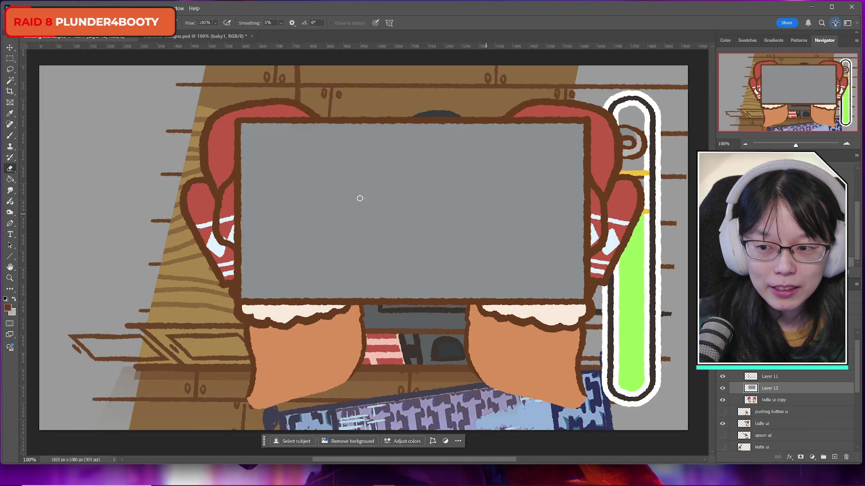
{"action": "left_click", "coordinate": [11, 137]}
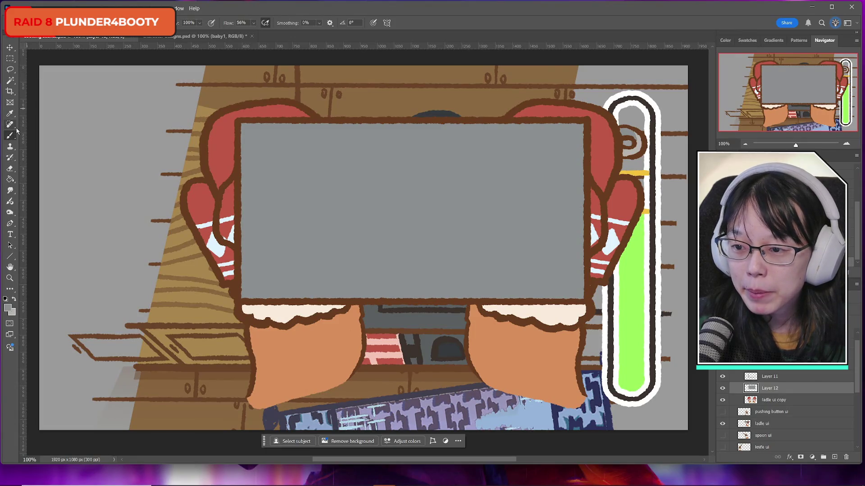
From Layer 11, create Layer 13 below Layer 12 and brush grey along both mittens' inner edges.
{"action": "left_click", "coordinate": [773, 376]}
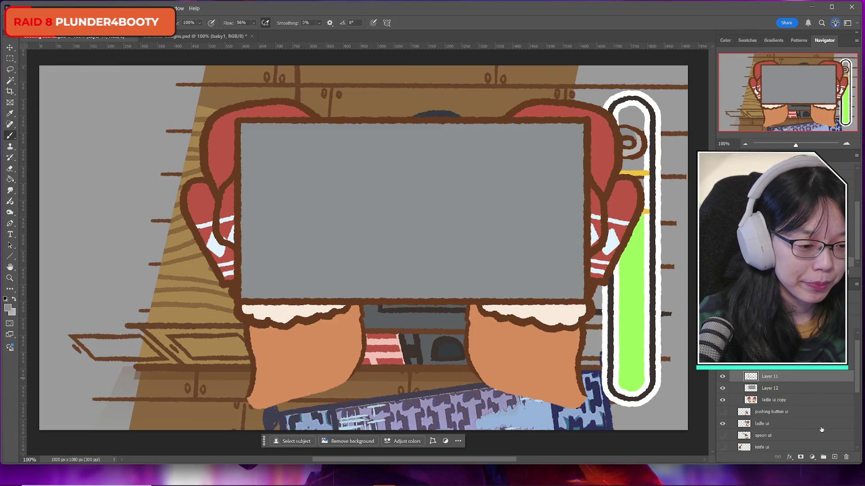
{"action": "key", "text": "Delete"}
{"action": "key", "text": "ctrl+shift+alt+n"}
{"action": "key", "text": "ctrl+bracketleft"}
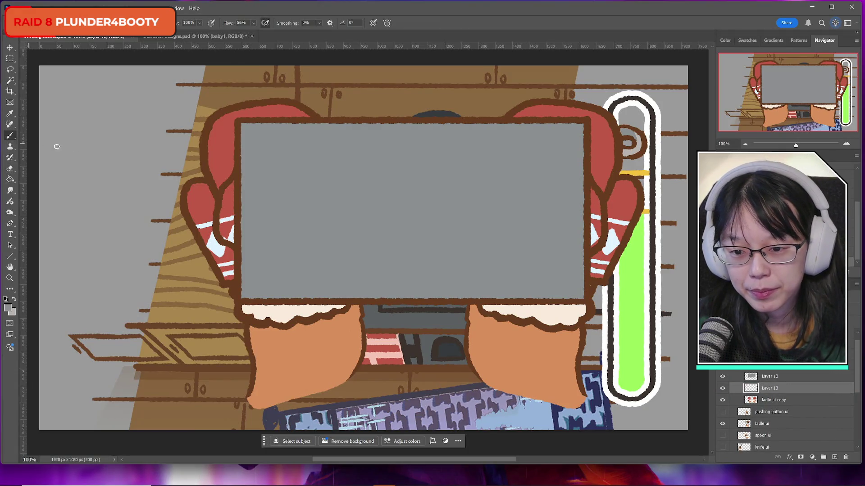
{"action": "mouse_move", "coordinate": [235, 184]}
{"action": "left_mouse_down"}
{"action": "mouse_move", "coordinate": [227, 236]}
{"action": "mouse_move", "coordinate": [234, 182]}
{"action": "left_mouse_up"}
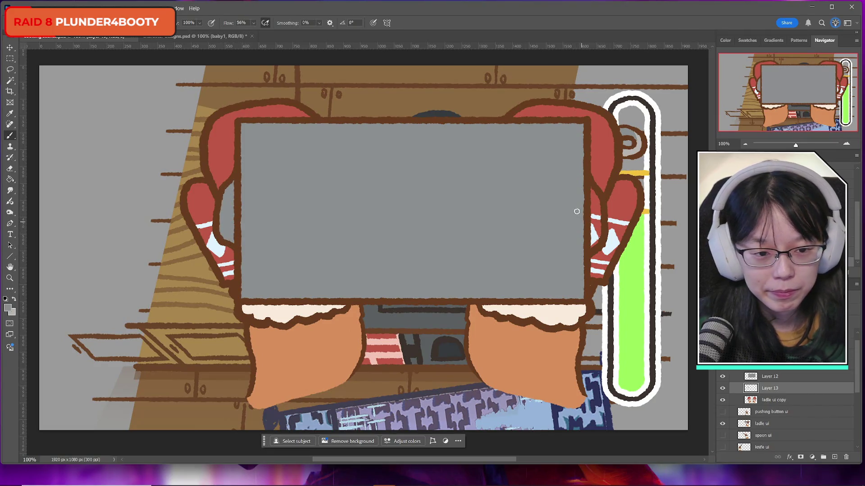
{"action": "mouse_move", "coordinate": [587, 190]}
{"action": "left_mouse_down"}
{"action": "mouse_move", "coordinate": [597, 201]}
{"action": "mouse_move", "coordinate": [594, 240]}
{"action": "mouse_move", "coordinate": [591, 202]}
{"action": "left_mouse_up"}
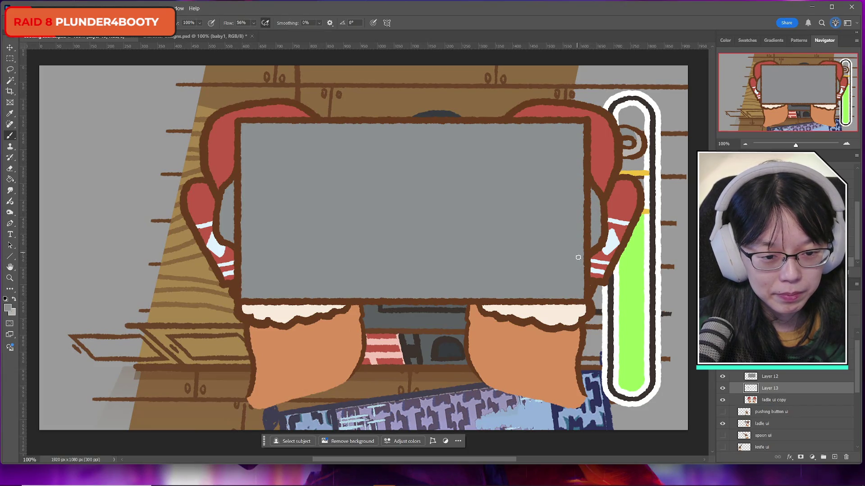
{"action": "scroll", "coordinate": [761, 372], "scroll_direction": "down", "scroll_amount": 1}
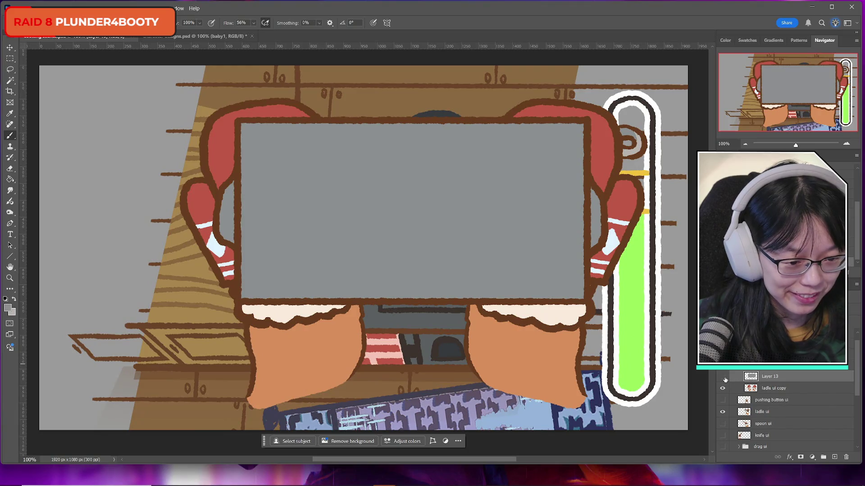
Hide the grey panel, compare the mittens, button-hand and ladle layers, and move ladle ui higher.
{"action": "left_click", "coordinate": [723, 378]}
{"action": "left_click", "coordinate": [723, 388]}
{"action": "left_click", "coordinate": [723, 388]}
{"action": "left_click", "coordinate": [723, 388]}
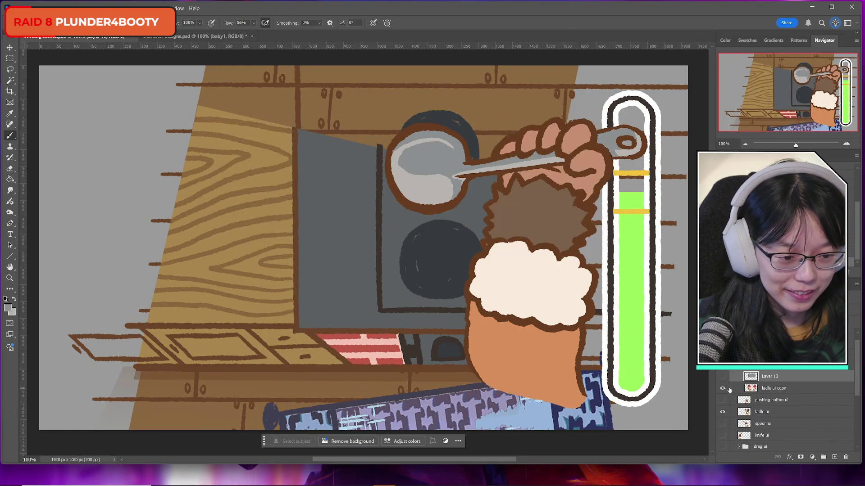
{"action": "left_click", "coordinate": [721, 400]}
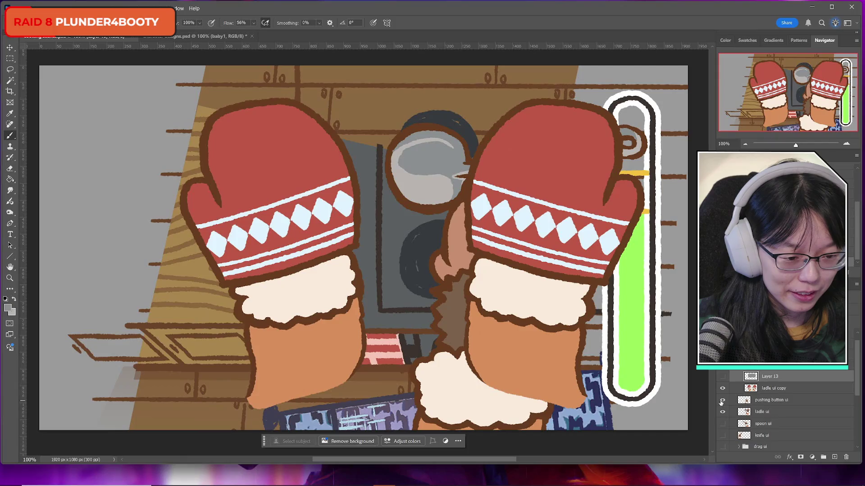
{"action": "left_click", "coordinate": [721, 401]}
{"action": "left_click", "coordinate": [722, 412]}
{"action": "left_click", "coordinate": [722, 412]}
{"action": "left_click_drag", "start_coordinate": [761, 412], "coordinate": [768, 392]}
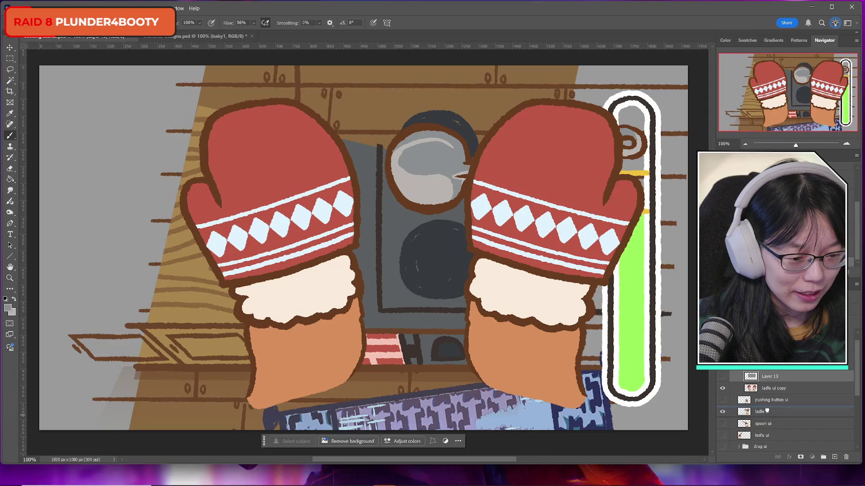
Toggle the ladle ui and mittens layers to compare, then make the mittens layer active.
{"action": "left_click", "coordinate": [764, 412]}
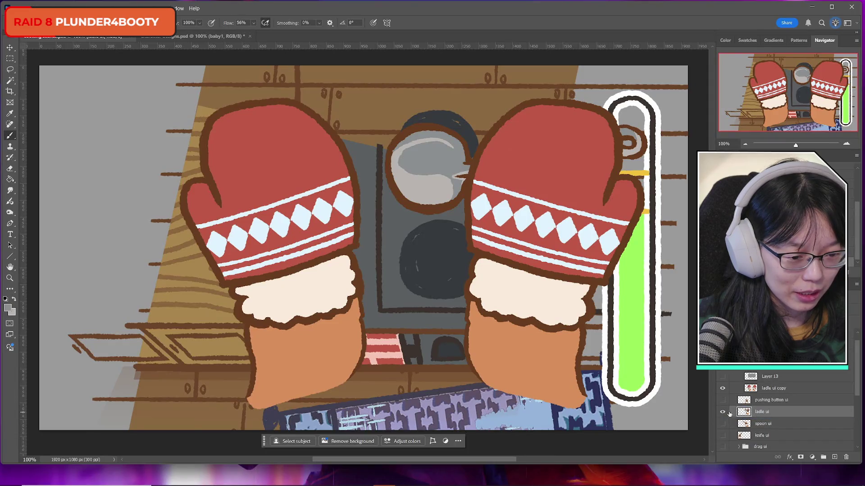
{"action": "left_click", "coordinate": [722, 413]}
{"action": "left_click", "coordinate": [722, 413]}
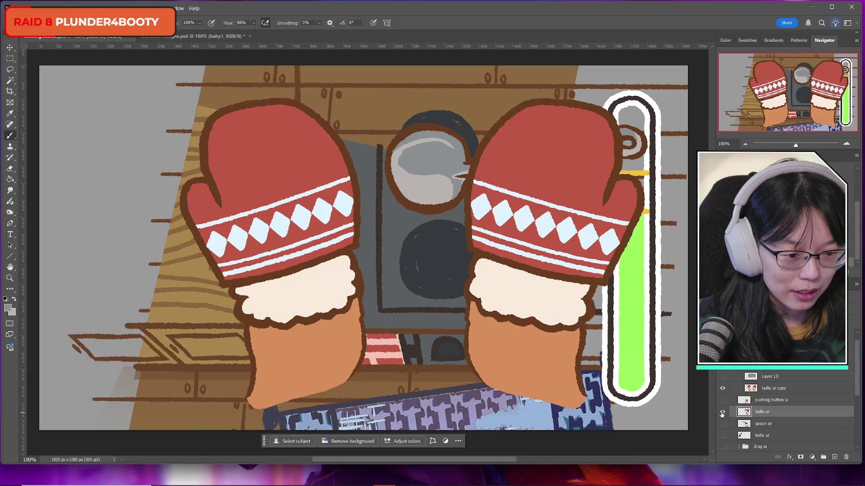
{"action": "left_click", "coordinate": [723, 388]}
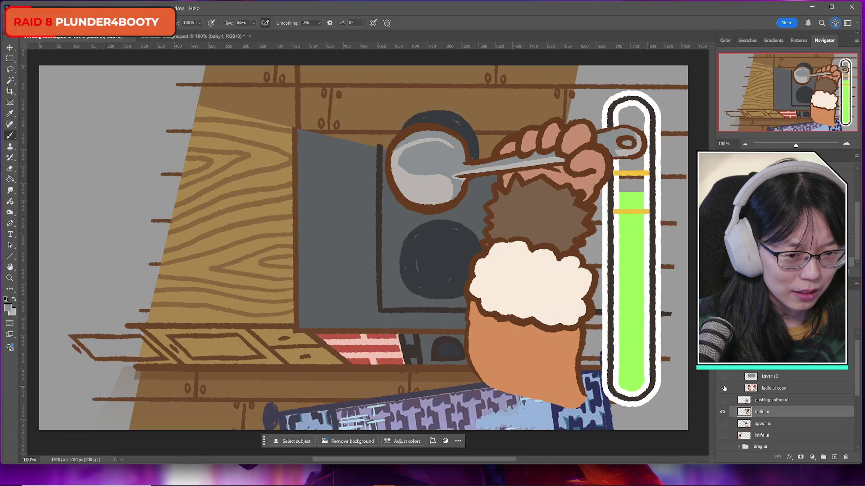
{"action": "left_click", "coordinate": [723, 388]}
{"action": "left_click", "coordinate": [722, 412]}
{"action": "left_click", "coordinate": [722, 388]}
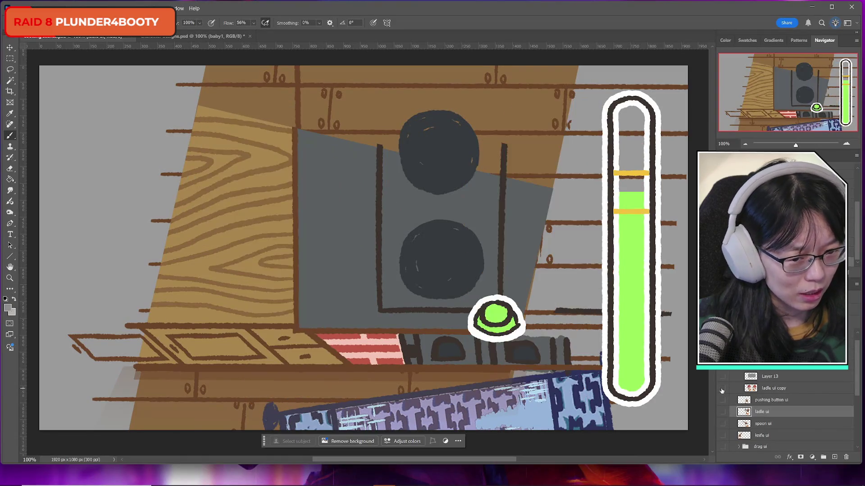
{"action": "left_click", "coordinate": [722, 389]}
{"action": "left_click", "coordinate": [722, 388]}
{"action": "left_click", "coordinate": [722, 388]}
{"action": "left_click", "coordinate": [770, 388]}
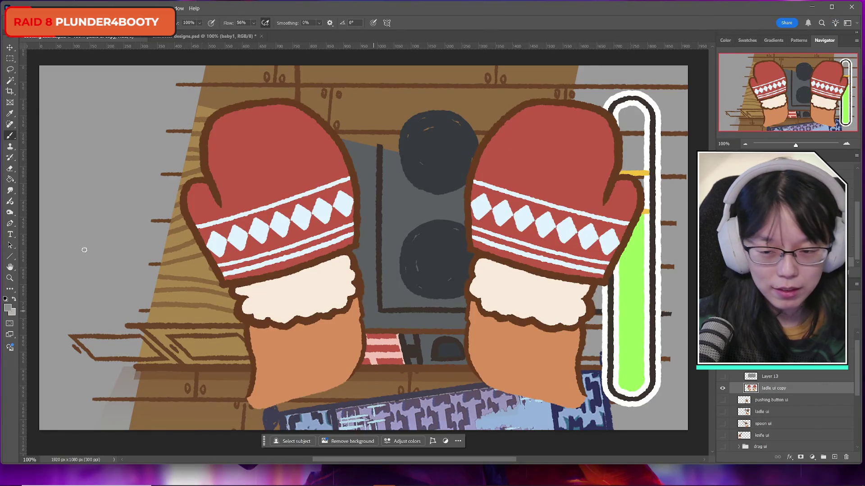
With the Lasso tool ready, toggle the grey panel layer to compare, leaving it hidden.
{"action": "left_click", "coordinate": [10, 68]}
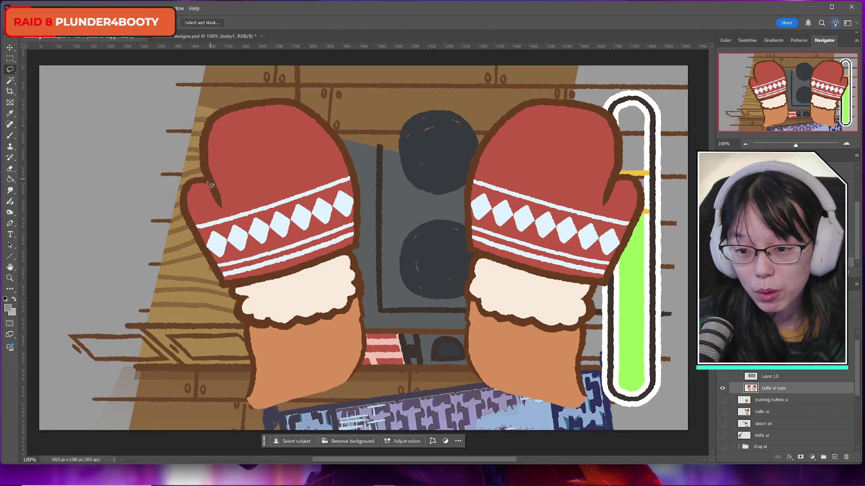
{"action": "left_click", "coordinate": [723, 377]}
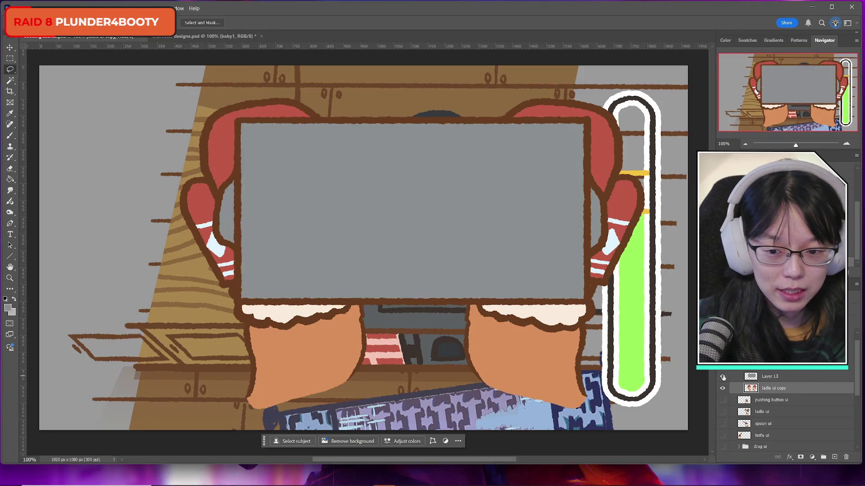
{"action": "left_click", "coordinate": [723, 377]}
{"action": "left_click", "coordinate": [723, 377]}
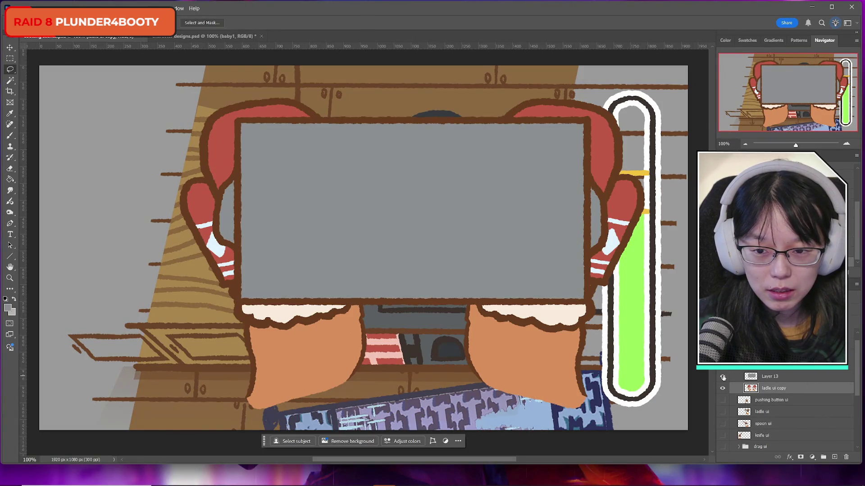
{"action": "left_click", "coordinate": [722, 377]}
{"action": "left_click", "coordinate": [723, 377]}
{"action": "left_click", "coordinate": [723, 377]}
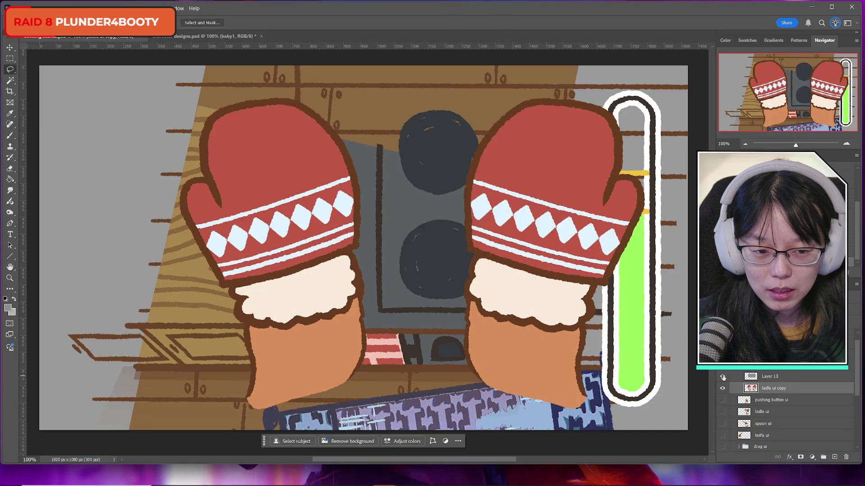
{"action": "left_click", "coordinate": [723, 377]}
{"action": "left_click", "coordinate": [723, 377]}
Lasso the left mitten's thumb and move it onto its own new layer.
{"action": "left_click_drag", "start_coordinate": [203, 176], "coordinate": [205, 179]}
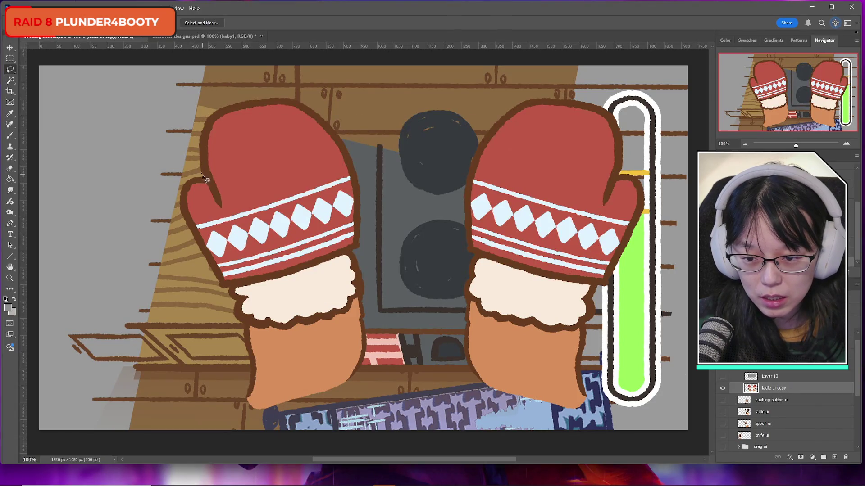
{"action": "mouse_move", "coordinate": [221, 208]}
{"action": "left_mouse_down"}
{"action": "mouse_move", "coordinate": [241, 278]}
{"action": "mouse_move", "coordinate": [153, 180]}
{"action": "mouse_move", "coordinate": [191, 167]}
{"action": "left_mouse_up"}
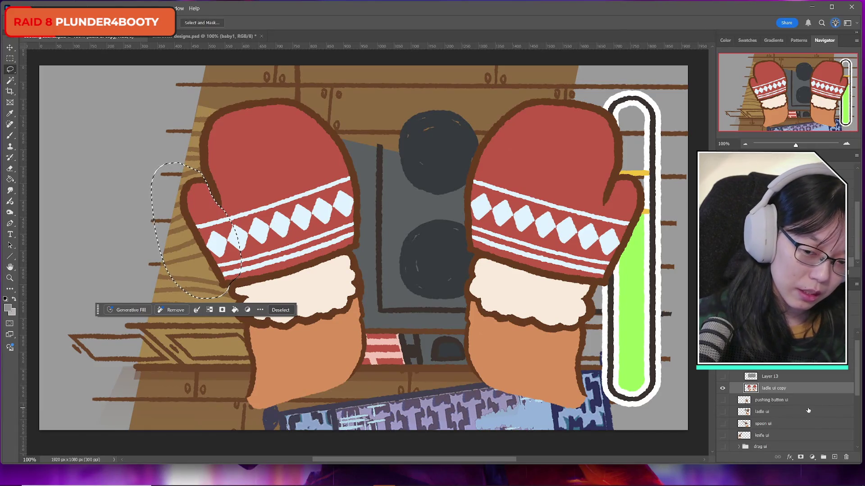
{"action": "key", "text": "Delete"}
{"action": "key", "text": "ctrl+d"}
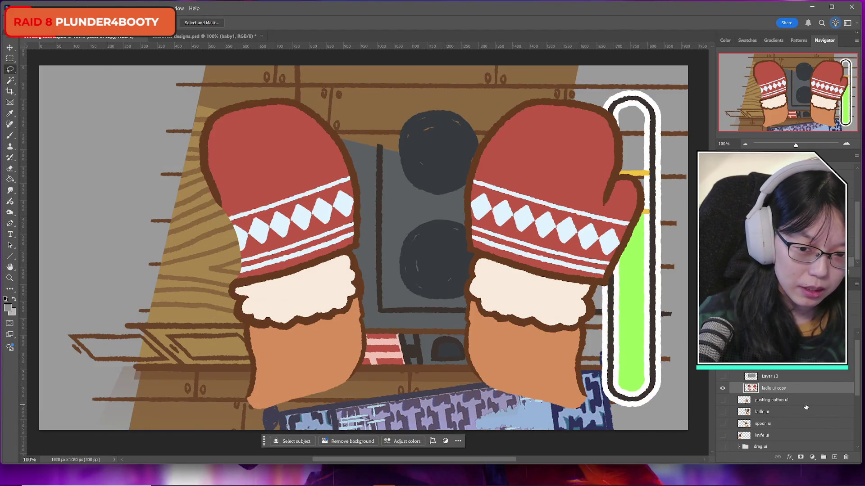
{"action": "key", "text": "ctrl+v"}
Flip the thumb horizontally and place it on the left mitten's outer edge.
{"action": "key", "text": "ctrl+t"}
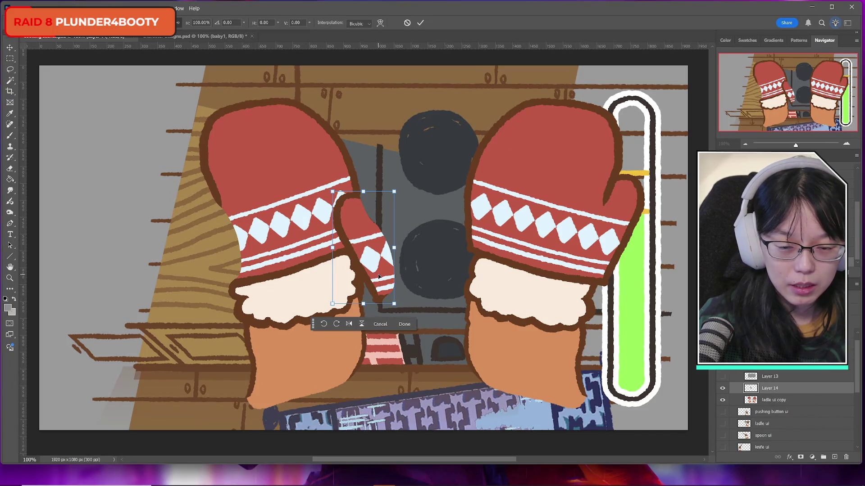
{"action": "right_click", "coordinate": [378, 273]}
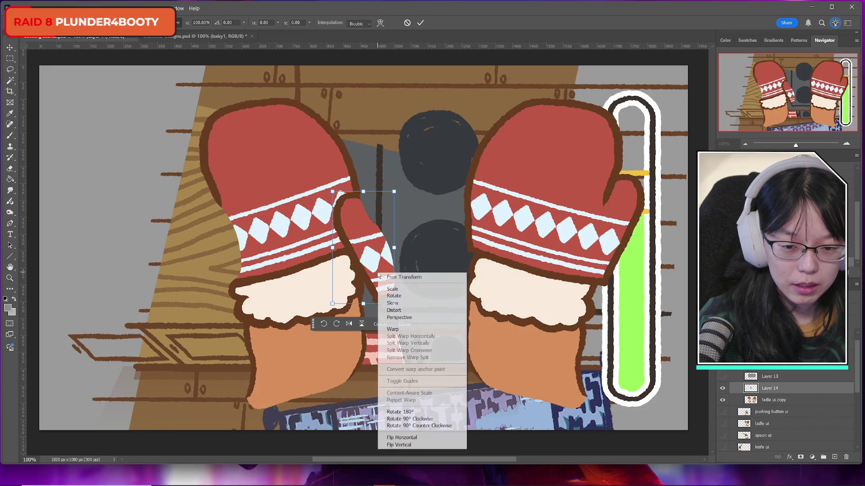
{"action": "left_click", "coordinate": [391, 445]}
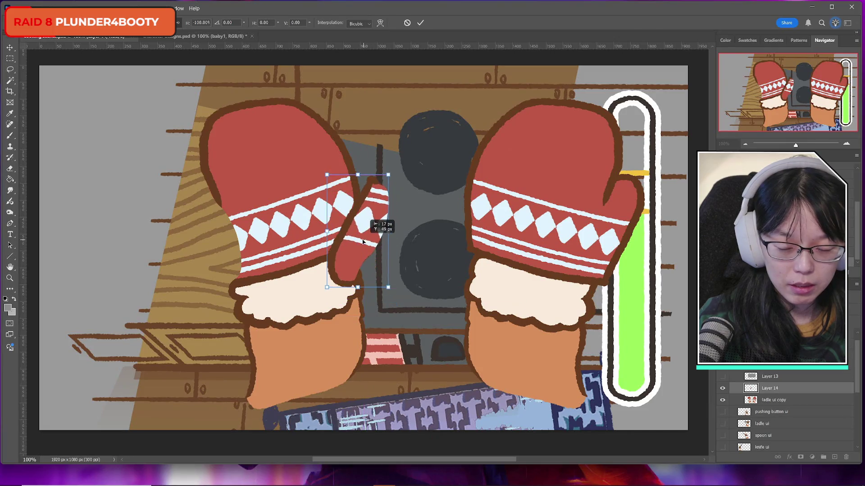
{"action": "right_click", "coordinate": [377, 256]}
{"action": "left_click", "coordinate": [401, 421]}
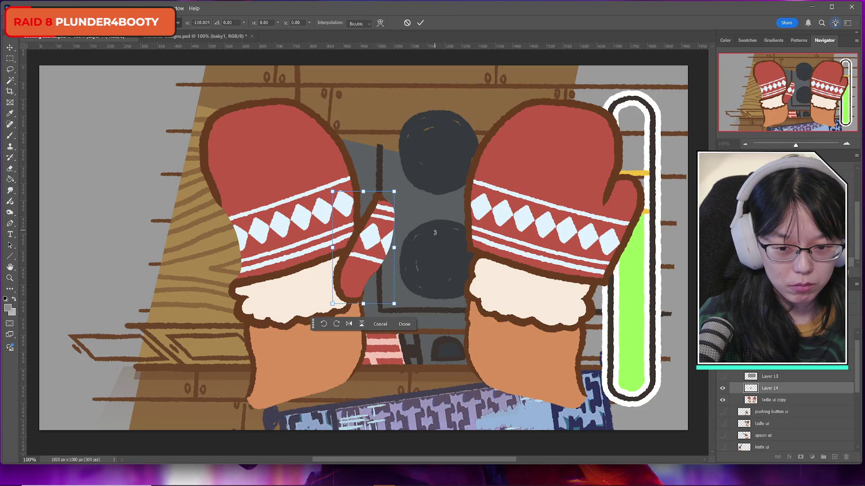
{"action": "right_click", "coordinate": [363, 248]}
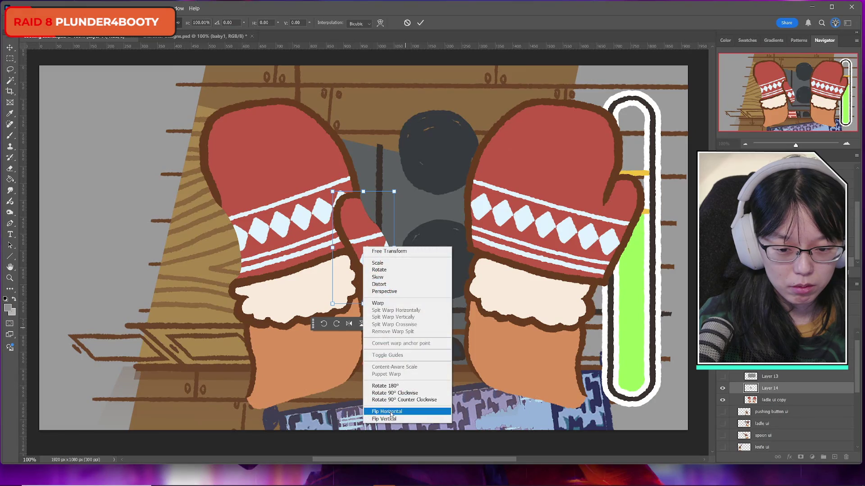
{"action": "left_click", "coordinate": [379, 413]}
{"action": "mouse_move", "coordinate": [375, 212]}
{"action": "left_mouse_down"}
{"action": "mouse_move", "coordinate": [237, 205]}
{"action": "mouse_move", "coordinate": [261, 203]}
{"action": "mouse_move", "coordinate": [252, 206]}
{"action": "left_mouse_up"}
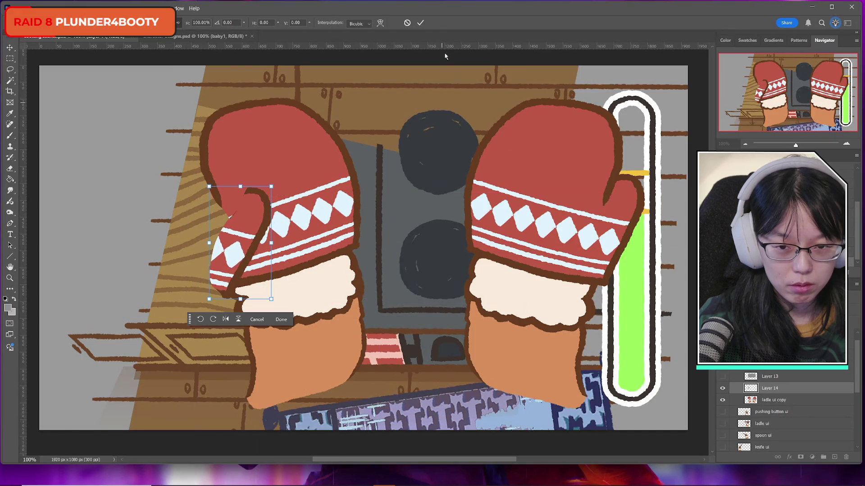
{"action": "left_click", "coordinate": [420, 23]}
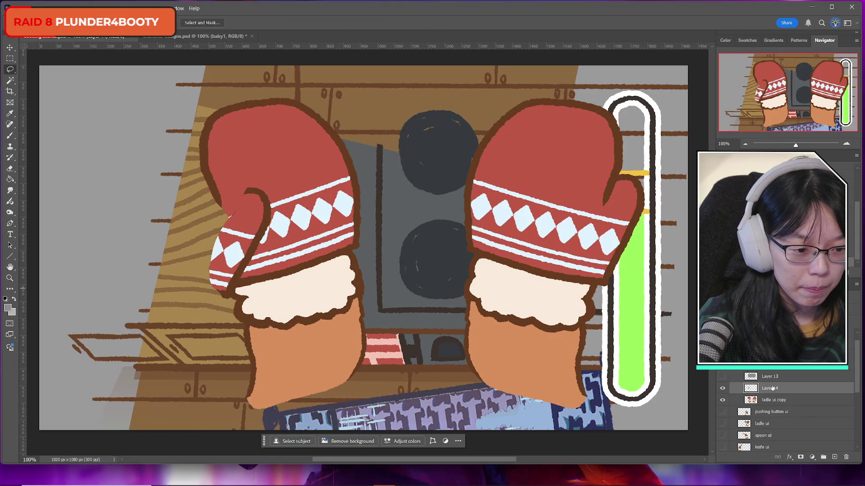
Lasso the right mitten's thumb on the ladle ui copy layer and paste it onto a new layer.
{"action": "left_click", "coordinate": [771, 400]}
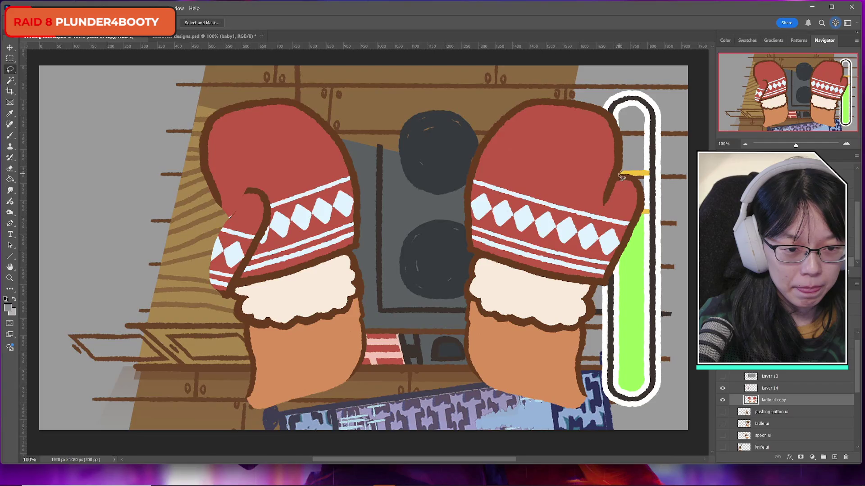
{"action": "mouse_move", "coordinate": [612, 191]}
{"action": "left_mouse_down"}
{"action": "mouse_move", "coordinate": [587, 259]}
{"action": "mouse_move", "coordinate": [600, 285]}
{"action": "mouse_move", "coordinate": [669, 203]}
{"action": "mouse_move", "coordinate": [631, 174]}
{"action": "left_mouse_up"}
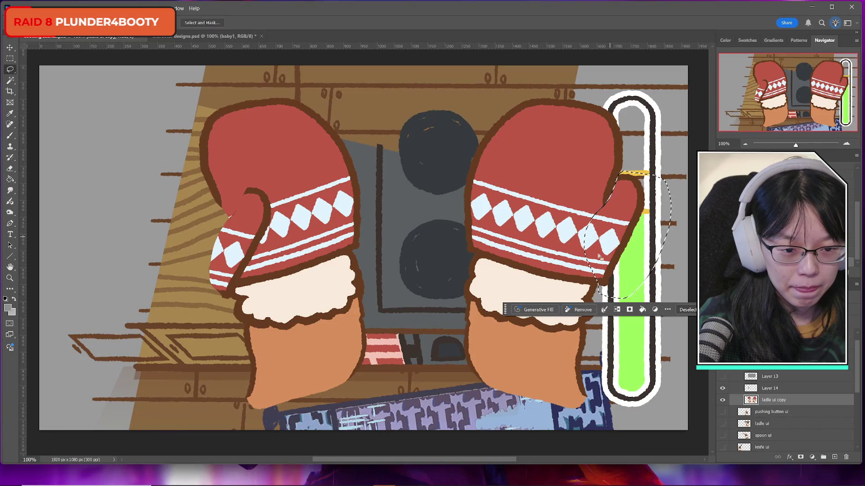
{"action": "mouse_move", "coordinate": [589, 255]}
{"action": "left_mouse_down"}
{"action": "mouse_move", "coordinate": [584, 282]}
{"action": "mouse_move", "coordinate": [615, 295]}
{"action": "mouse_move", "coordinate": [586, 280]}
{"action": "mouse_move", "coordinate": [603, 292]}
{"action": "mouse_move", "coordinate": [611, 281]}
{"action": "left_mouse_up"}
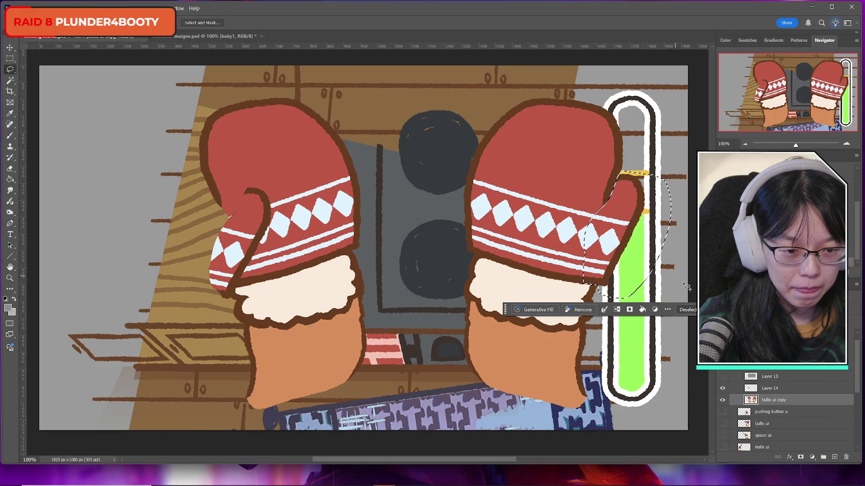
{"action": "key", "text": "ctrl+x"}
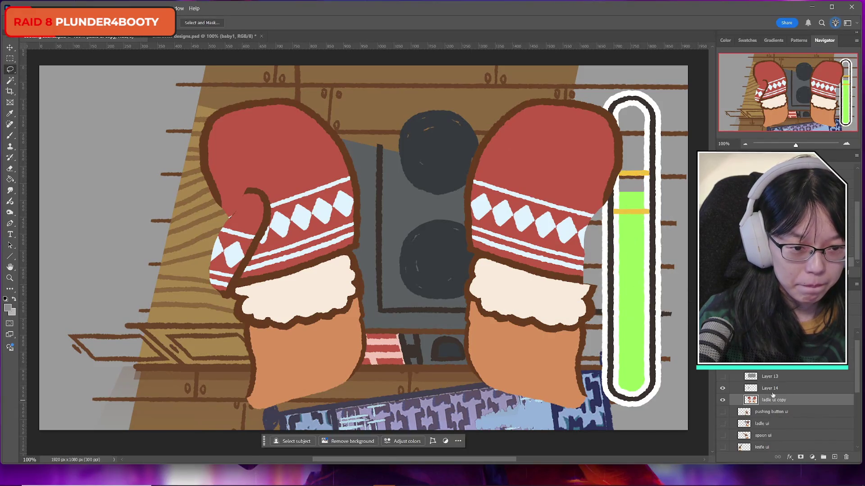
{"action": "key", "text": "ctrl+v"}
Flip the right thumb horizontally, move it beside the meter and tilt it about 10°.
{"action": "key", "text": "ctrl+t"}
{"action": "right_click", "coordinate": [367, 253]}
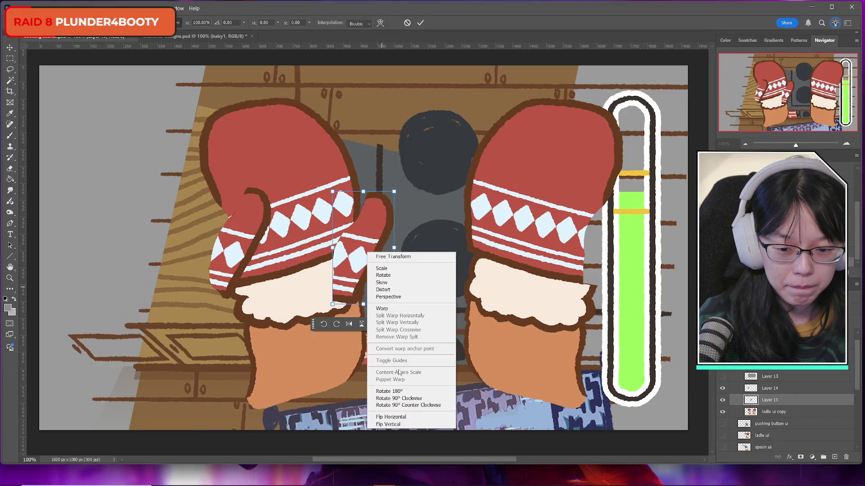
{"action": "left_click", "coordinate": [391, 417]}
{"action": "mouse_move", "coordinate": [365, 247]}
{"action": "left_mouse_down"}
{"action": "mouse_move", "coordinate": [640, 217]}
{"action": "mouse_move", "coordinate": [587, 234]}
{"action": "left_mouse_up"}
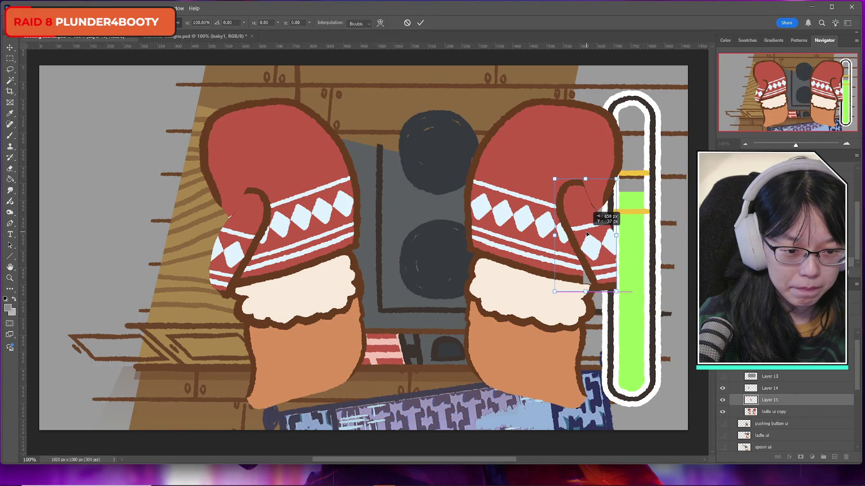
{"action": "mouse_move", "coordinate": [670, 224]}
{"action": "left_mouse_down"}
{"action": "mouse_move", "coordinate": [651, 167]}
{"action": "mouse_move", "coordinate": [657, 184]}
{"action": "mouse_move", "coordinate": [652, 178]}
{"action": "left_mouse_up"}
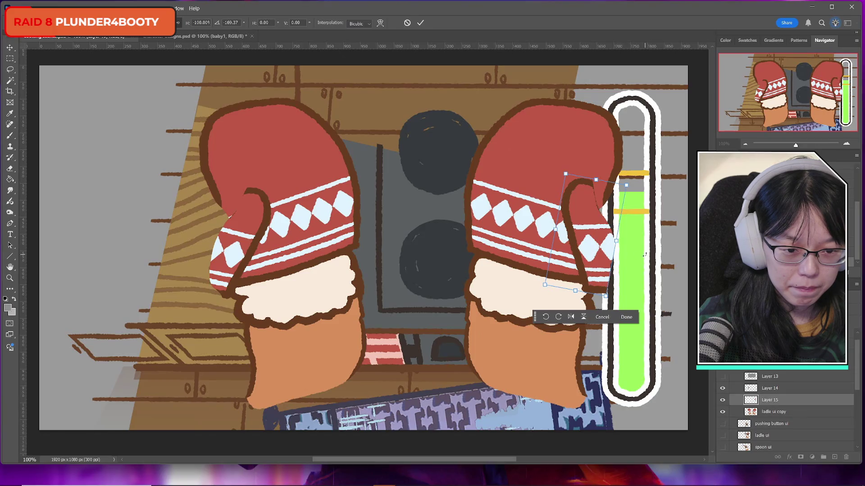
{"action": "key", "text": "Return"}
Move the grey panel layer below both thumb layers, show it, and raise the mittens slightly.
{"action": "key", "text": "l"}
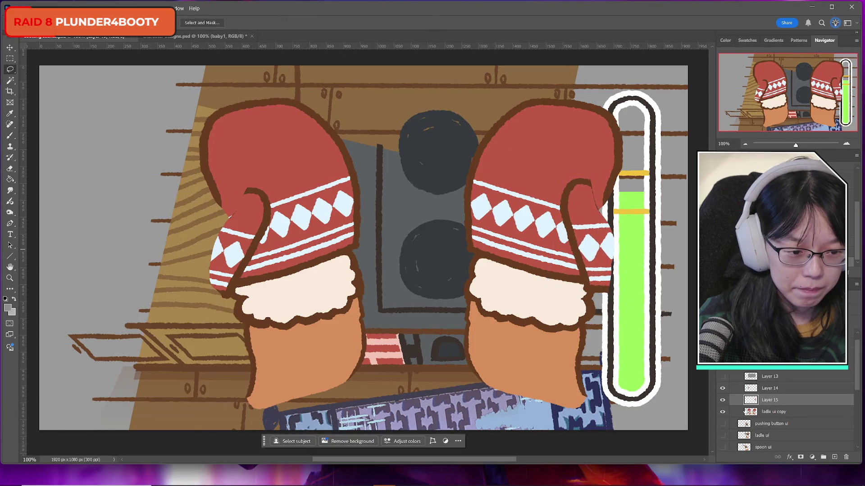
{"action": "left_click_drag", "start_coordinate": [775, 391], "coordinate": [771, 373]}
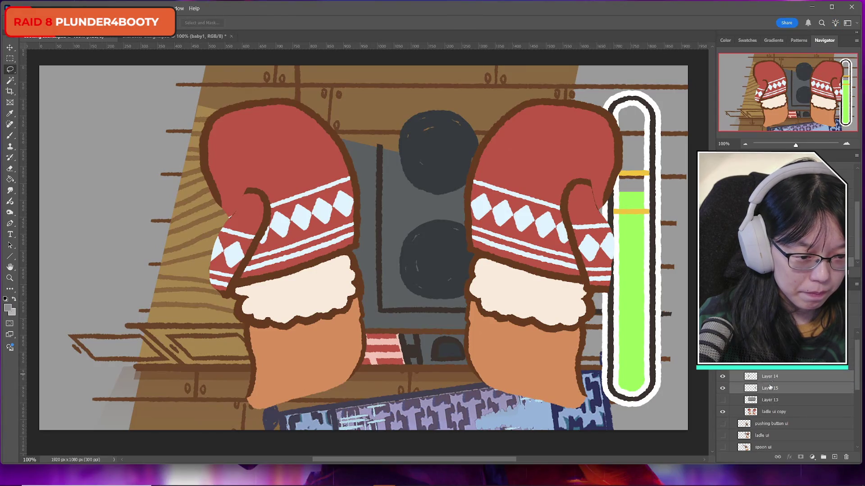
{"action": "left_click", "coordinate": [723, 399]}
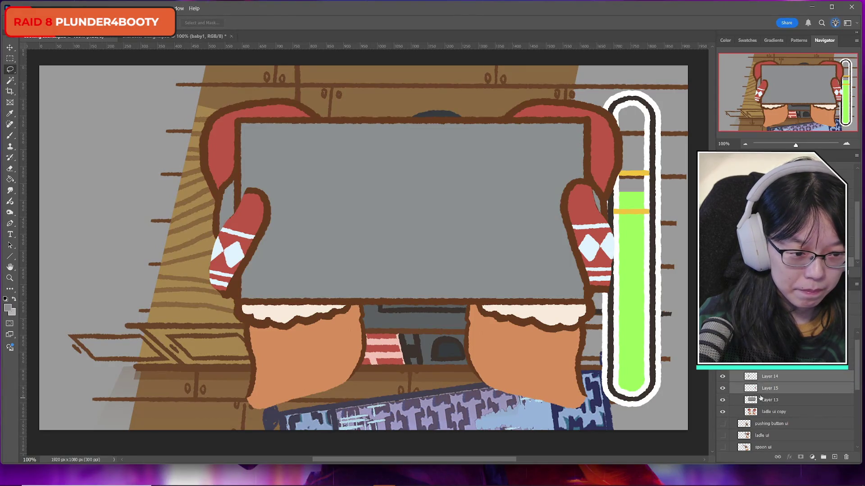
{"action": "key", "text": "ctrl+t"}
{"action": "left_click_drag", "start_coordinate": [510, 242], "coordinate": [509, 232]}
{"action": "key", "text": "Return"}
{"action": "key", "text": "l"}
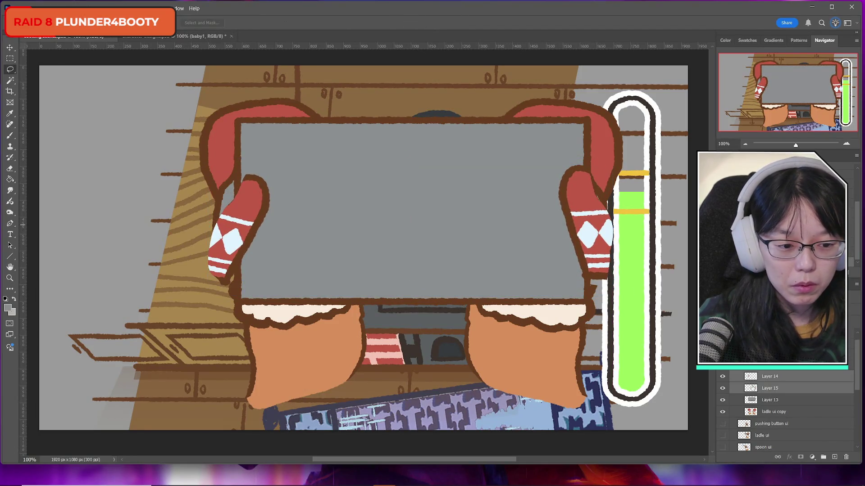
Rotate the left thumb to about -14 degrees and shift it left and up.
{"action": "left_click", "coordinate": [770, 376]}
{"action": "key", "text": "ctrl+t"}
{"action": "left_click_drag", "start_coordinate": [299, 215], "coordinate": [295, 201]}
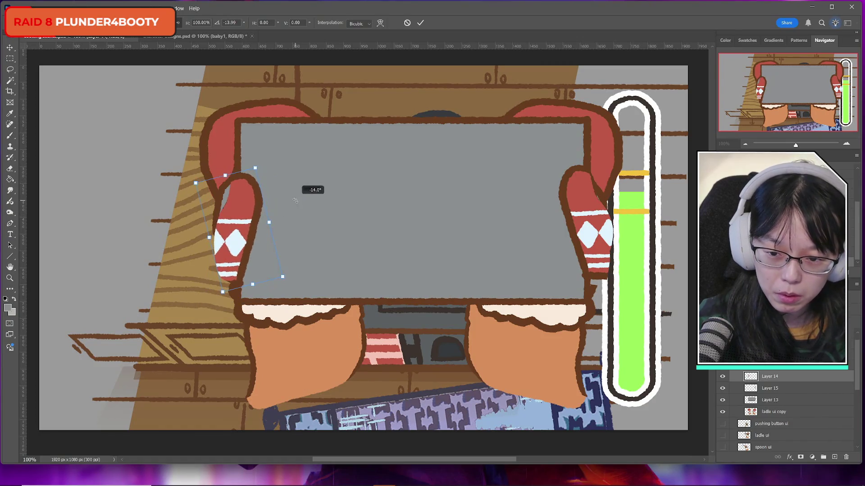
{"action": "mouse_move", "coordinate": [252, 218]}
{"action": "left_mouse_down"}
{"action": "mouse_move", "coordinate": [227, 222]}
{"action": "mouse_move", "coordinate": [241, 224]}
{"action": "left_mouse_up"}
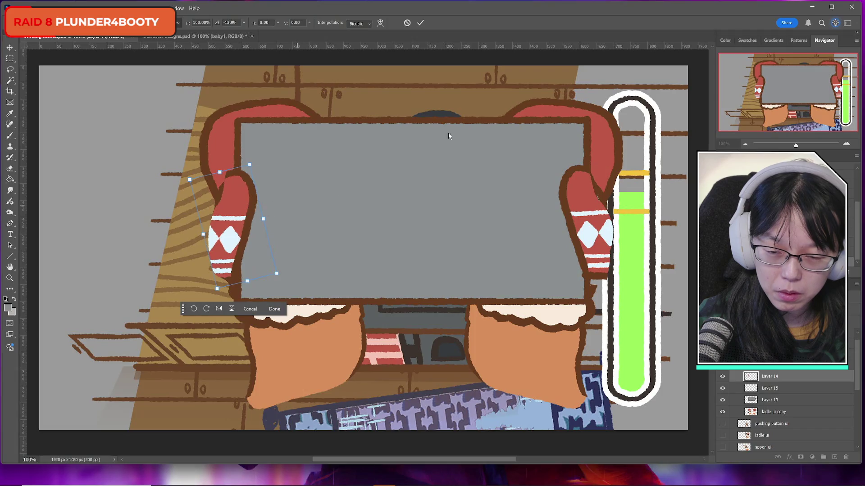
{"action": "left_click", "coordinate": [420, 22]}
Reduce the right thumb's tilt and settle it against the panel's right edge.
{"action": "left_click", "coordinate": [783, 388]}
{"action": "key", "text": "ctrl+t"}
{"action": "left_click_drag", "start_coordinate": [641, 164], "coordinate": [651, 177]}
{"action": "left_click_drag", "start_coordinate": [569, 217], "coordinate": [577, 218]}
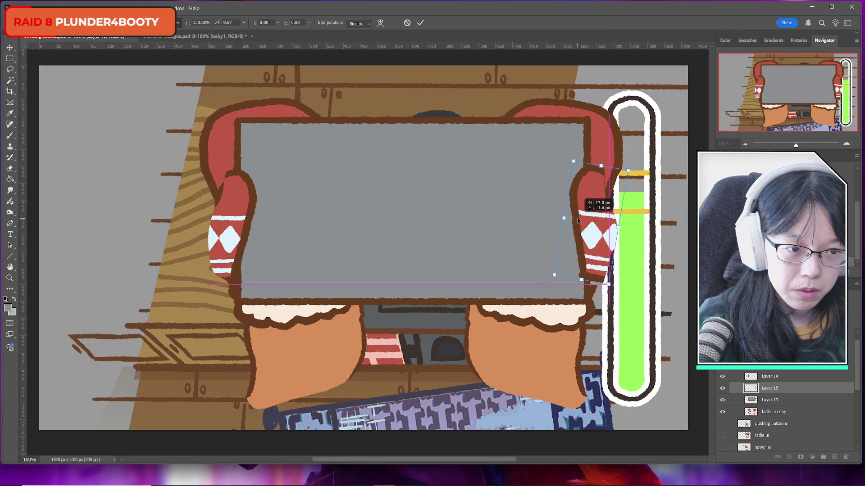
{"action": "left_click_drag", "start_coordinate": [578, 219], "coordinate": [578, 220]}
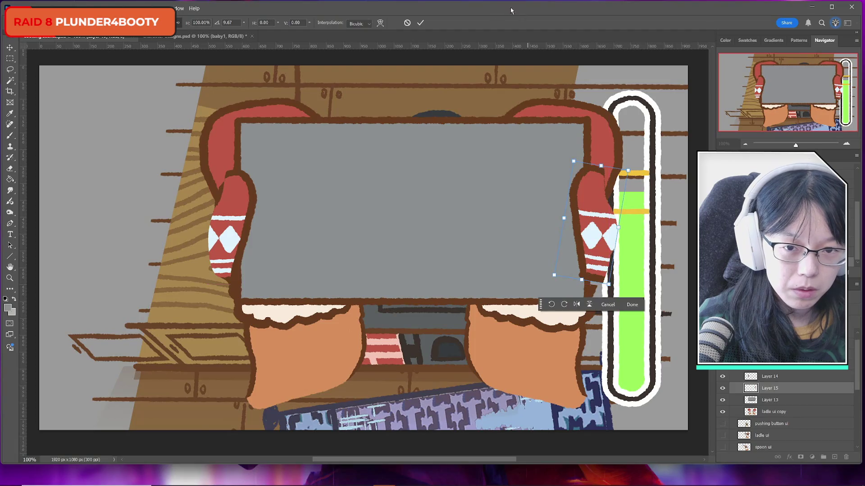
{"action": "left_click", "coordinate": [419, 24]}
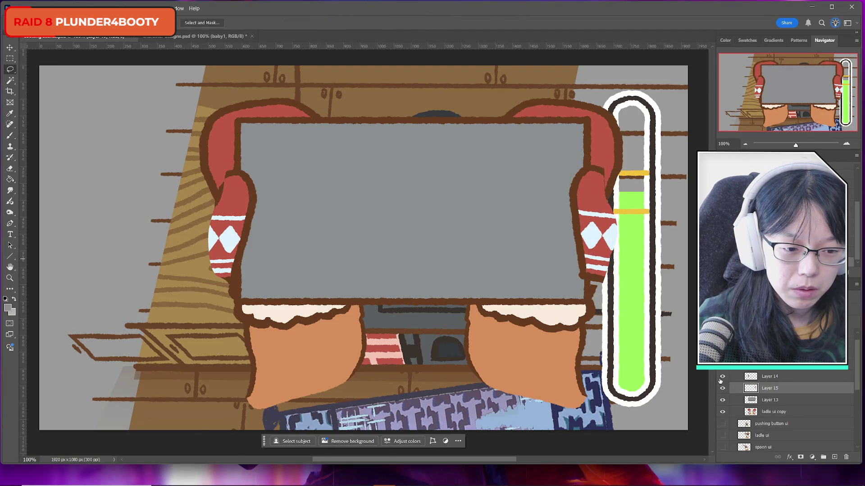
Sample the drawing's brown outline colour, #79401d, as the foreground colour for brushing.
{"action": "scroll", "coordinate": [743, 397], "scroll_direction": "down", "scroll_amount": 1}
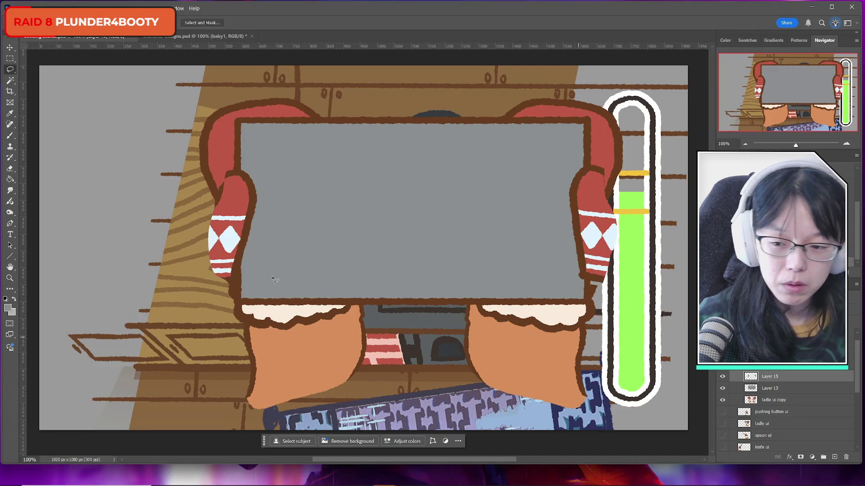
{"action": "left_click", "coordinate": [7, 308]}
{"action": "left_click", "coordinate": [247, 300]}
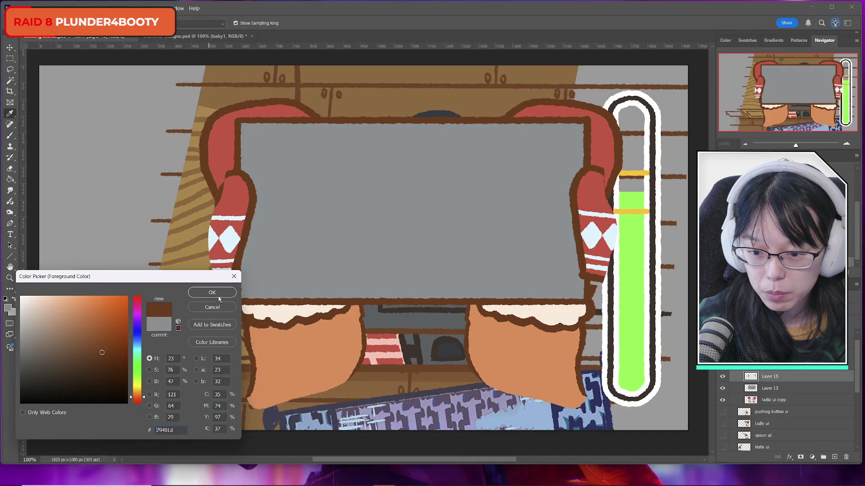
{"action": "left_click", "coordinate": [218, 296]}
{"action": "key", "text": "b"}
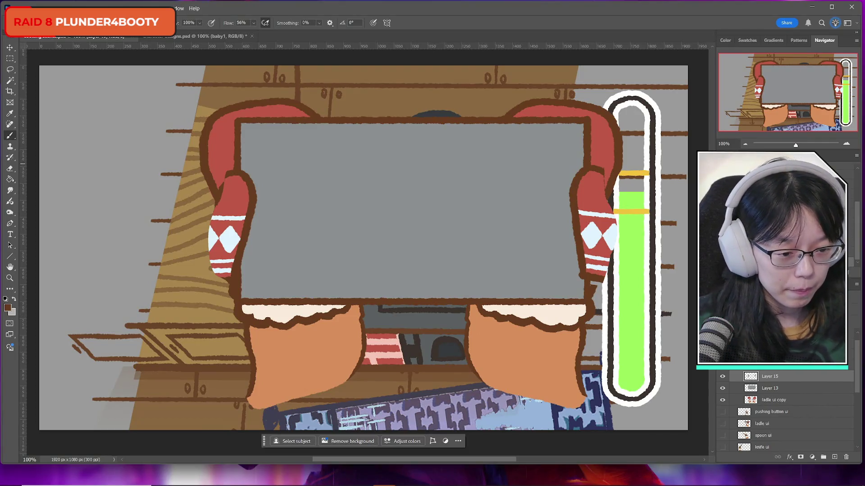
Paint brown outlines down the outer edges of the left and right mittens.
{"action": "left_click", "coordinate": [727, 377]}
{"action": "left_click", "coordinate": [726, 376]}
{"action": "left_click", "coordinate": [725, 377]}
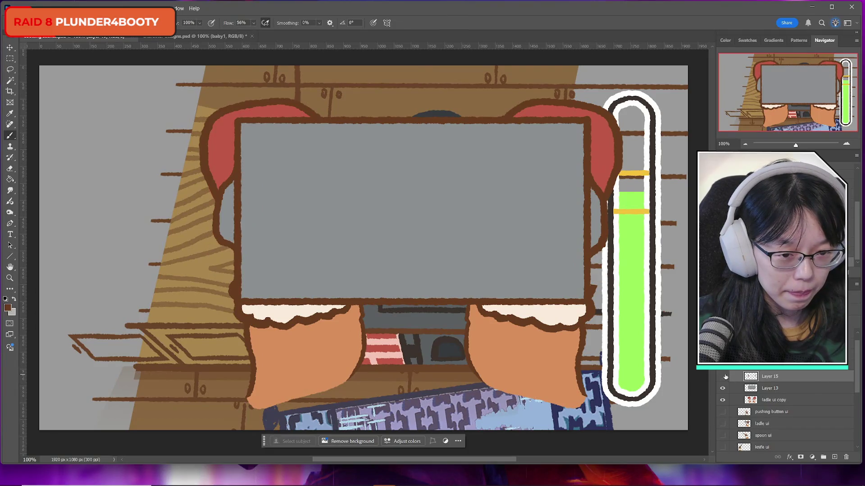
{"action": "left_click", "coordinate": [724, 377]}
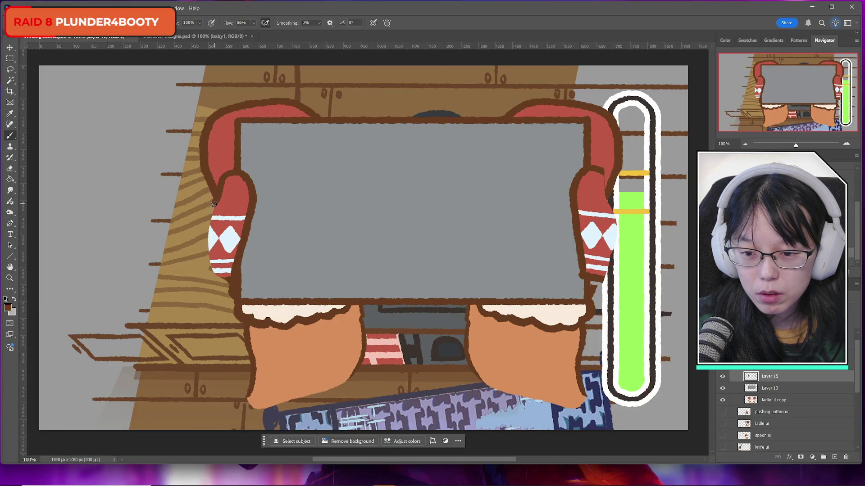
{"action": "mouse_move", "coordinate": [214, 204]}
{"action": "left_mouse_down"}
{"action": "mouse_move", "coordinate": [204, 244]}
{"action": "mouse_move", "coordinate": [214, 275]}
{"action": "left_mouse_up"}
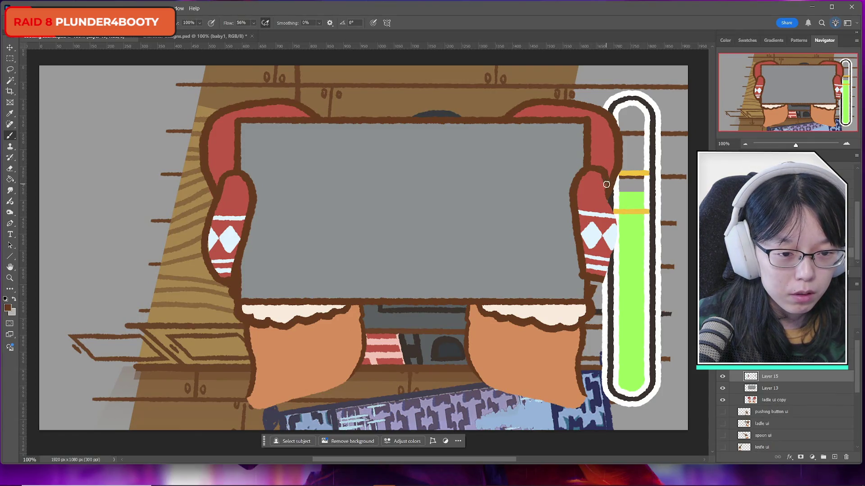
{"action": "mouse_move", "coordinate": [608, 200]}
{"action": "left_mouse_down"}
{"action": "mouse_move", "coordinate": [617, 238]}
{"action": "mouse_move", "coordinate": [602, 284]}
{"action": "left_mouse_up"}
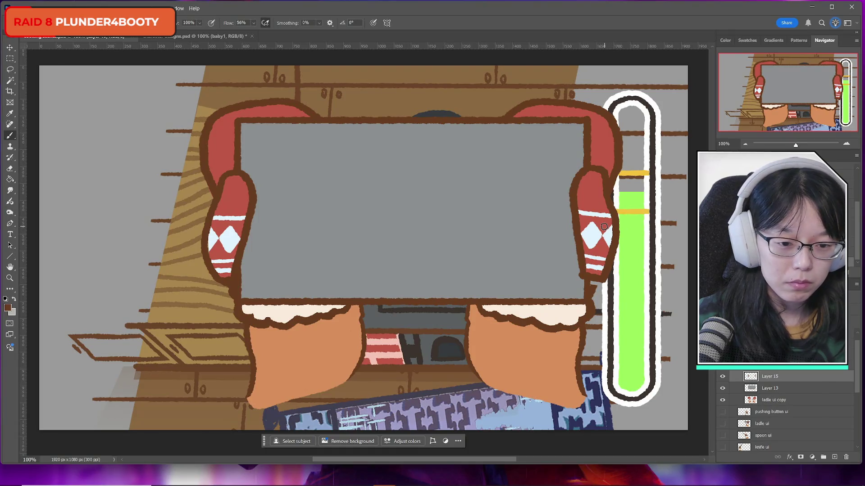
Toggle the mittens layer off and on to compare the new brown outlines.
{"action": "left_click", "coordinate": [724, 377]}
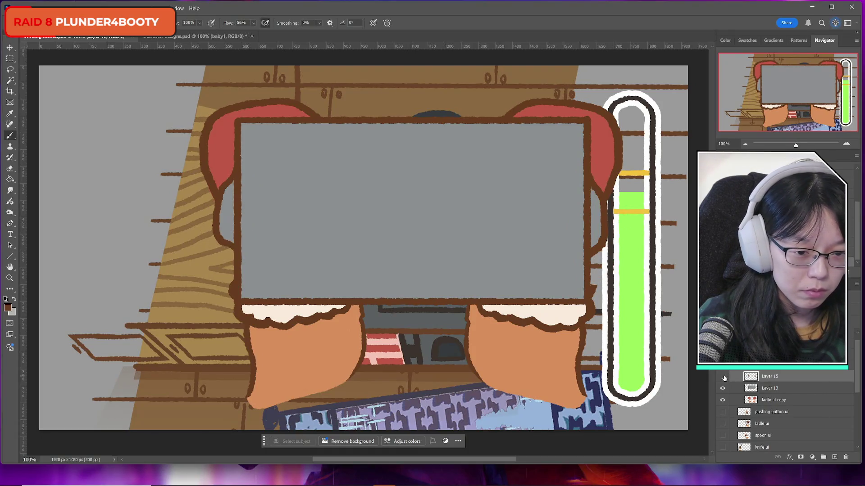
{"action": "left_click", "coordinate": [723, 377]}
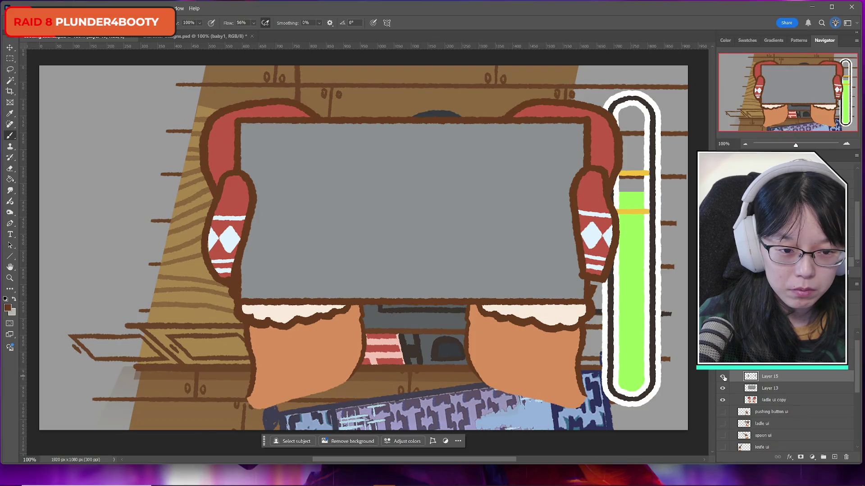
{"action": "left_click", "coordinate": [723, 377]}
{"action": "left_click", "coordinate": [724, 377]}
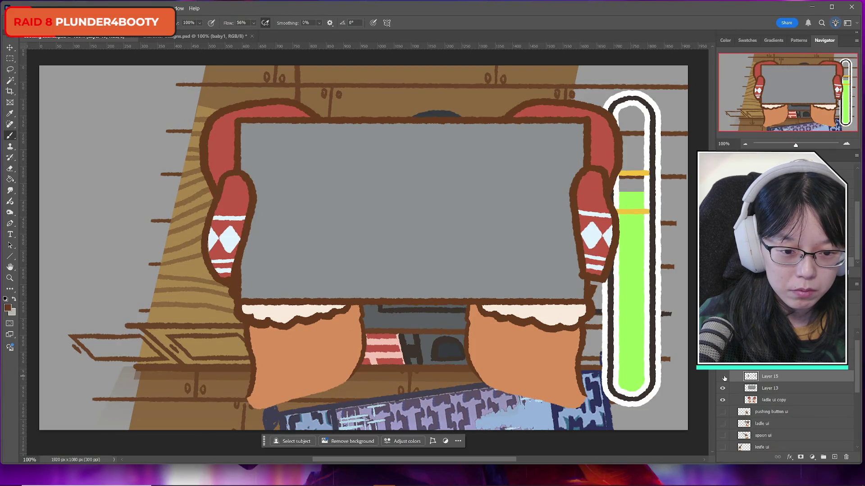
{"action": "left_click", "coordinate": [723, 377]}
{"action": "left_click", "coordinate": [724, 377]}
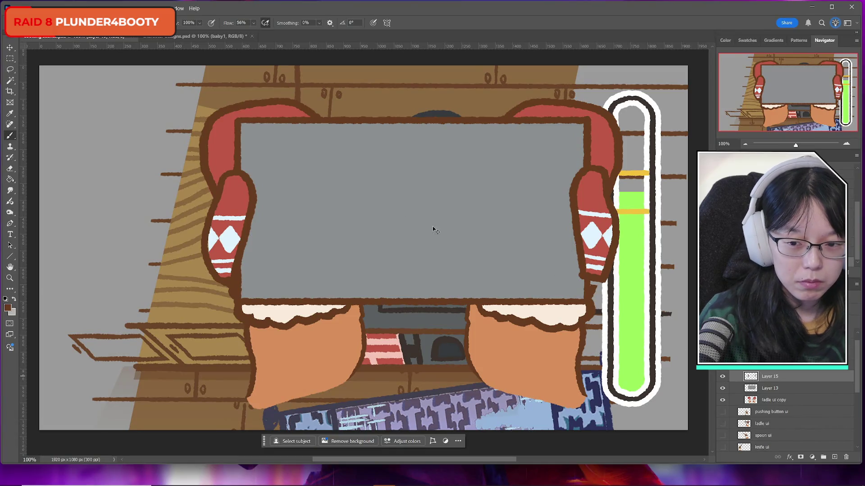
{"action": "key", "text": "ctrl+t"}
Nudge the mittens layer slightly up and to the left.
{"action": "mouse_move", "coordinate": [369, 217]}
{"action": "left_mouse_down"}
{"action": "mouse_move", "coordinate": [376, 217]}
{"action": "mouse_move", "coordinate": [338, 222]}
{"action": "mouse_move", "coordinate": [360, 229]}
{"action": "mouse_move", "coordinate": [344, 228]}
{"action": "left_mouse_up"}
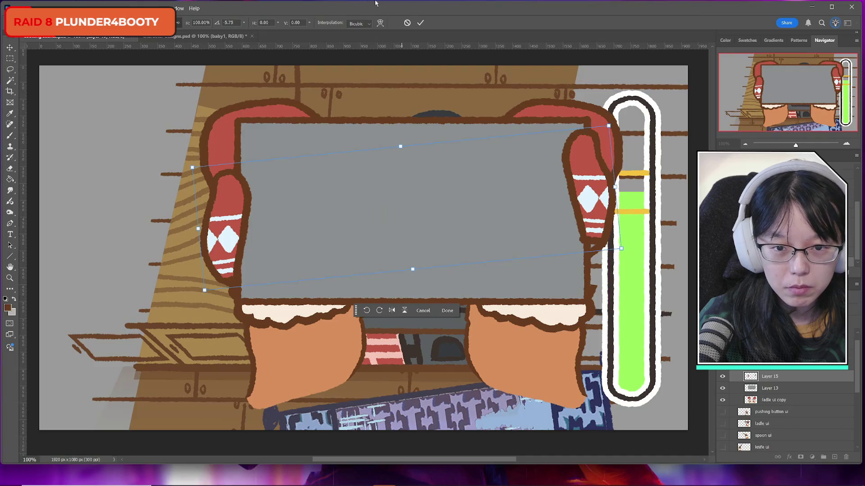
{"action": "left_click", "coordinate": [421, 24]}
{"action": "key", "text": "m"}
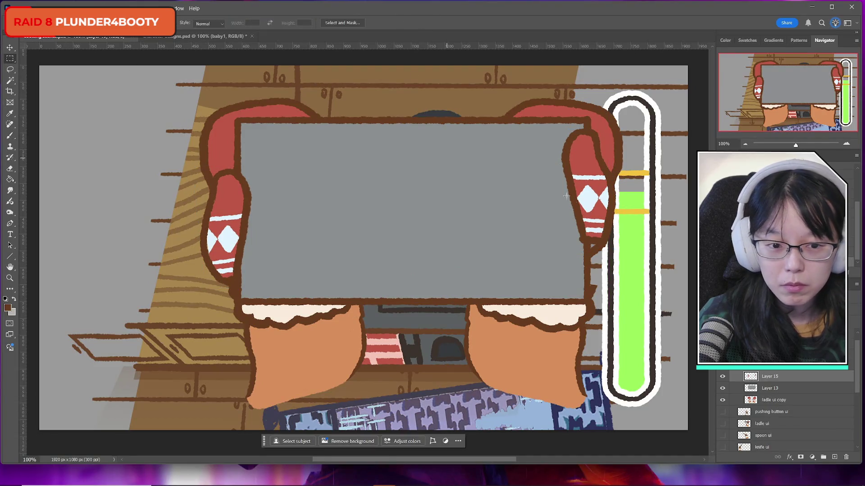
Select the right mitten and rotate it about 14° inward against the panel.
{"action": "left_click_drag", "start_coordinate": [548, 111], "coordinate": [636, 288]}
{"action": "key", "text": "ctrl+t"}
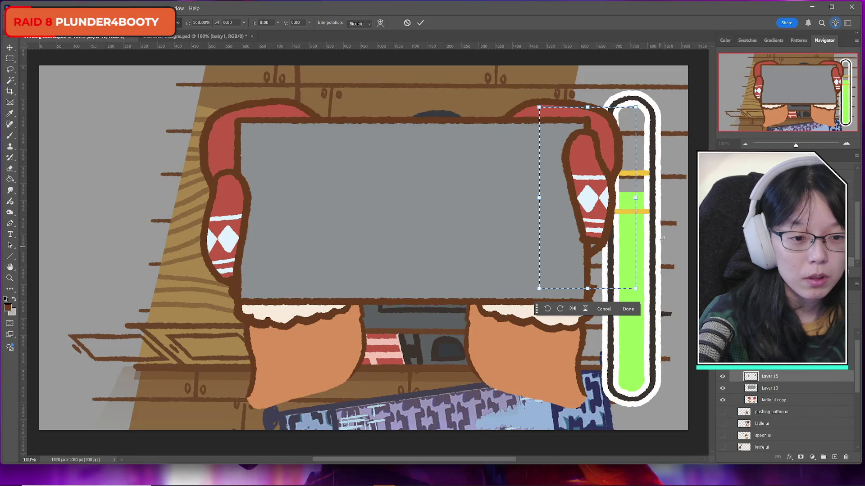
{"action": "left_click_drag", "start_coordinate": [665, 226], "coordinate": [662, 270]}
{"action": "mouse_move", "coordinate": [607, 188]}
{"action": "left_mouse_down"}
{"action": "mouse_move", "coordinate": [611, 247]}
{"action": "mouse_move", "coordinate": [614, 202]}
{"action": "mouse_move", "coordinate": [621, 214]}
{"action": "mouse_move", "coordinate": [609, 217]}
{"action": "mouse_move", "coordinate": [608, 263]}
{"action": "left_mouse_up"}
{"action": "left_click_drag", "start_coordinate": [674, 230], "coordinate": [673, 235]}
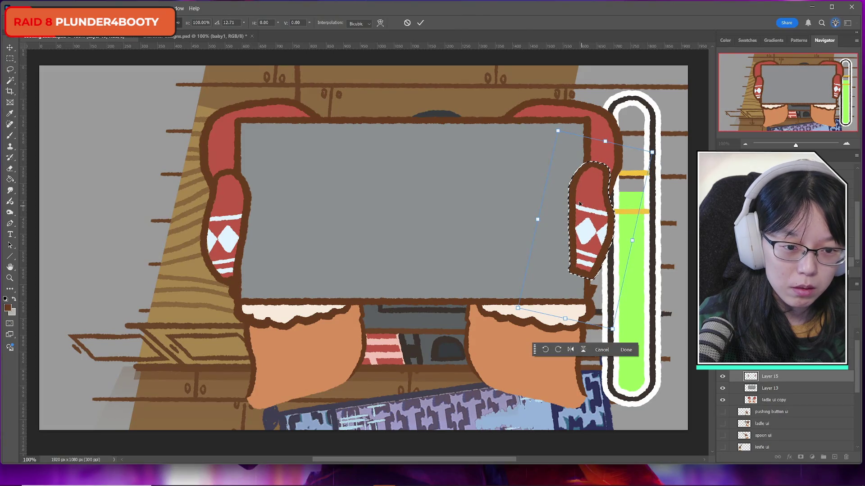
{"action": "left_click", "coordinate": [420, 22]}
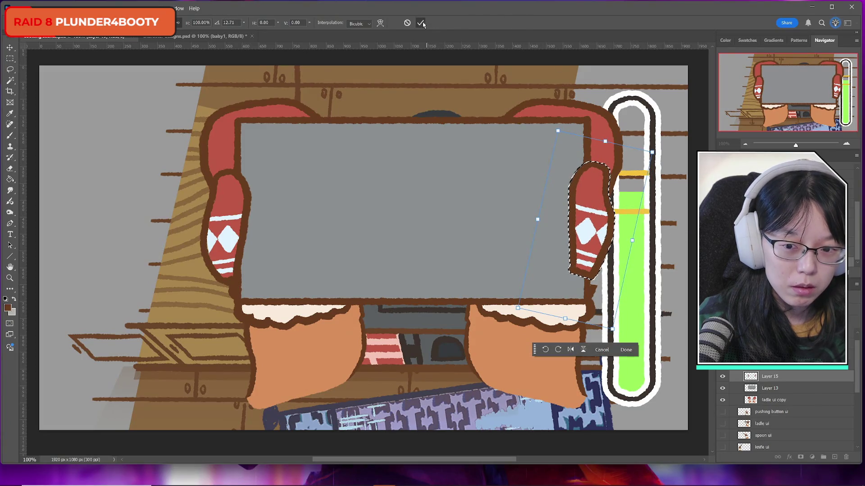
Move the gray panel on Layer 13 slightly higher over the stove.
{"action": "left_click", "coordinate": [782, 389]}
{"action": "key", "text": "ctrl+t"}
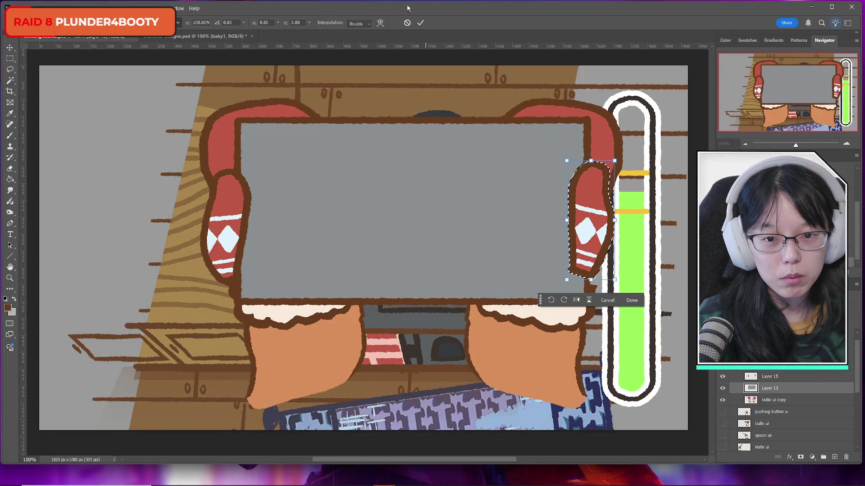
{"action": "key", "text": "ctrl+d"}
{"action": "key", "text": "ctrl+t"}
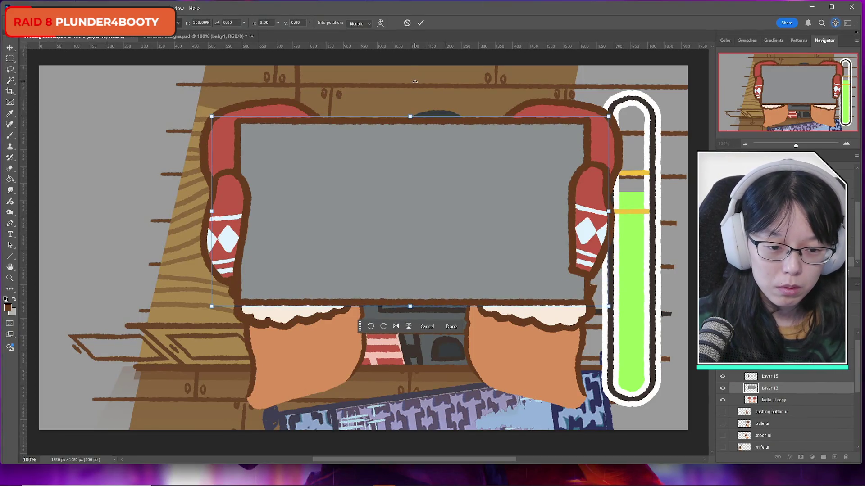
{"action": "key", "text": "Up"}
{"action": "key", "text": "Up"}
{"action": "key", "text": "Up"}
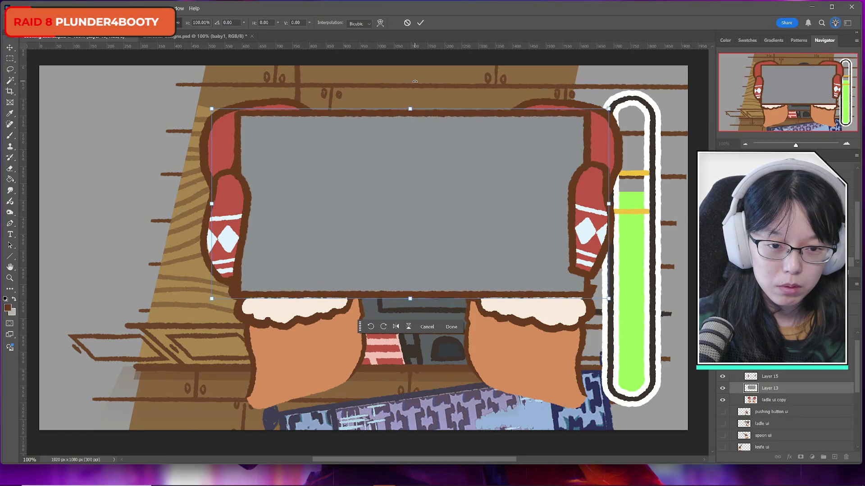
{"action": "key", "text": "Up"}
{"action": "key", "text": "Up"}
{"action": "key", "text": "Up"}
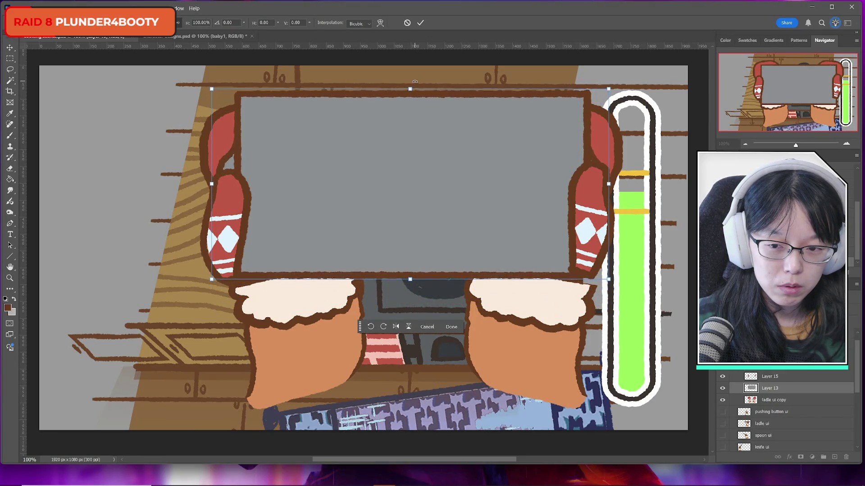
{"action": "key", "text": "Down"}
{"action": "key", "text": "Down"}
{"action": "key", "text": "Down"}
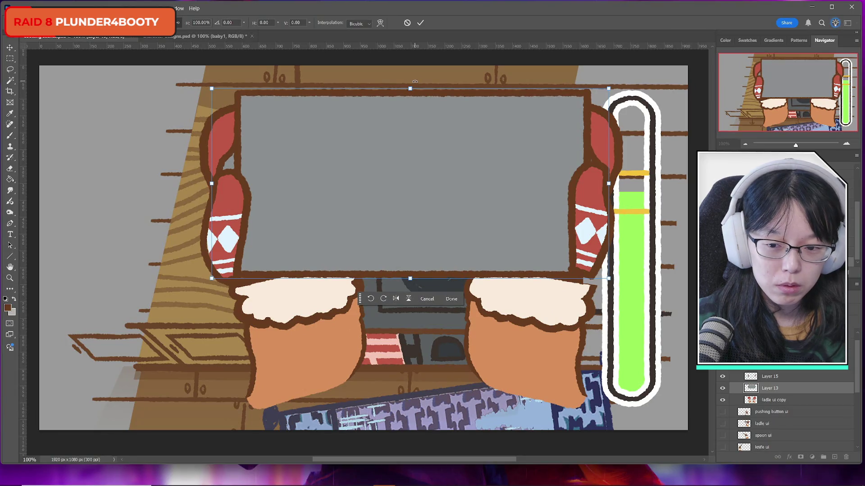
{"action": "left_click", "coordinate": [420, 22]}
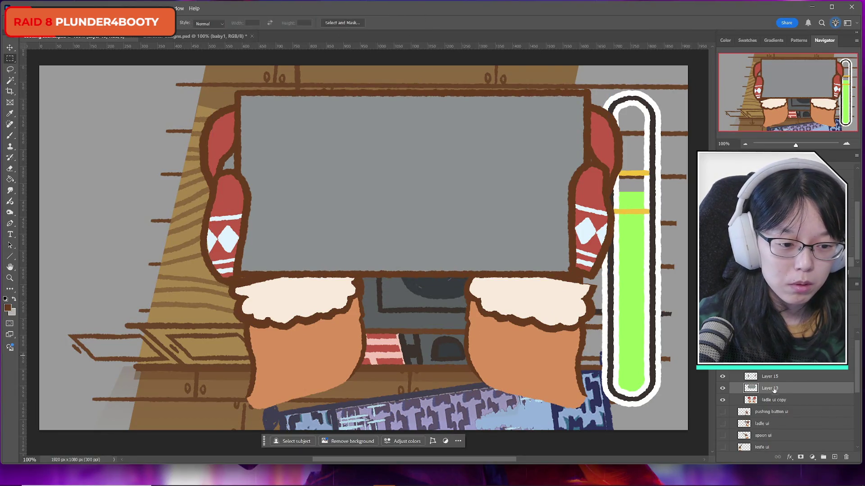
Ease the right mitten's rotation back to 3.9°.
{"action": "key", "text": "alt+bracketright"}
{"action": "key", "text": "ctrl+t"}
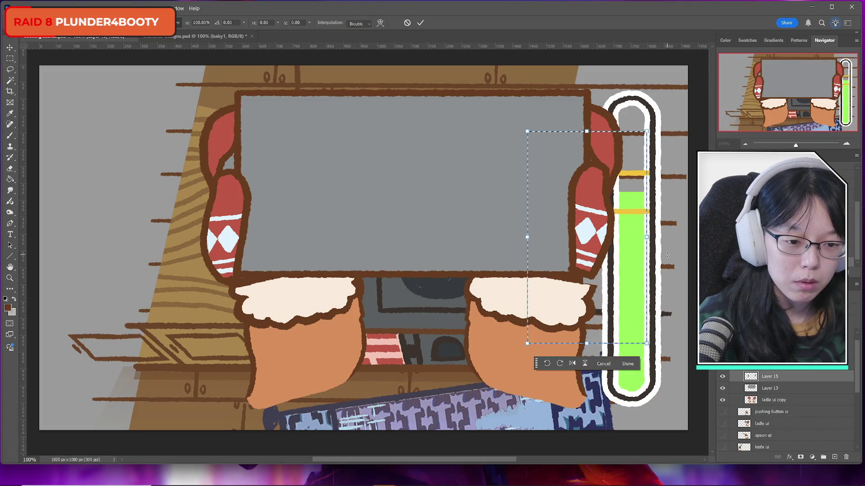
{"action": "mouse_move", "coordinate": [671, 234]}
{"action": "left_mouse_down"}
{"action": "mouse_move", "coordinate": [680, 248]}
{"action": "mouse_move", "coordinate": [594, 259]}
{"action": "mouse_move", "coordinate": [614, 245]}
{"action": "left_mouse_up"}
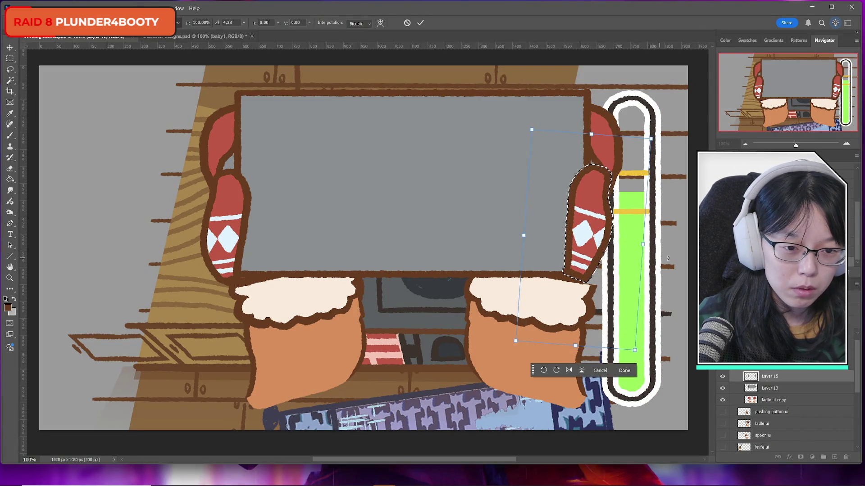
{"action": "left_click_drag", "start_coordinate": [684, 245], "coordinate": [672, 255]}
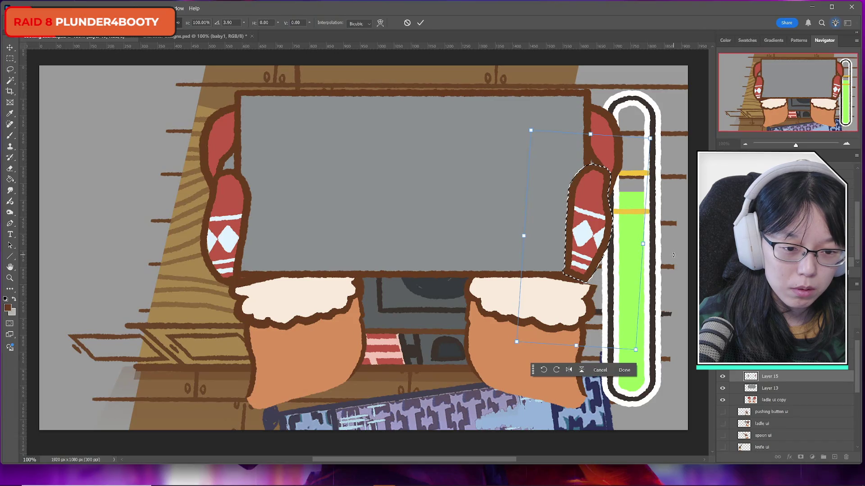
{"action": "left_click", "coordinate": [420, 23]}
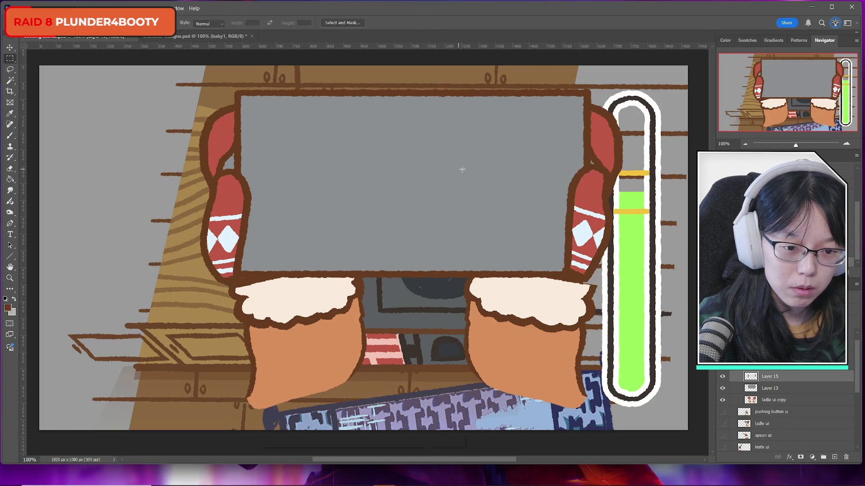
{"action": "key", "text": "ctrl+d"}
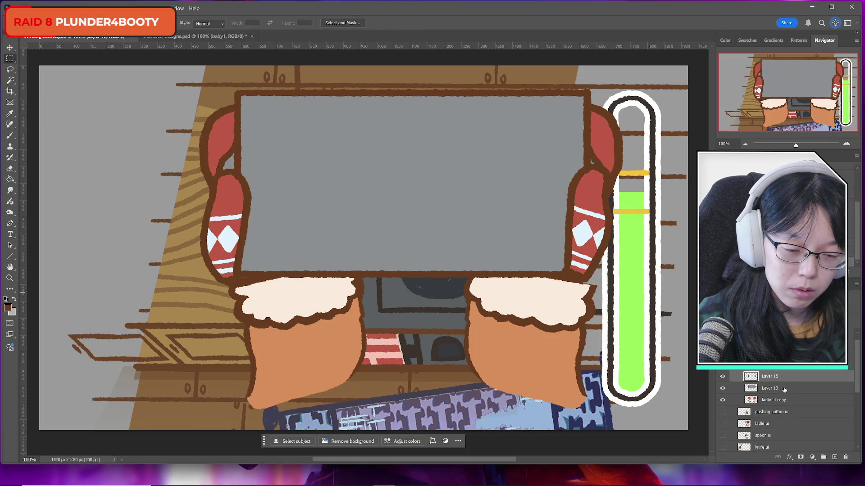
On the ladle ui copy layer, sample the mitten cuff's cream as the brush colour.
{"action": "left_click", "coordinate": [773, 400]}
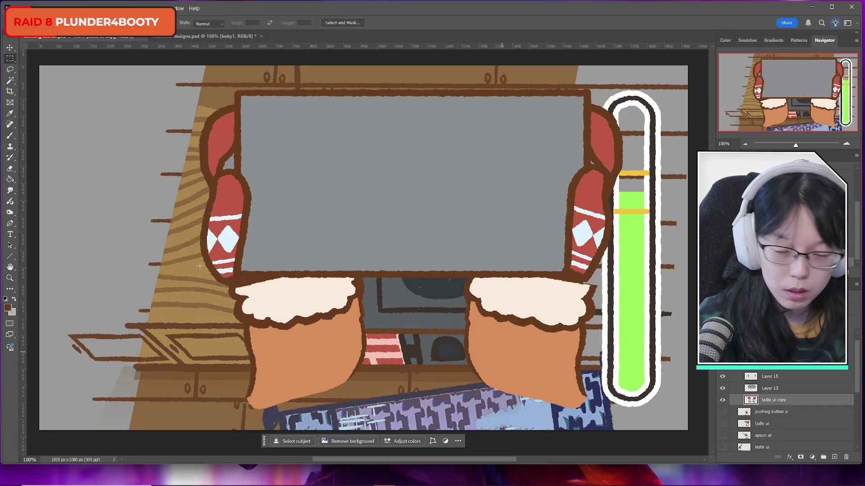
{"action": "left_click", "coordinate": [11, 311]}
{"action": "key", "text": "Return"}
{"action": "key", "text": "m"}
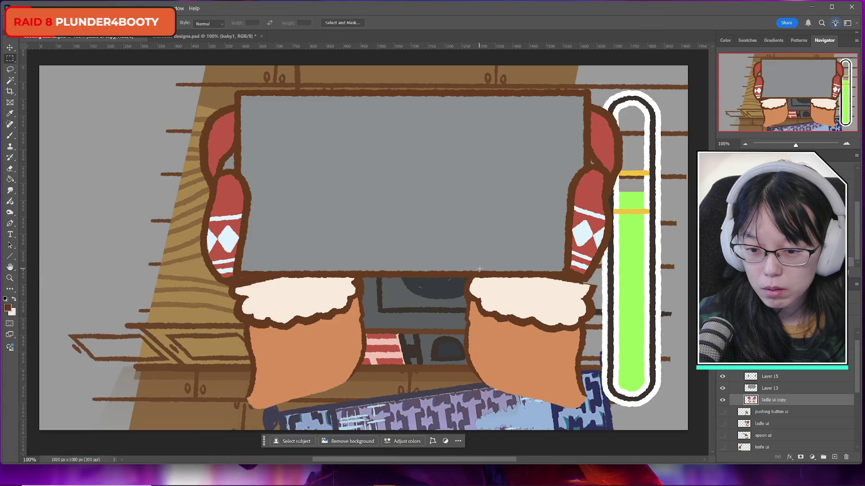
{"action": "left_click", "coordinate": [10, 135]}
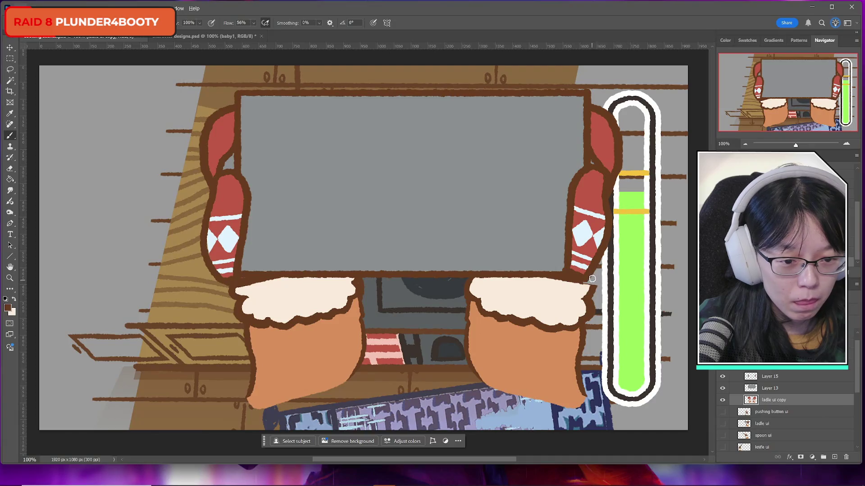
{"action": "left_click", "coordinate": [580, 291], "text": "alt"}
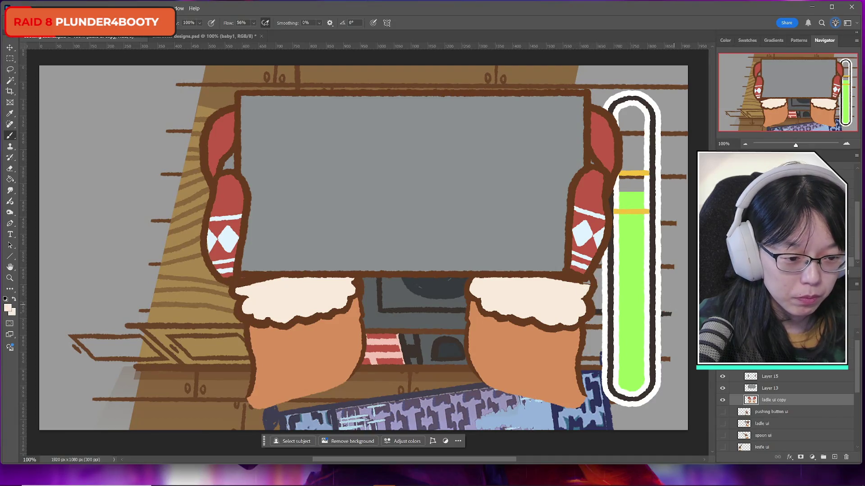
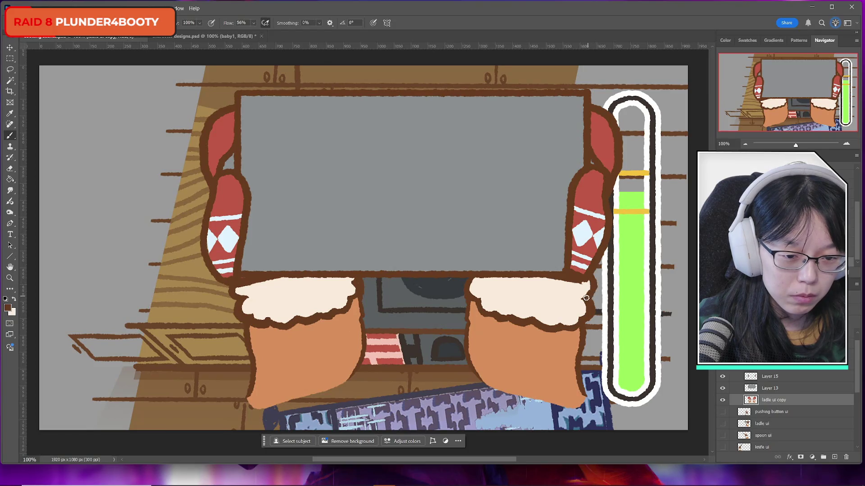
Toggle the mitten-arm and grey-panel layers on and off to compare the scene.
{"action": "left_click", "coordinate": [722, 377]}
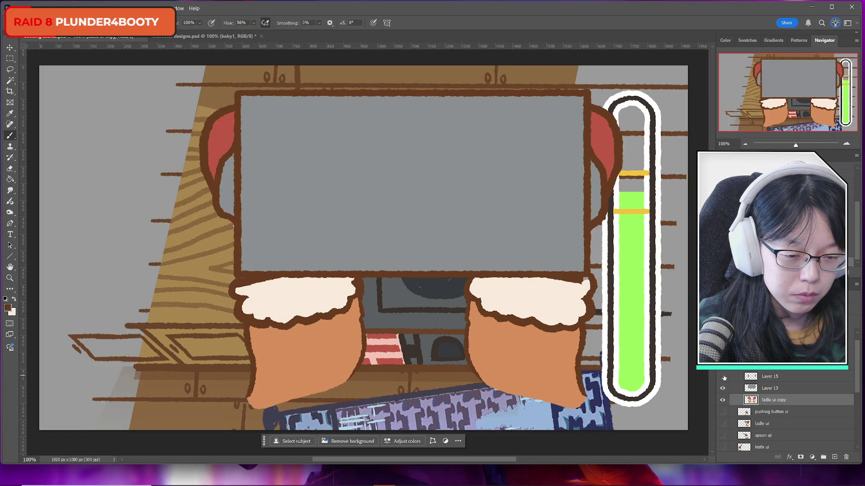
{"action": "left_click", "coordinate": [723, 377]}
{"action": "left_click", "coordinate": [725, 378]}
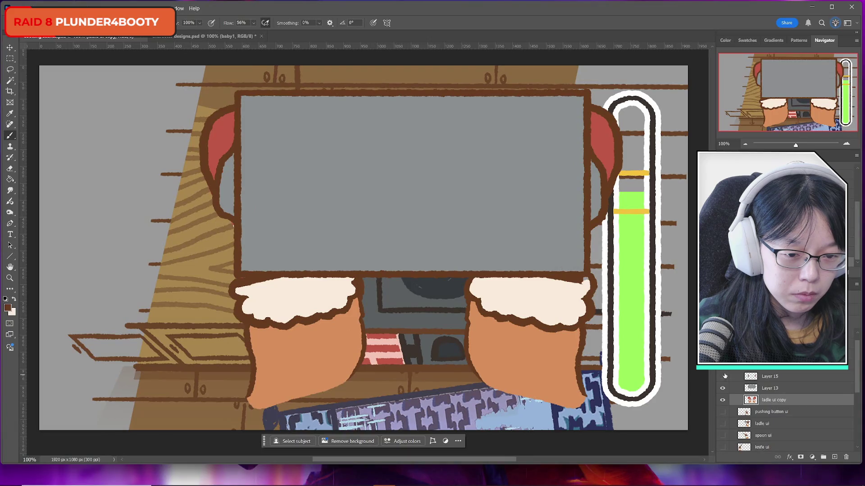
{"action": "left_click", "coordinate": [723, 377]}
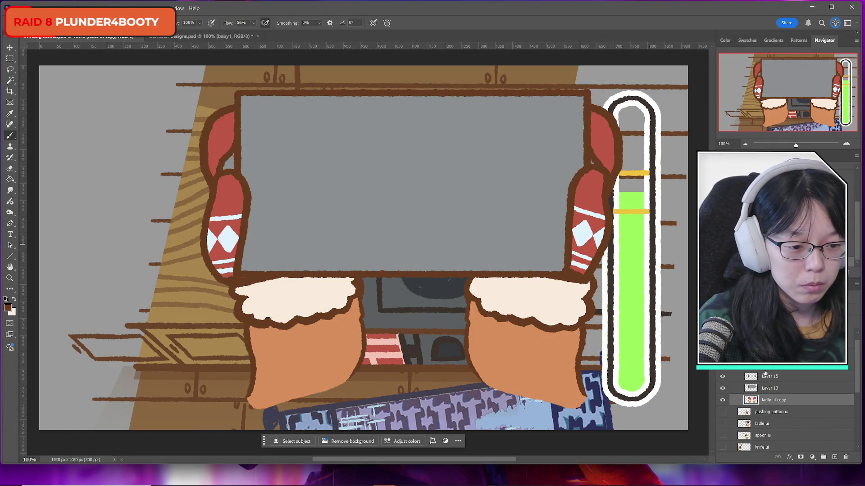
{"action": "left_click", "coordinate": [722, 400]}
{"action": "left_click", "coordinate": [722, 400]}
{"action": "left_click", "coordinate": [722, 388]}
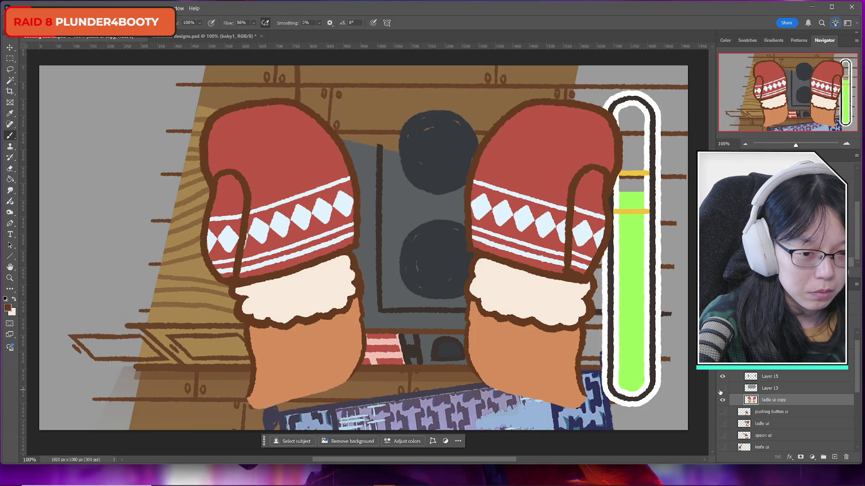
{"action": "left_click", "coordinate": [721, 389]}
{"action": "left_click", "coordinate": [721, 389]}
{"action": "left_click", "coordinate": [721, 389]}
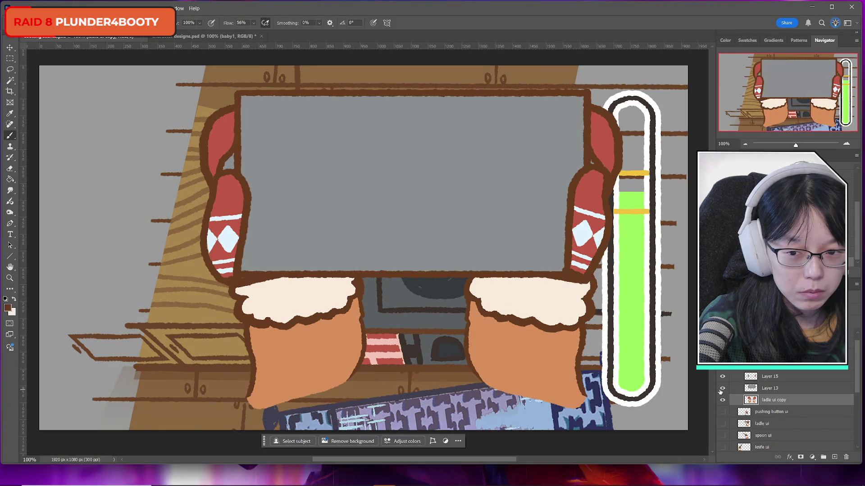
{"action": "left_click", "coordinate": [722, 388]}
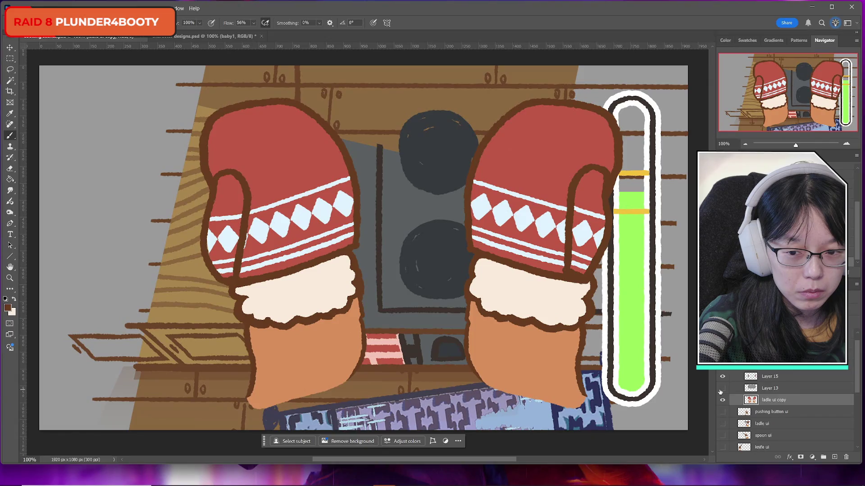
{"action": "left_click", "coordinate": [722, 388]}
{"action": "left_click", "coordinate": [722, 389]}
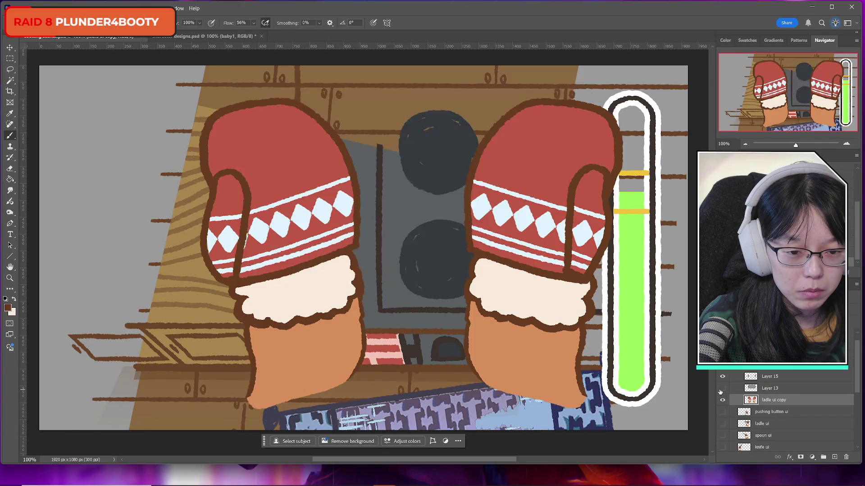
{"action": "left_click", "coordinate": [721, 389]}
Move the grey panel layer, Layer 13, up about 30 px with Free Transform.
{"action": "left_click", "coordinate": [722, 388]}
{"action": "left_click", "coordinate": [722, 388]}
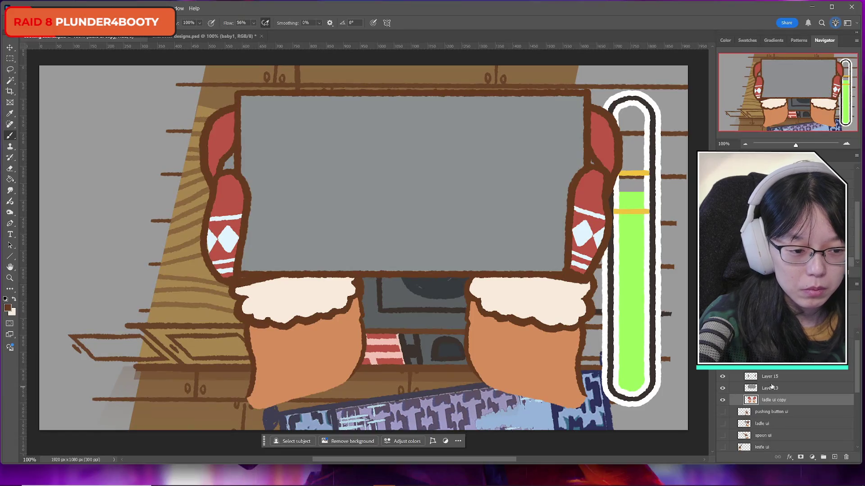
{"action": "left_click", "coordinate": [770, 388]}
{"action": "key", "text": "ctrl+t"}
{"action": "left_click_drag", "start_coordinate": [410, 205], "coordinate": [410, 192]}
{"action": "left_click", "coordinate": [421, 23]}
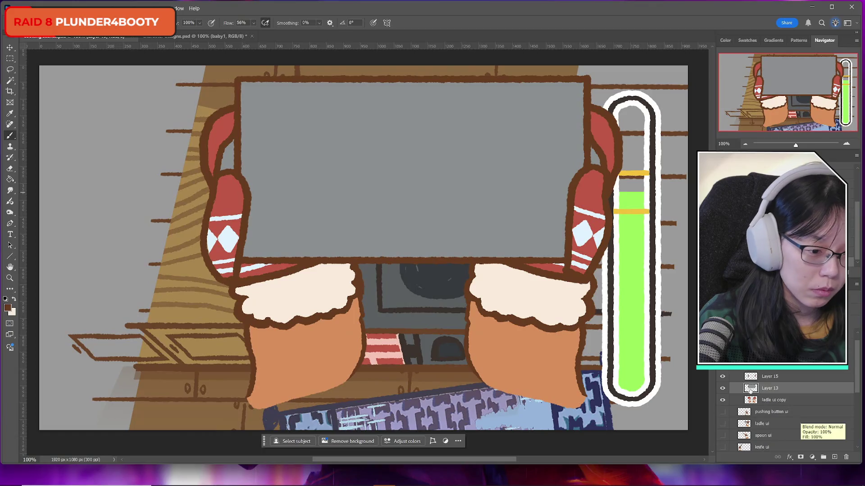
Recheck the mitten arms and hands visibility, then duplicate Layer 13 with Ctrl+J.
{"action": "left_click", "coordinate": [776, 377]}
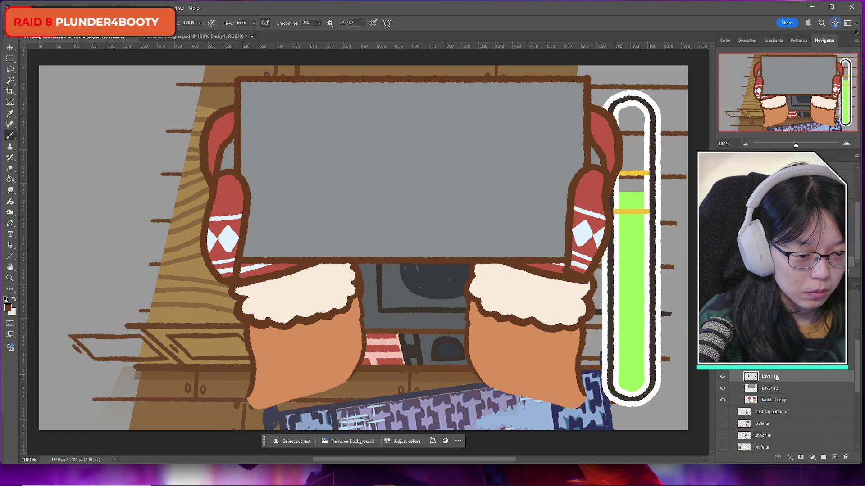
{"action": "left_click", "coordinate": [722, 377]}
{"action": "left_click", "coordinate": [723, 377]}
{"action": "left_click", "coordinate": [723, 377]}
{"action": "left_click", "coordinate": [722, 378]}
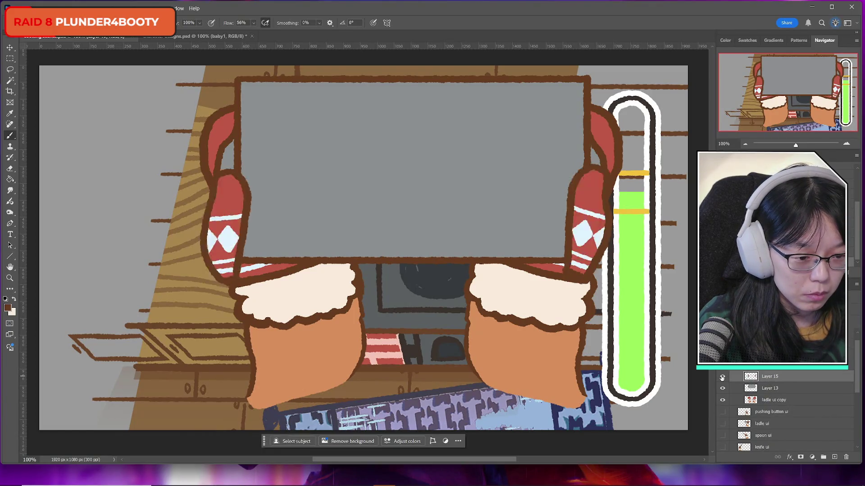
{"action": "left_click", "coordinate": [723, 401]}
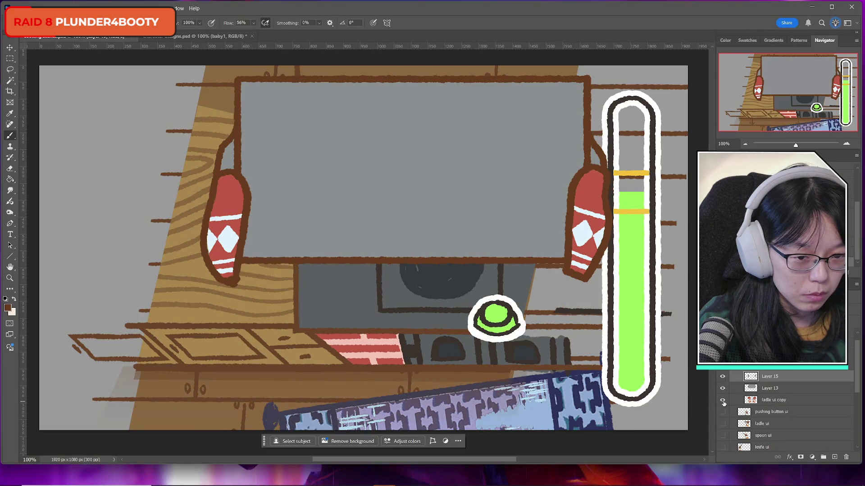
{"action": "left_click", "coordinate": [723, 401]}
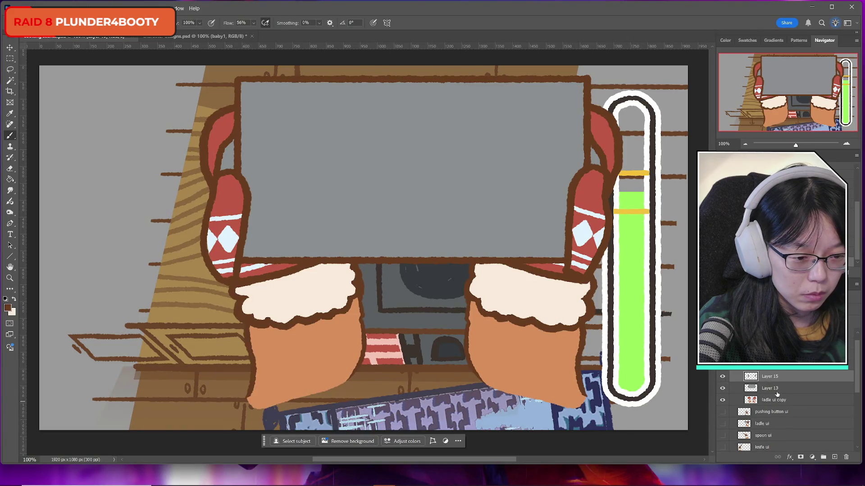
{"action": "left_click", "coordinate": [777, 394]}
{"action": "key", "text": "ctrl+j"}
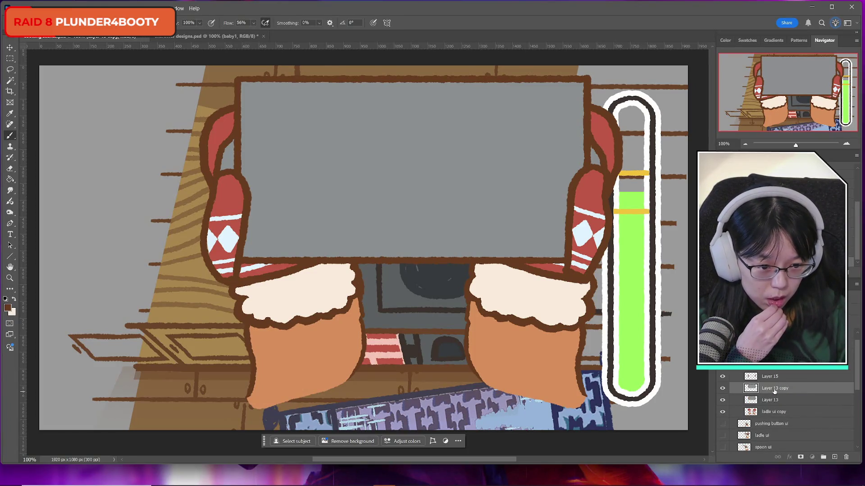
Merge the Layer 13 copy back down into Layer 13.
{"action": "scroll", "coordinate": [786, 412], "scroll_direction": "up", "scroll_amount": 1}
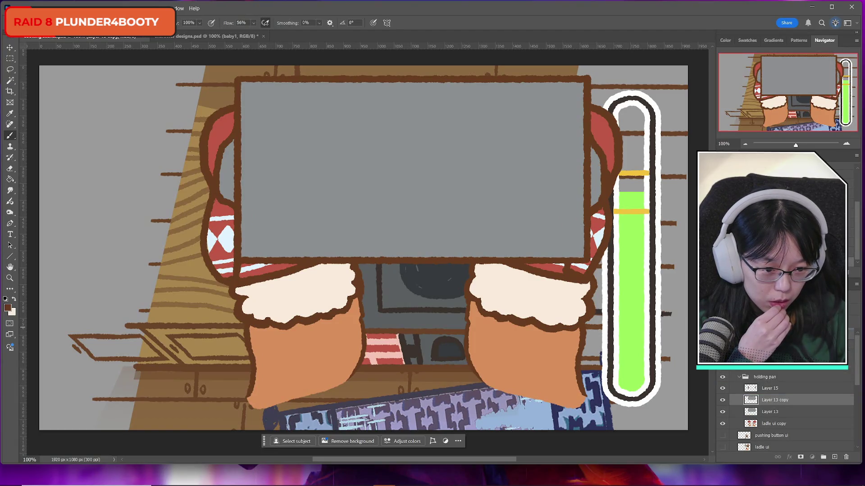
{"action": "key", "text": "Delete"}
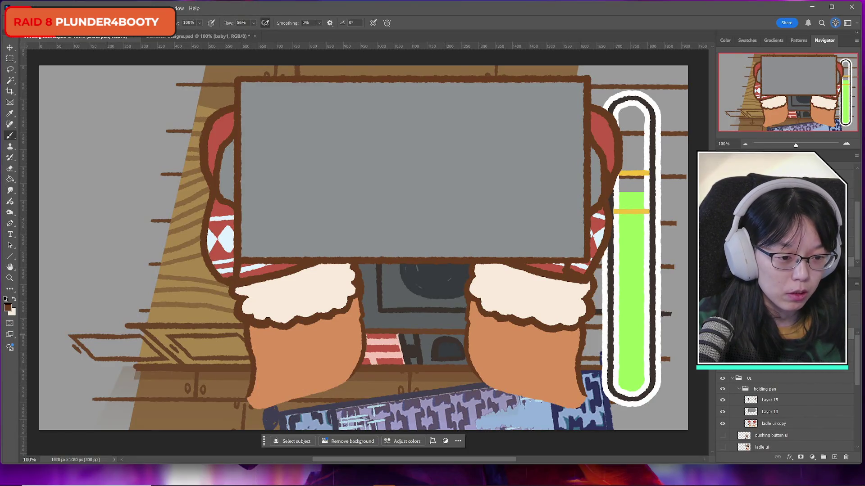
{"action": "key", "text": "ctrl+z"}
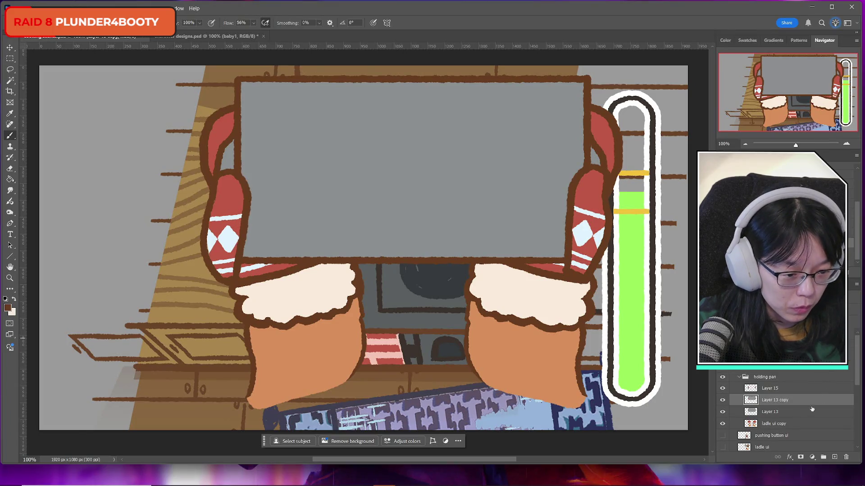
{"action": "key", "text": "ctrl+e"}
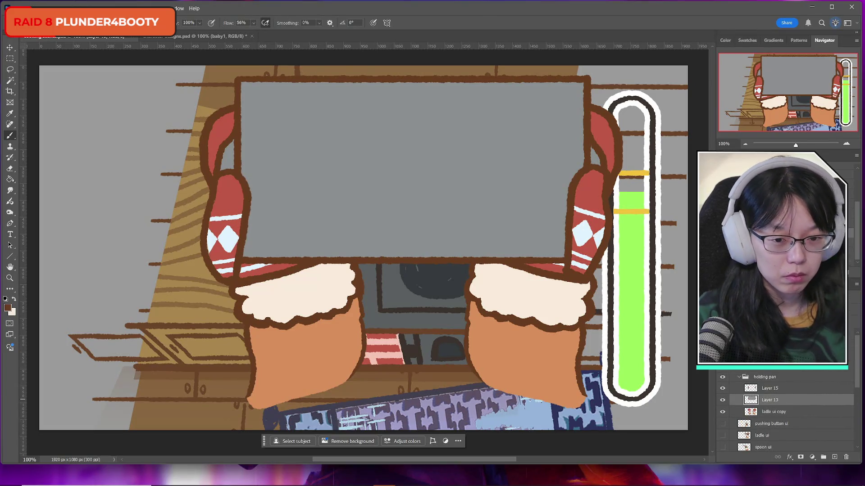
Show the knife ui layer and sample the knife's light grey as the foreground colour.
{"action": "scroll", "coordinate": [781, 421], "scroll_direction": "down", "scroll_amount": 3}
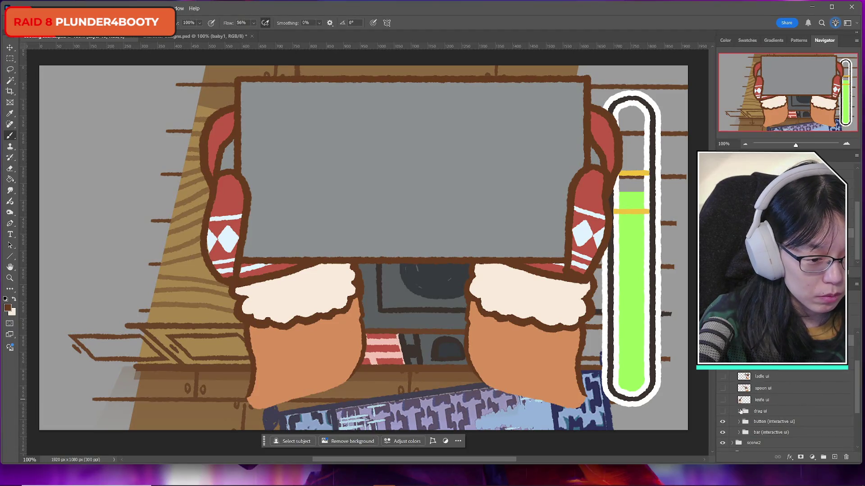
{"action": "left_click", "coordinate": [723, 400]}
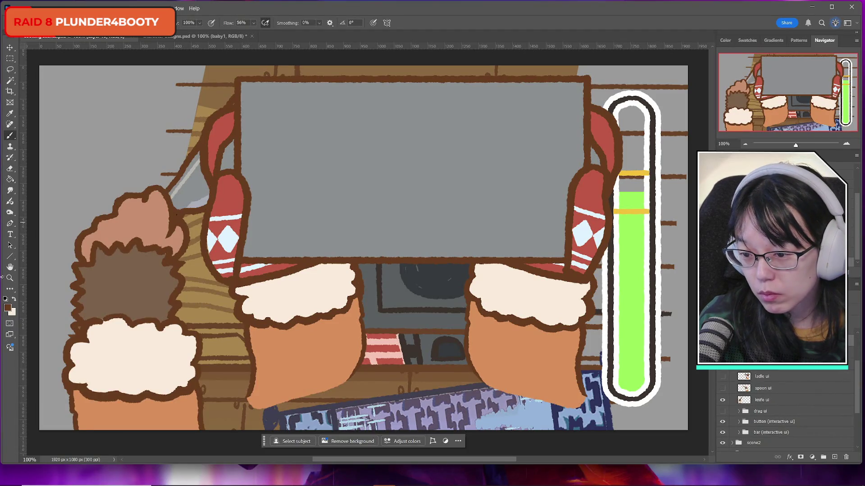
{"action": "left_click", "coordinate": [9, 309]}
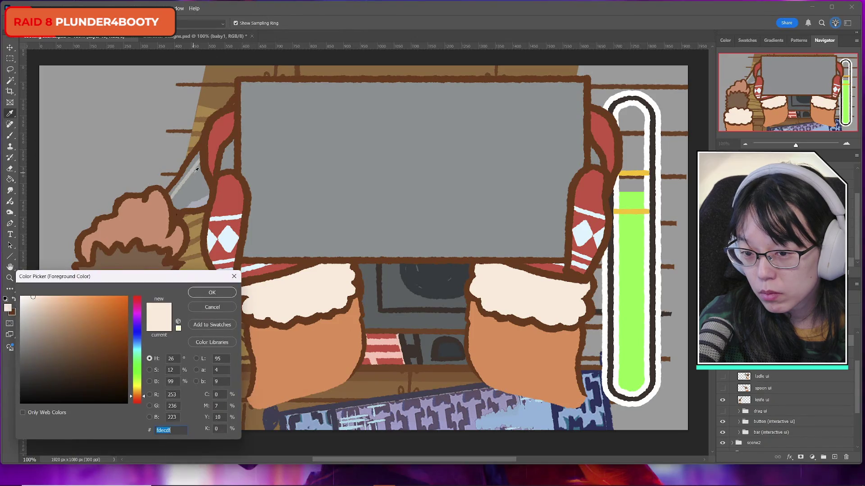
{"action": "left_click", "coordinate": [189, 174]}
{"action": "left_click", "coordinate": [208, 293]}
{"action": "key", "text": "b"}
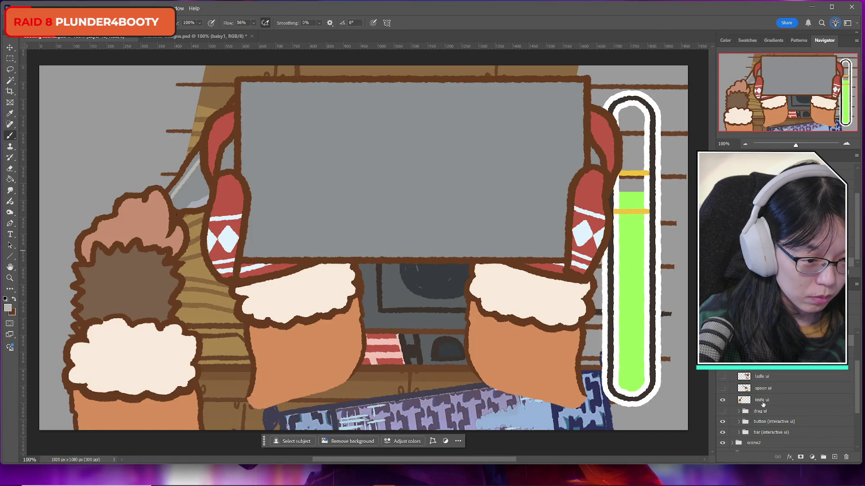
{"action": "scroll", "coordinate": [763, 404], "scroll_direction": "up", "scroll_amount": 3}
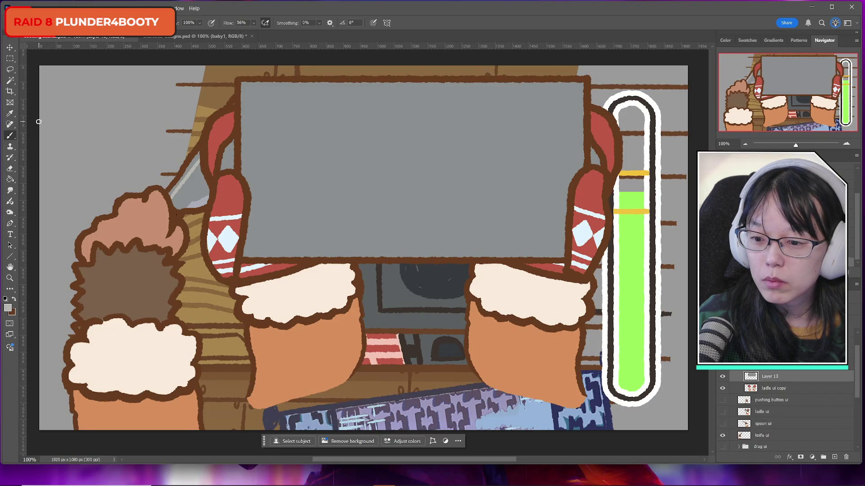
Draw a rectangle inside the grey panel with 15 px rounded corners, then rasterize it.
{"action": "right_click", "coordinate": [9, 256]}
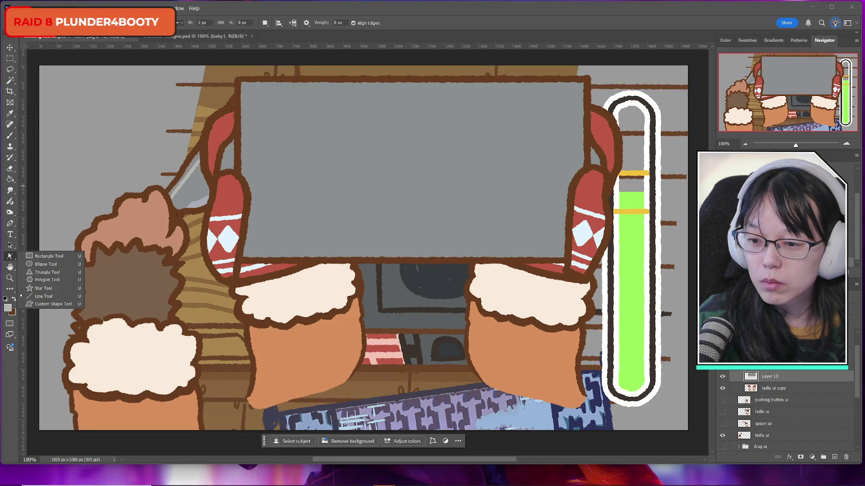
{"action": "left_click", "coordinate": [40, 256]}
{"action": "mouse_move", "coordinate": [255, 95]}
{"action": "left_mouse_down"}
{"action": "mouse_move", "coordinate": [561, 239]}
{"action": "mouse_move", "coordinate": [558, 247]}
{"action": "mouse_move", "coordinate": [571, 245]}
{"action": "left_mouse_up"}
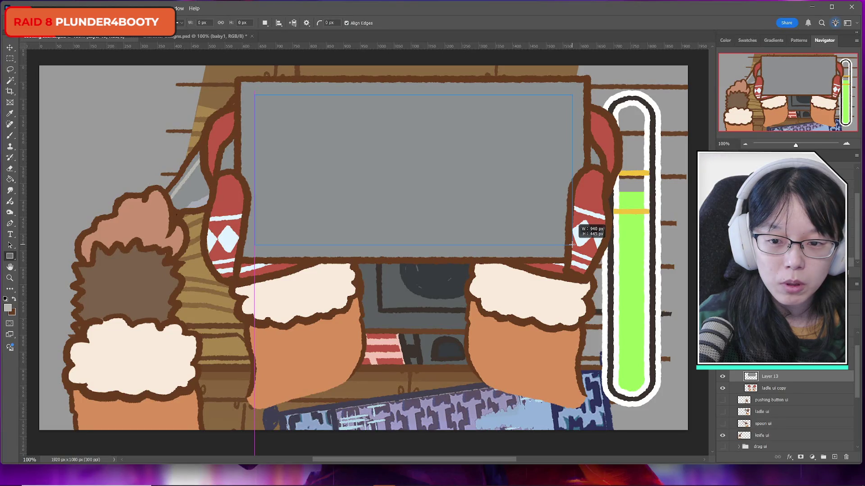
{"action": "left_click_drag", "start_coordinate": [572, 245], "coordinate": [571, 244]}
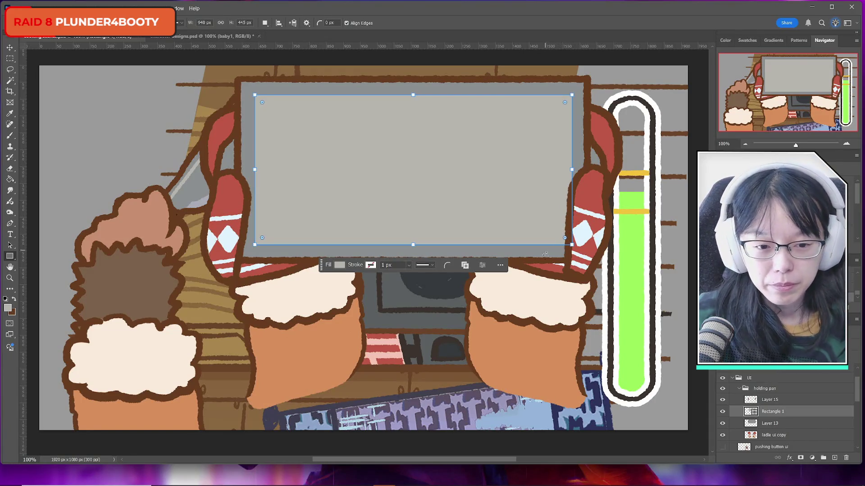
{"action": "mouse_move", "coordinate": [565, 239]}
{"action": "left_mouse_down"}
{"action": "mouse_move", "coordinate": [561, 232]}
{"action": "mouse_move", "coordinate": [565, 240]}
{"action": "left_mouse_up"}
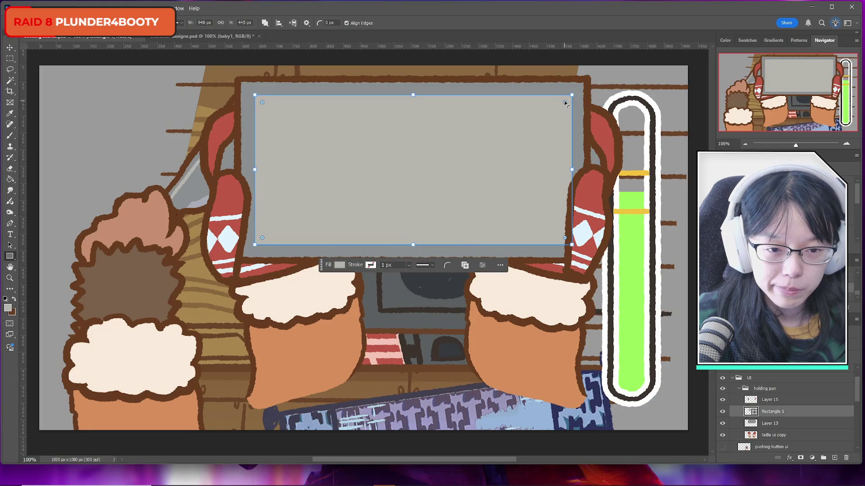
{"action": "left_click_drag", "start_coordinate": [564, 103], "coordinate": [571, 106]}
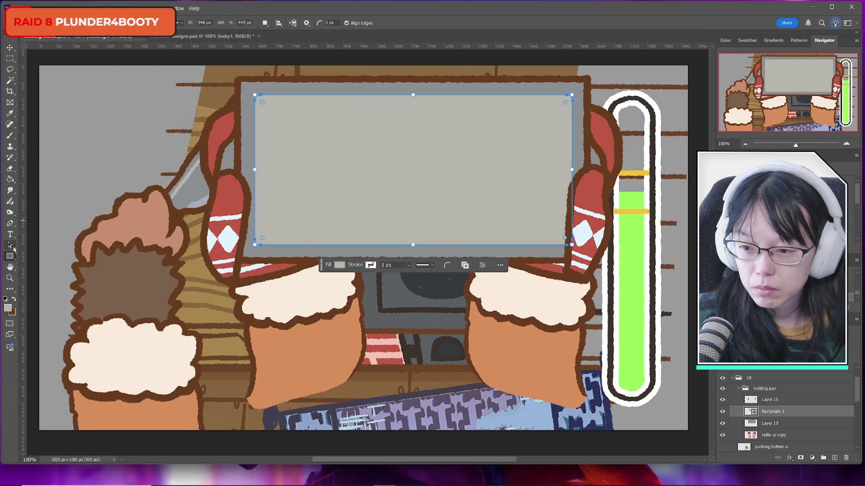
{"action": "right_click", "coordinate": [768, 416]}
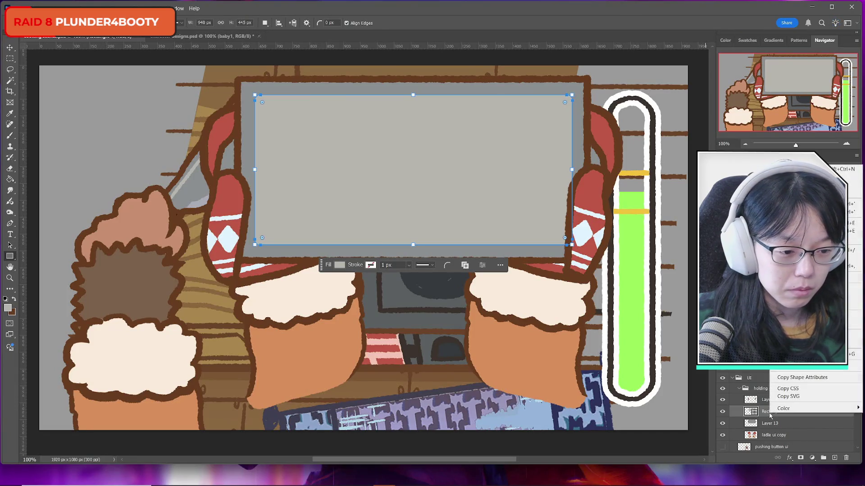
{"action": "left_click", "coordinate": [134, 74]}
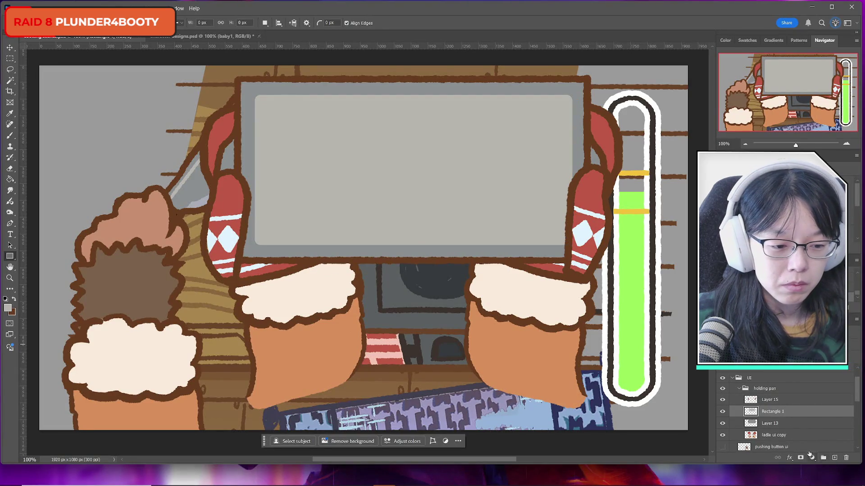
Add a layer mask to Rectangle 1 and set the Eraser to 111 px with softer hardness.
{"action": "left_click", "coordinate": [798, 458]}
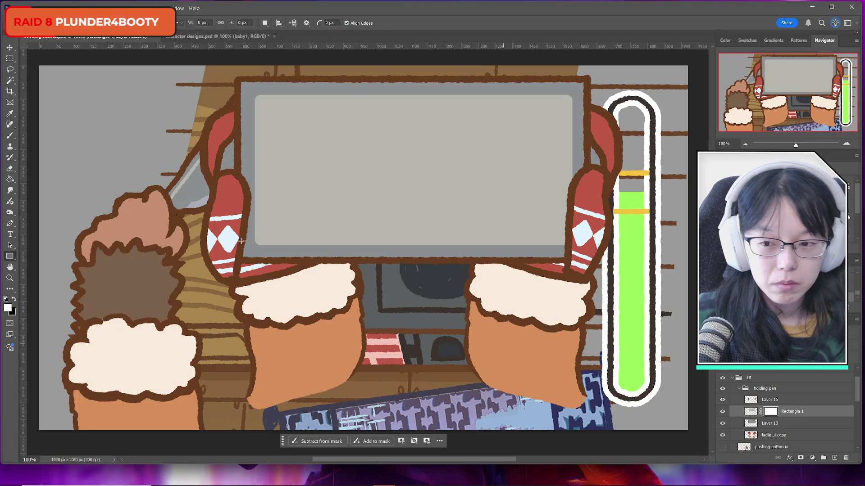
{"action": "left_click", "coordinate": [8, 170]}
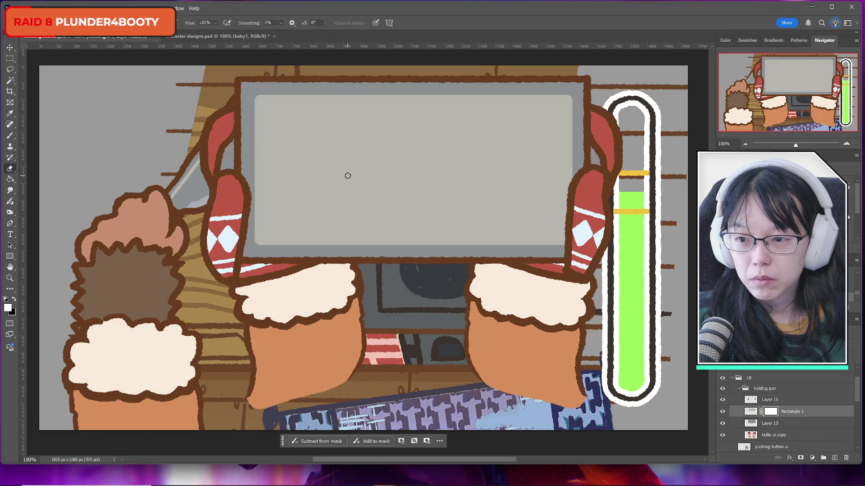
{"action": "right_click", "coordinate": [79, 50]}
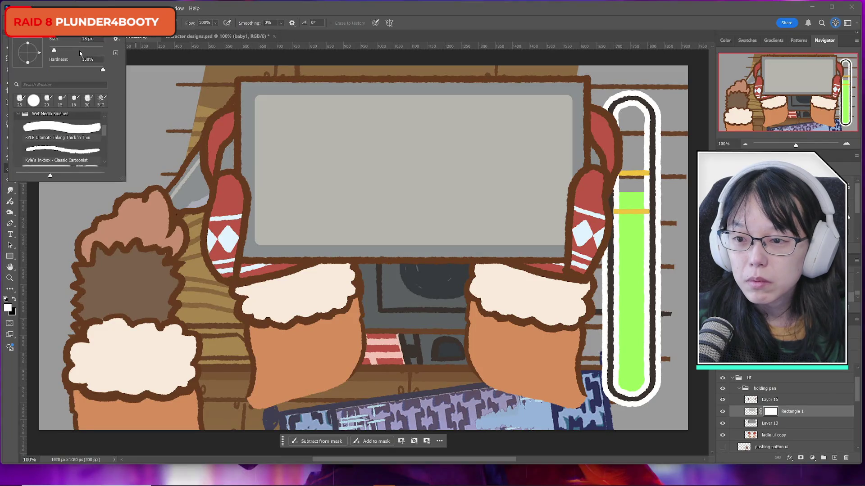
{"action": "key", "text": "Return"}
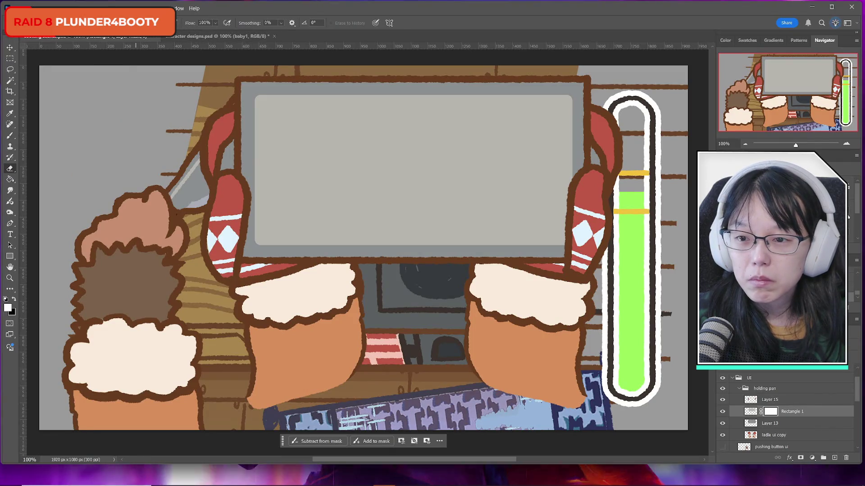
{"action": "right_click", "coordinate": [84, 51]}
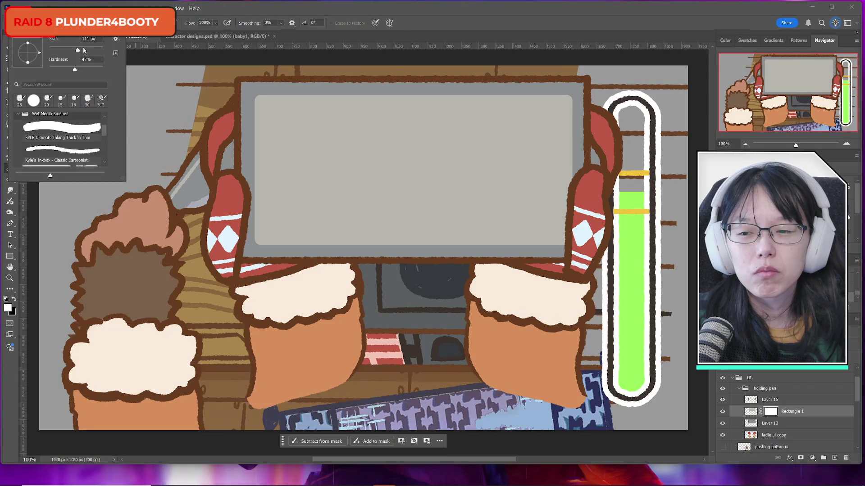
{"action": "key", "text": "Return"}
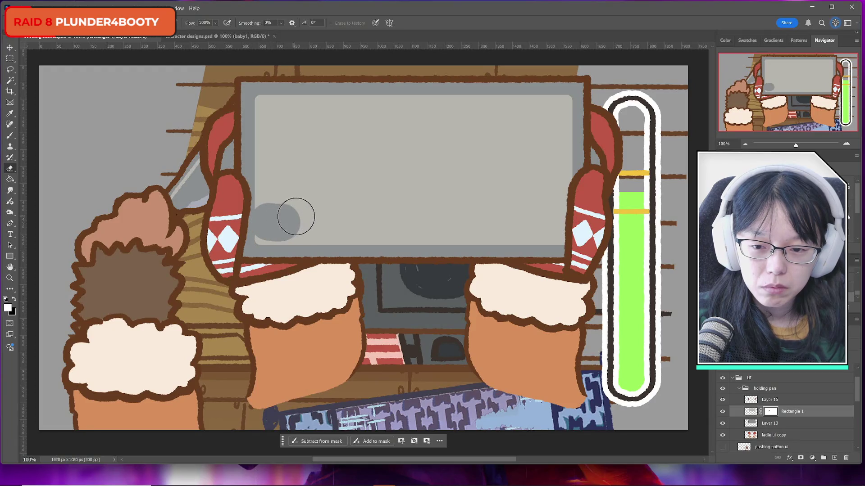
Erase a round bite from the screen's lower-left corner on the mask.
{"action": "left_click", "coordinate": [269, 223]}
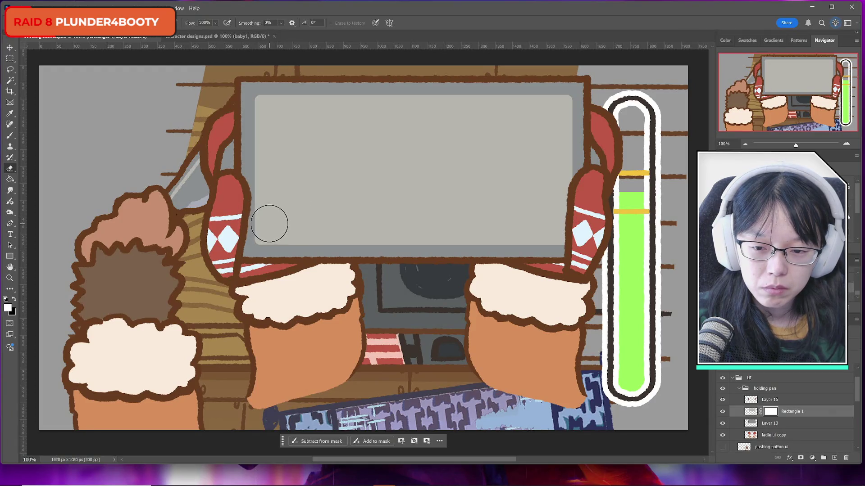
{"action": "left_click_drag", "start_coordinate": [270, 222], "coordinate": [299, 222]}
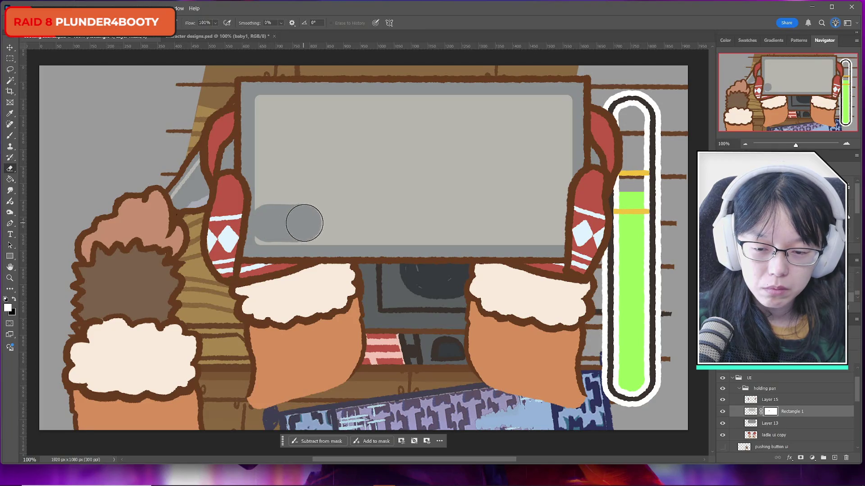
{"action": "key", "text": "ctrl+z"}
{"action": "left_click", "coordinate": [10, 59]}
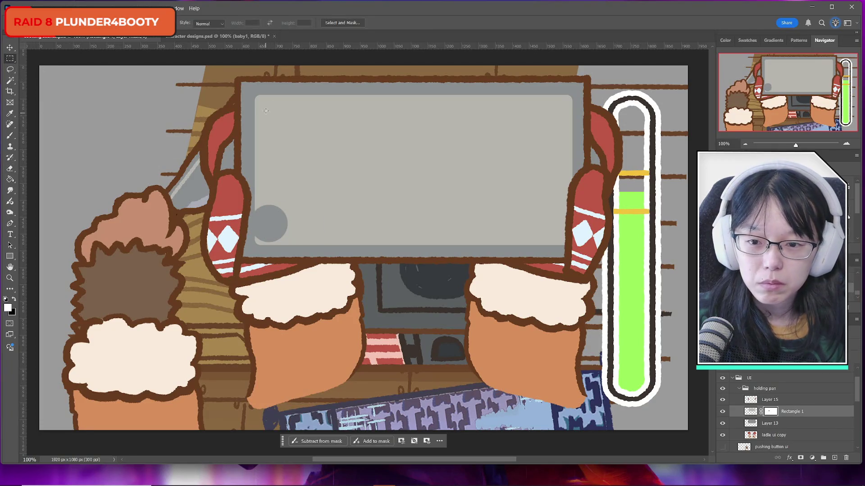
Select the inside of the light grey screen and hide it on the layer mask.
{"action": "mouse_move", "coordinate": [260, 100]}
{"action": "left_mouse_down"}
{"action": "mouse_move", "coordinate": [525, 194]}
{"action": "mouse_move", "coordinate": [571, 227]}
{"action": "mouse_move", "coordinate": [566, 241]}
{"action": "left_mouse_up"}
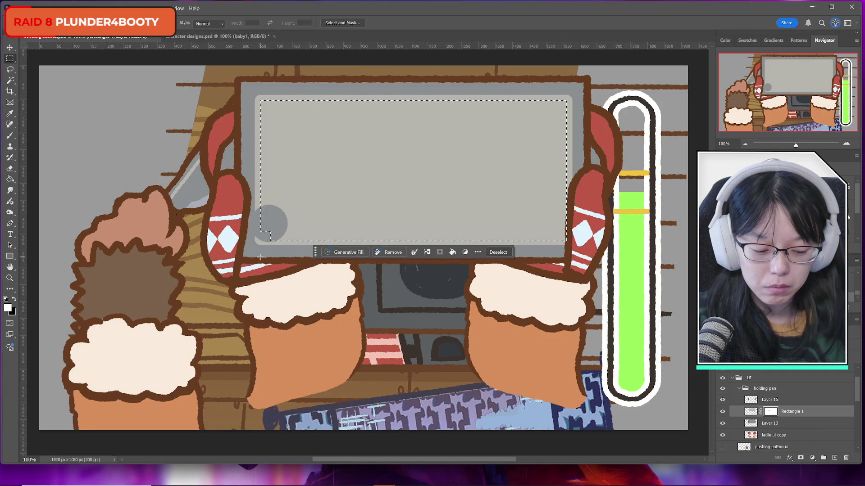
{"action": "key", "text": "Delete"}
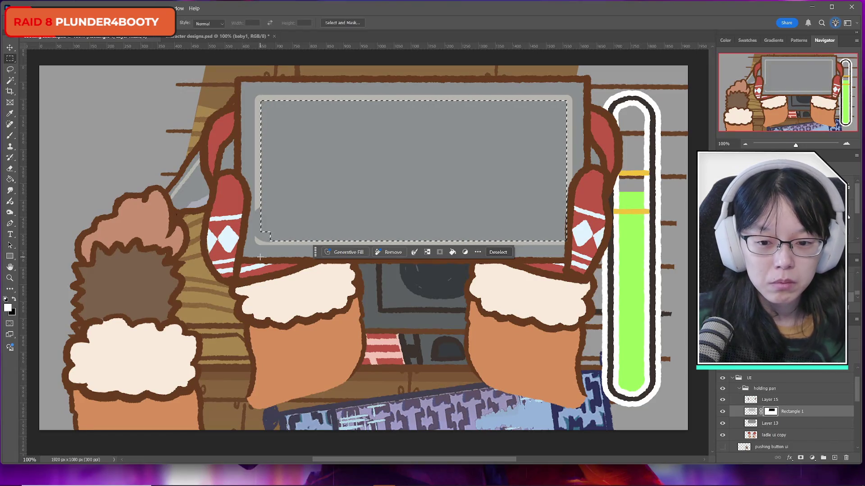
{"action": "key", "text": "ctrl+d"}
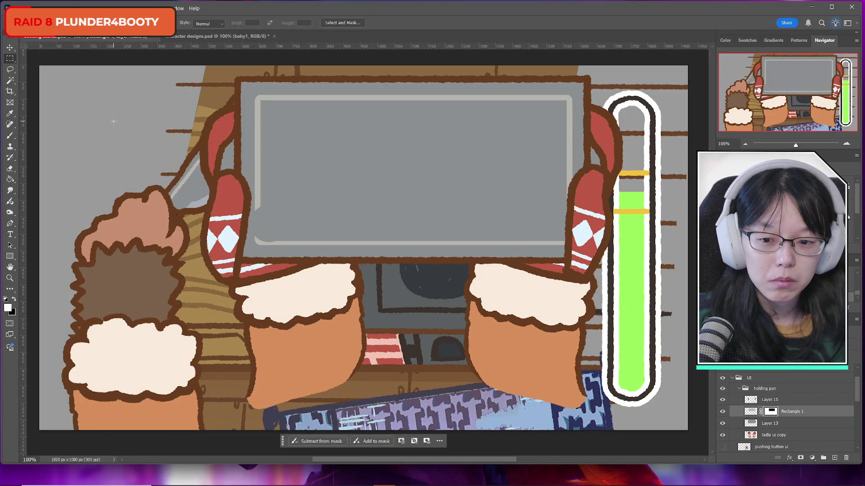
{"action": "key", "text": "ctrl+shift+d"}
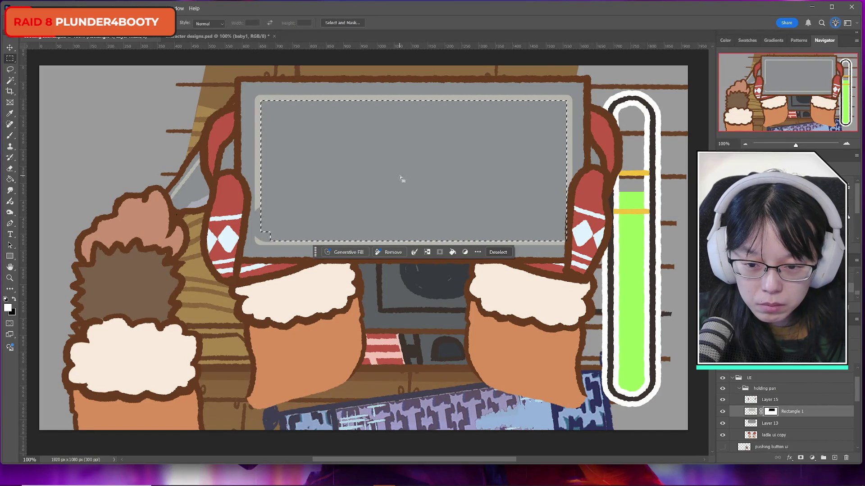
{"action": "key", "text": "alt+BackSpace"}
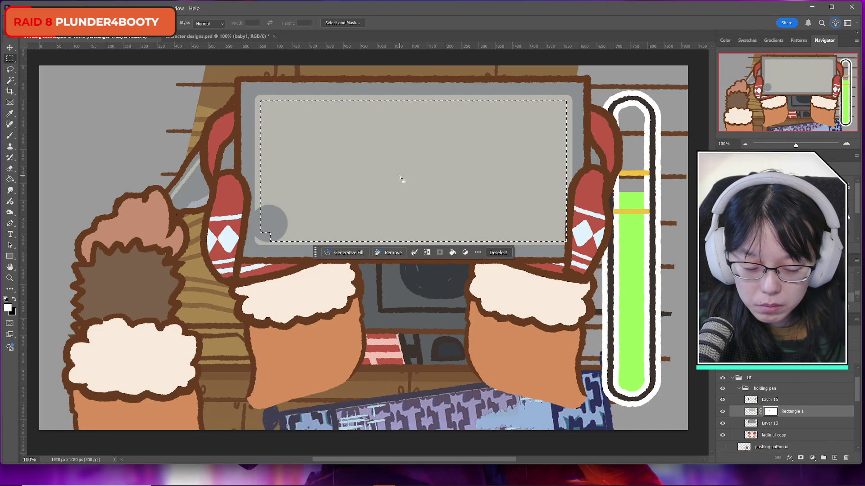
{"action": "key", "text": "ctrl+z"}
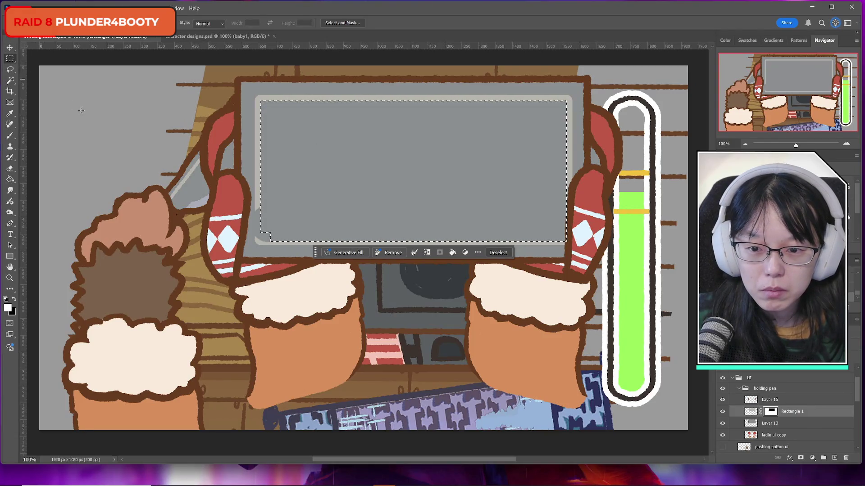
Retest white and black mask fills on the reselected area, leaving only a thin rim.
{"action": "key", "text": "ctrl+d"}
{"action": "key", "text": "ctrl+shift+d"}
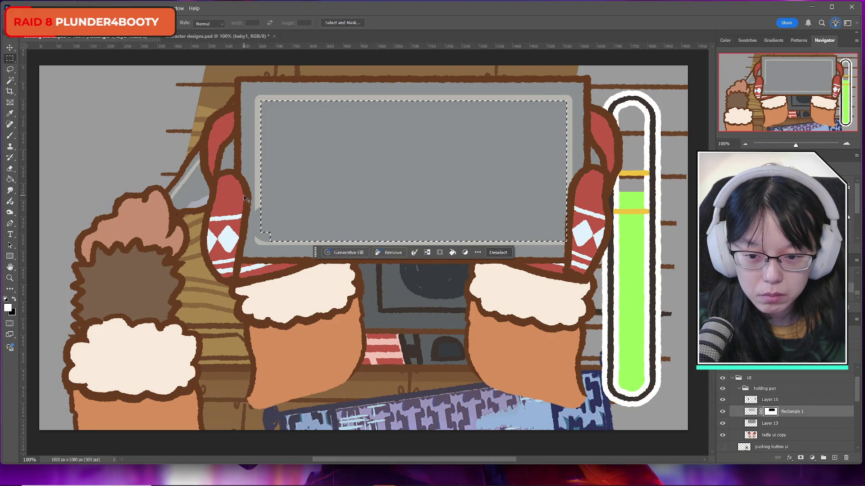
{"action": "key", "text": "alt+BackSpace"}
{"action": "key", "text": "ctrl+z"}
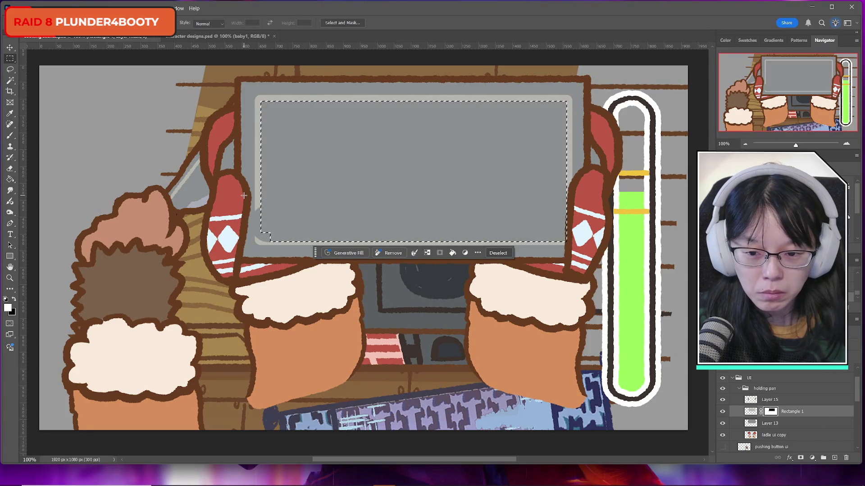
{"action": "key", "text": "ctrl+d"}
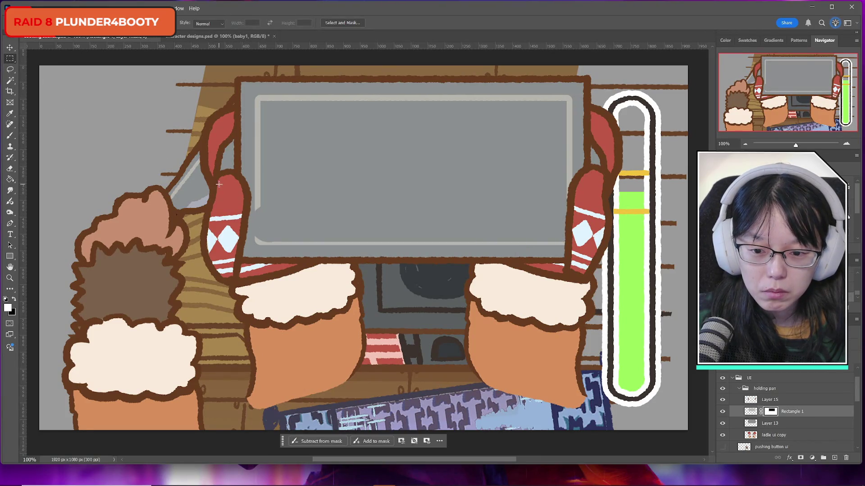
{"action": "key", "text": "ctrl+shift+d"}
{"action": "key", "text": "alt+BackSpace"}
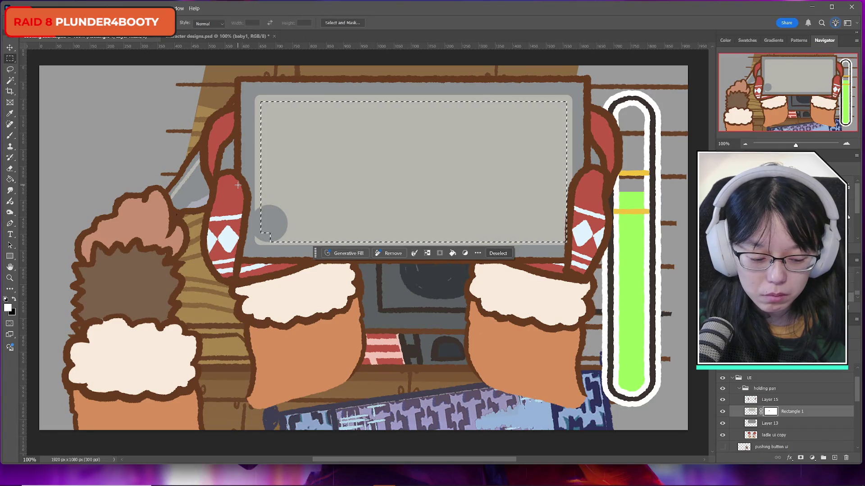
{"action": "key", "text": "ctrl+BackSpace"}
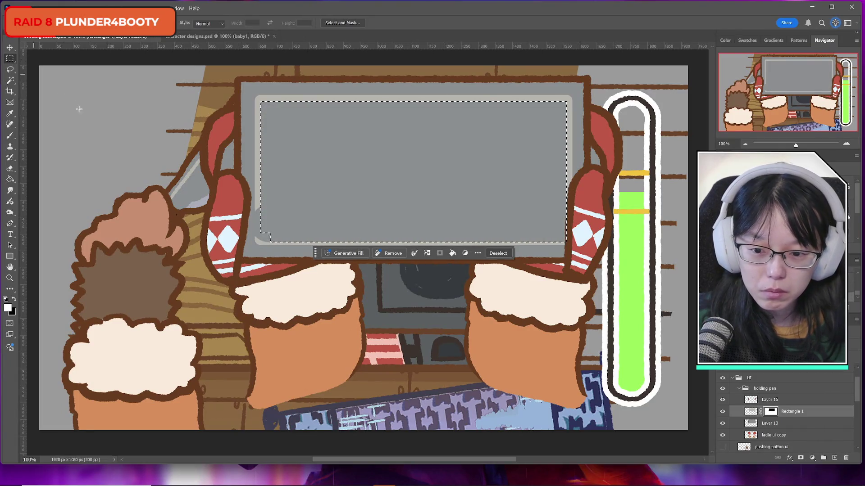
{"action": "key", "text": "ctrl+d"}
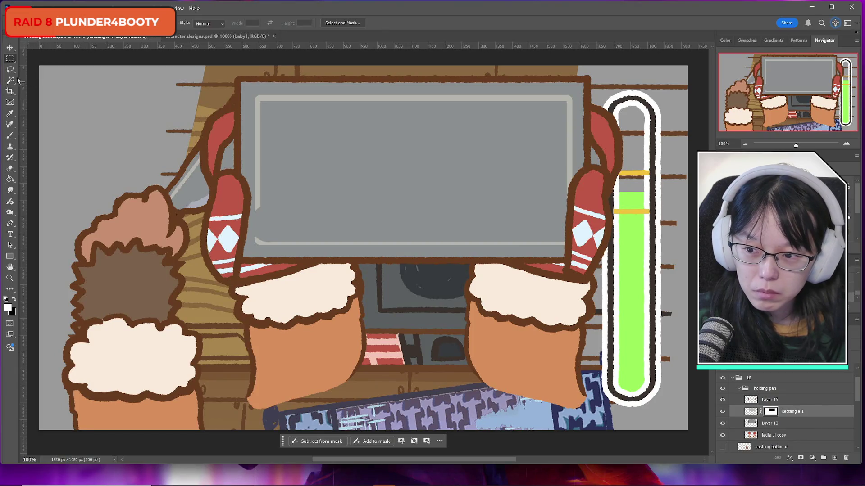
{"action": "left_click", "coordinate": [10, 135]}
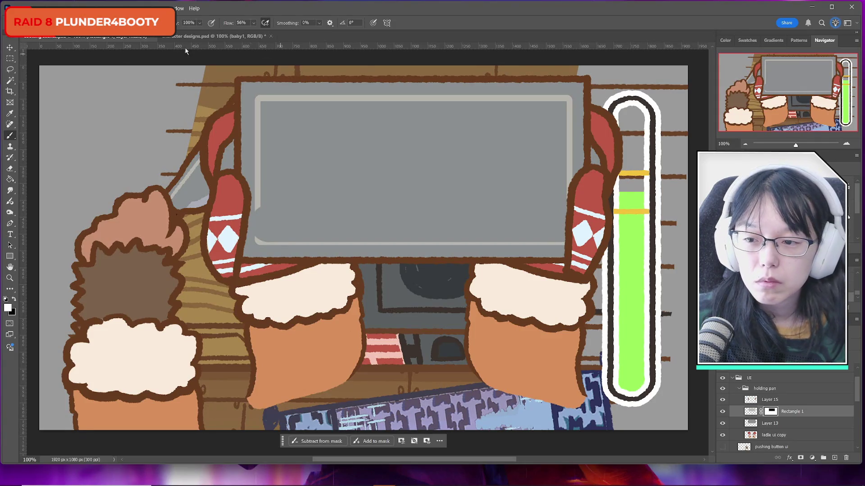
Erase a small notch in the light border's top-right corner.
{"action": "left_click", "coordinate": [9, 169]}
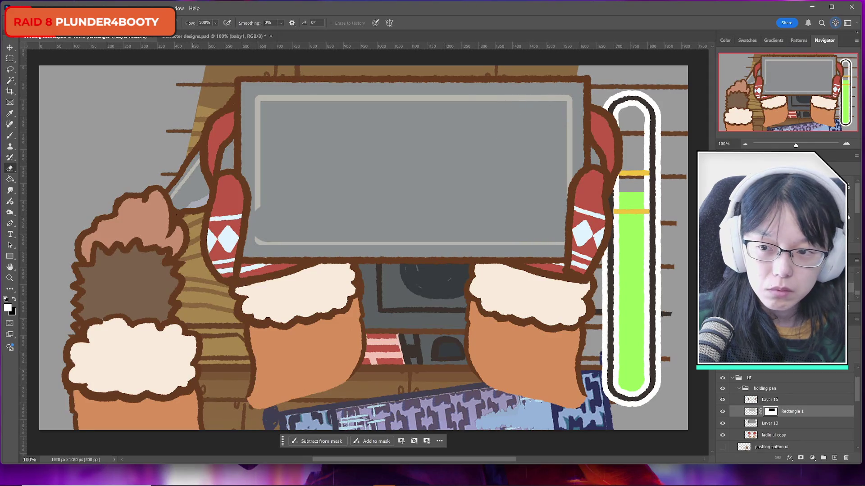
{"action": "left_click", "coordinate": [32, 23]}
{"action": "key", "text": "Return"}
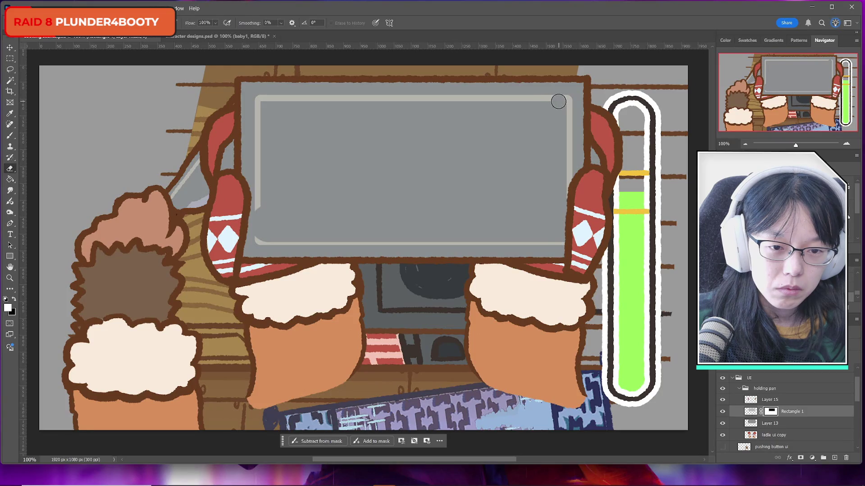
{"action": "left_click", "coordinate": [559, 102]}
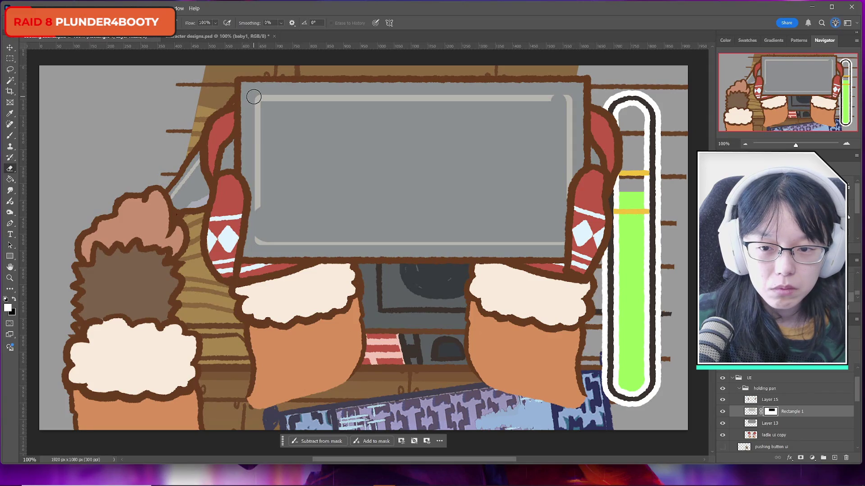
{"action": "left_click", "coordinate": [8, 68]}
Lasso an area across the screen and rasterize the Rectangle 1 layer.
{"action": "mouse_move", "coordinate": [237, 204]}
{"action": "left_mouse_down"}
{"action": "mouse_move", "coordinate": [490, 150]}
{"action": "mouse_move", "coordinate": [551, 118]}
{"action": "left_mouse_up"}
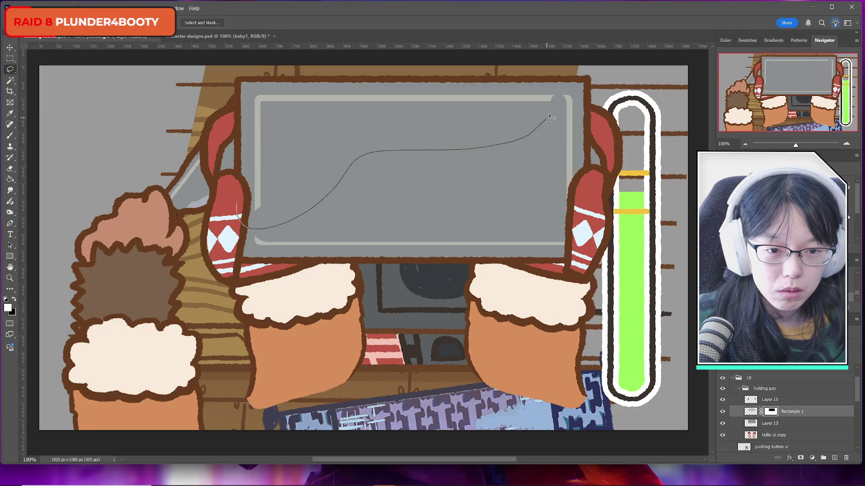
{"action": "mouse_move", "coordinate": [549, 86]}
{"action": "left_mouse_down"}
{"action": "mouse_move", "coordinate": [223, 90]}
{"action": "mouse_move", "coordinate": [246, 223]}
{"action": "left_mouse_up"}
{"action": "key", "text": "ctrl+t"}
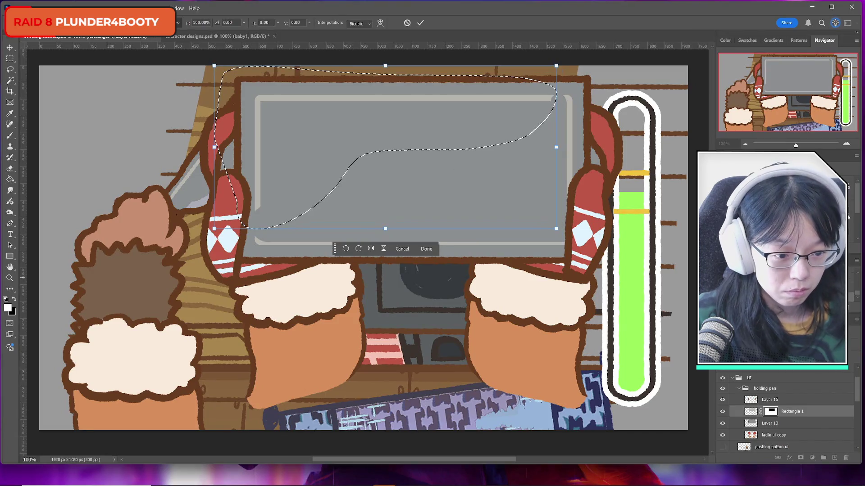
{"action": "key", "text": "Escape"}
{"action": "right_click", "coordinate": [803, 415]}
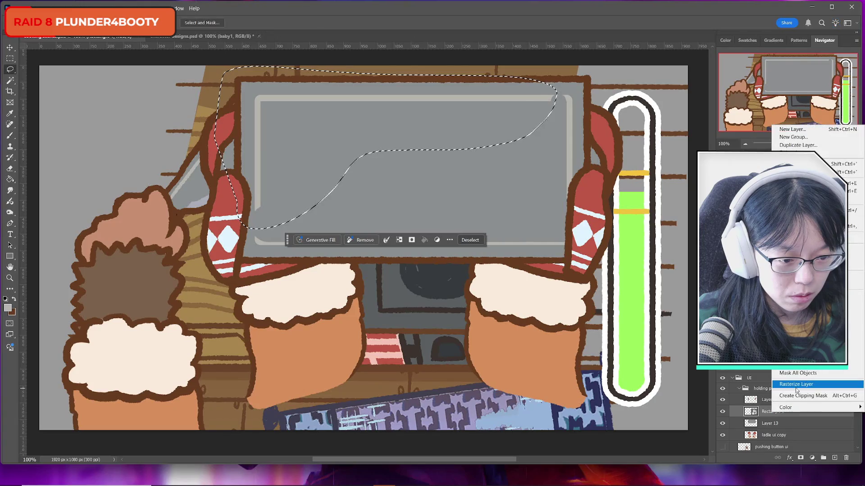
{"action": "left_click", "coordinate": [796, 384]}
Shift the selected rim highlight about 13 px right and 26 px down, then deselect.
{"action": "key", "text": "ctrl+t"}
{"action": "left_click_drag", "start_coordinate": [305, 130], "coordinate": [313, 140]}
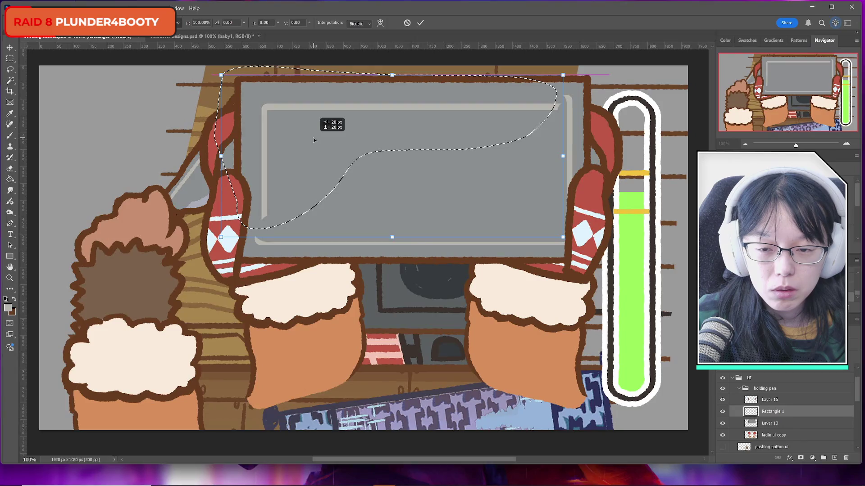
{"action": "key", "text": "Return"}
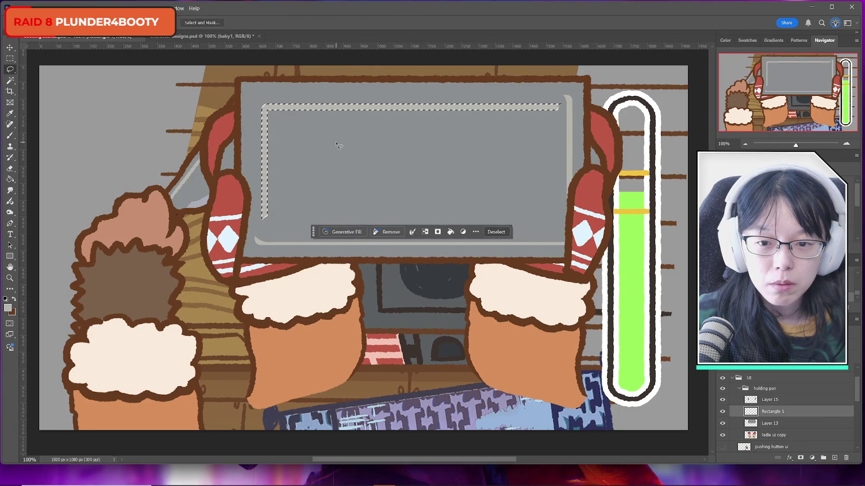
{"action": "key", "text": "ctrl+d"}
{"action": "left_click", "coordinate": [10, 169]}
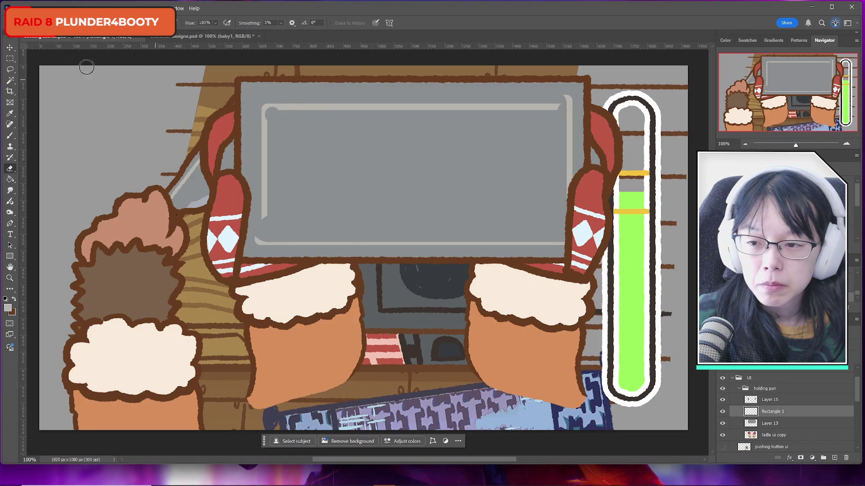
{"action": "left_click", "coordinate": [10, 70]}
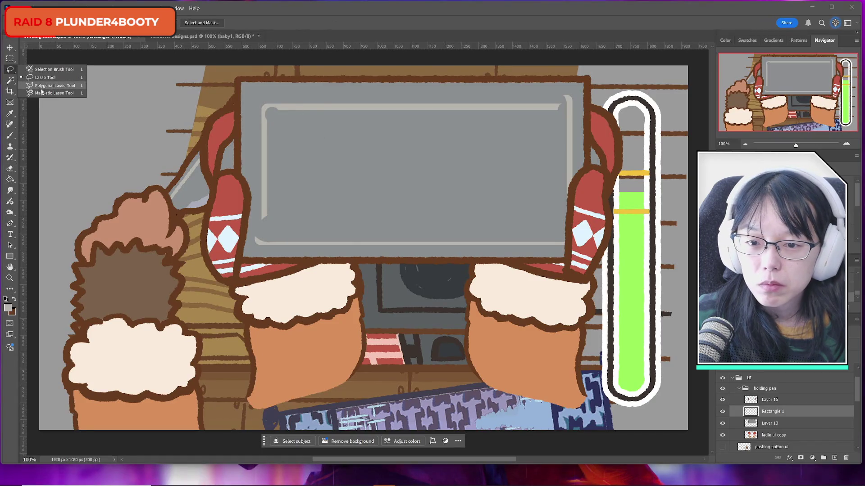
{"action": "left_click", "coordinate": [43, 86]}
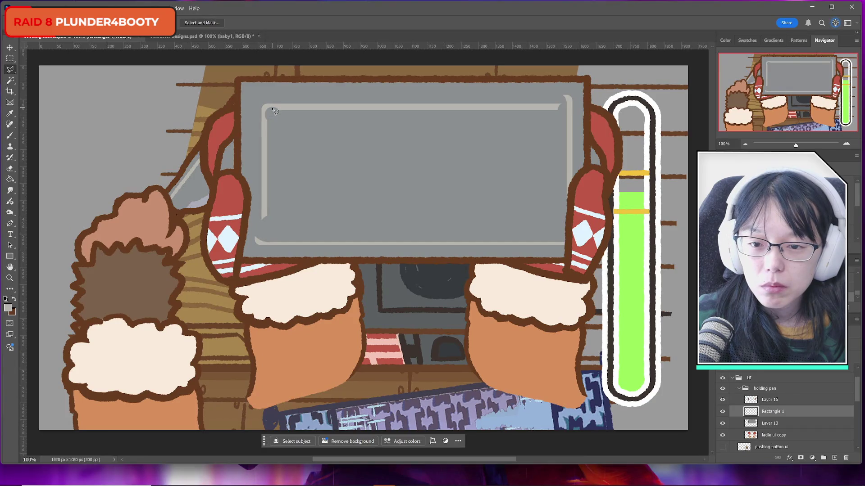
{"action": "left_click", "coordinate": [273, 110]}
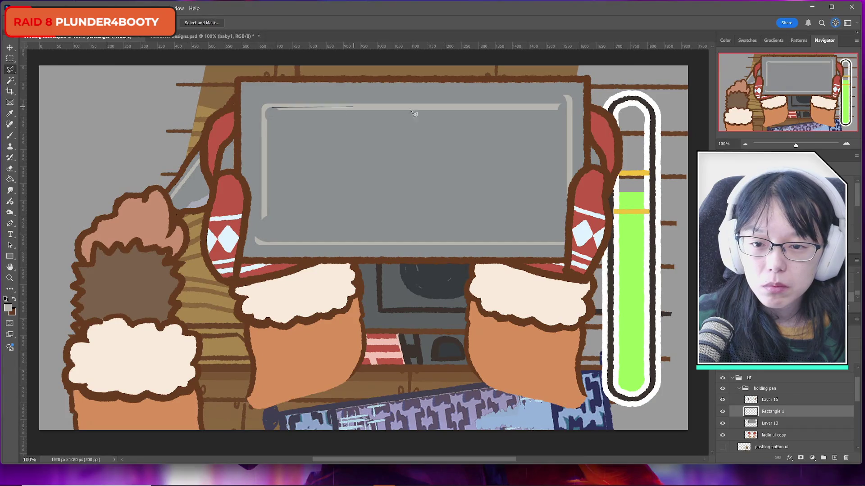
{"action": "left_click", "coordinate": [561, 106]}
{"action": "left_click", "coordinate": [549, 133]}
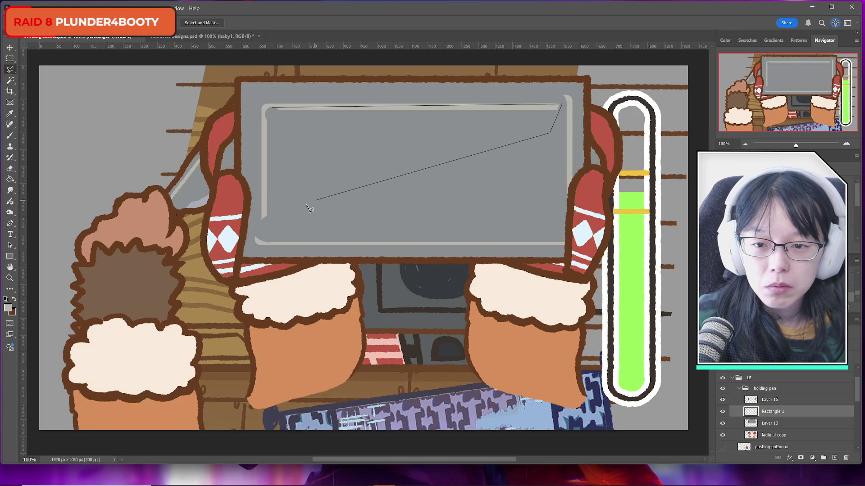
{"action": "left_click", "coordinate": [261, 220]}
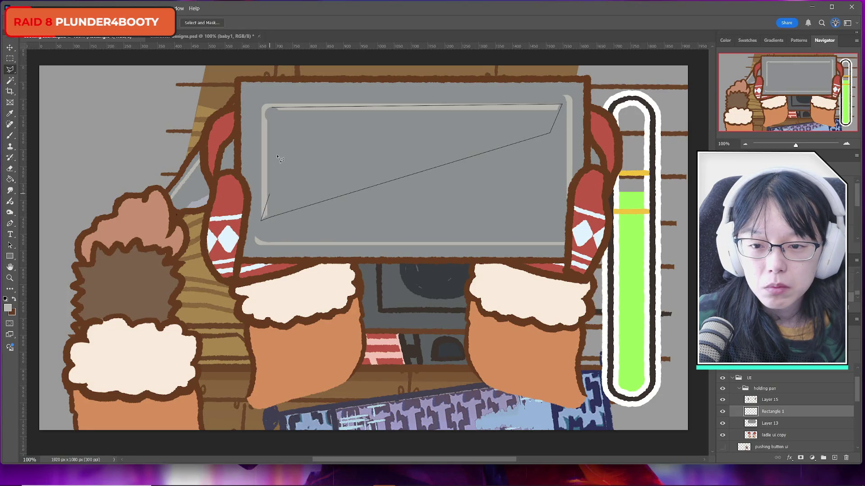
{"action": "left_click", "coordinate": [263, 113]}
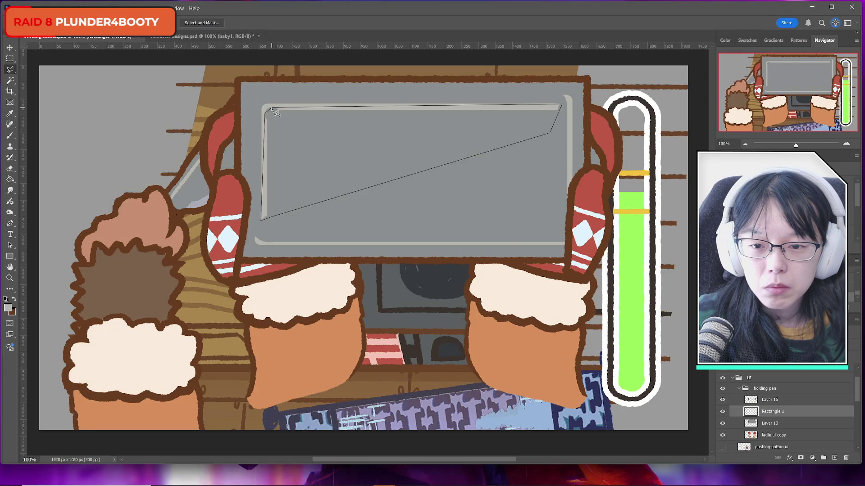
{"action": "left_click", "coordinate": [272, 109]}
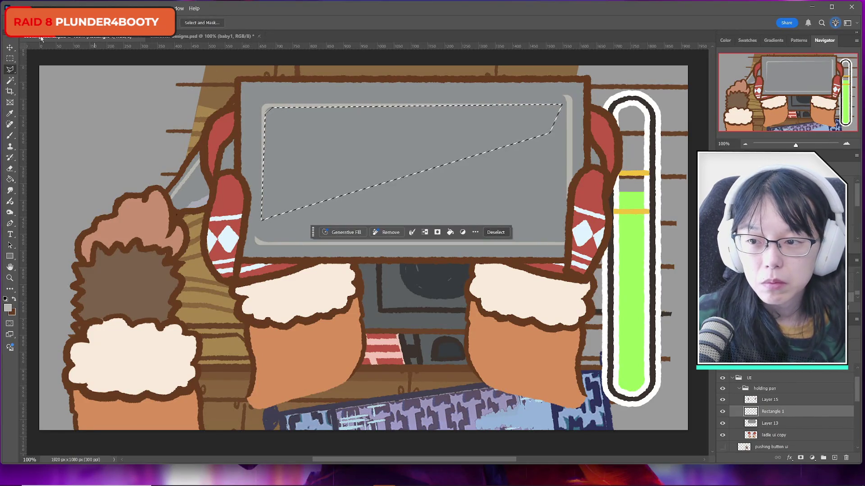
{"action": "key", "text": "m"}
{"action": "left_click", "coordinate": [109, 114]}
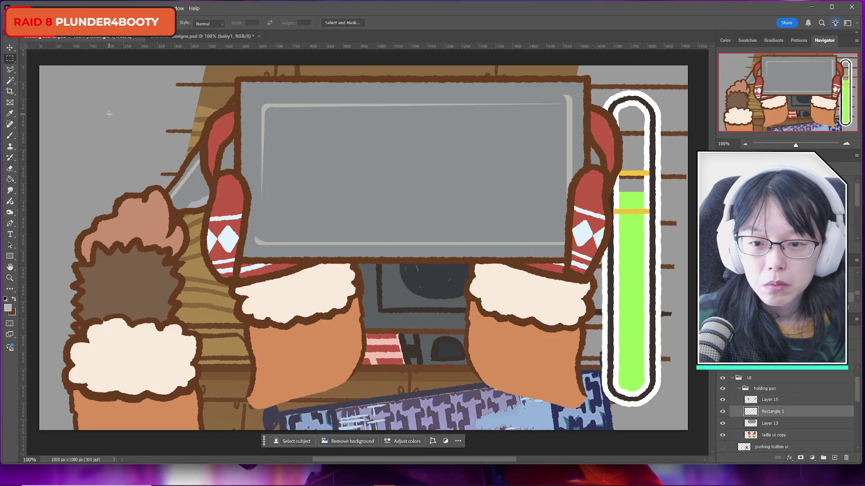
{"action": "left_click", "coordinate": [12, 70]}
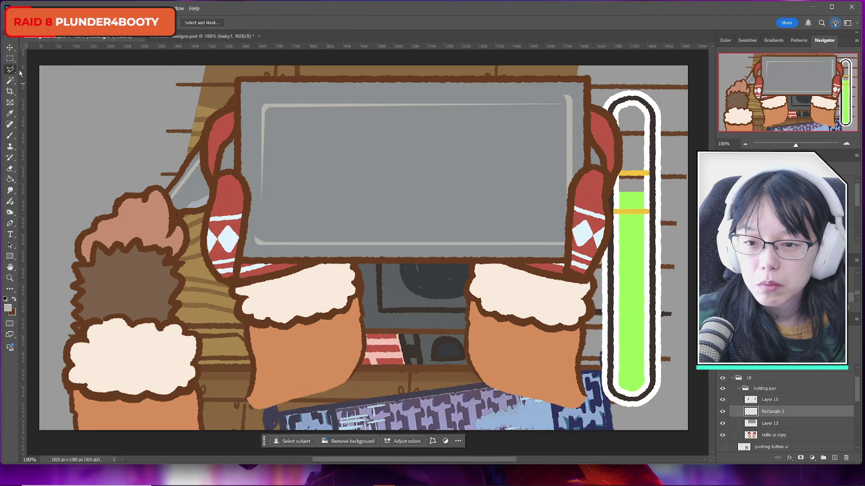
{"action": "left_click", "coordinate": [271, 107]}
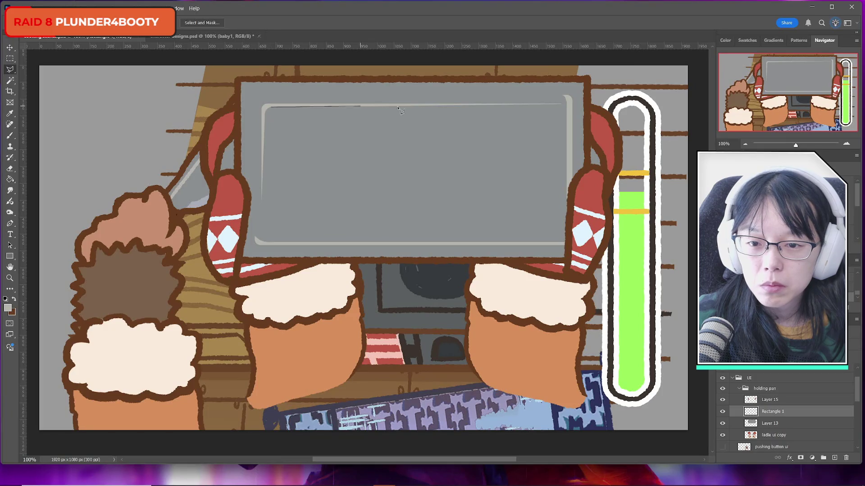
{"action": "left_click", "coordinate": [558, 106]}
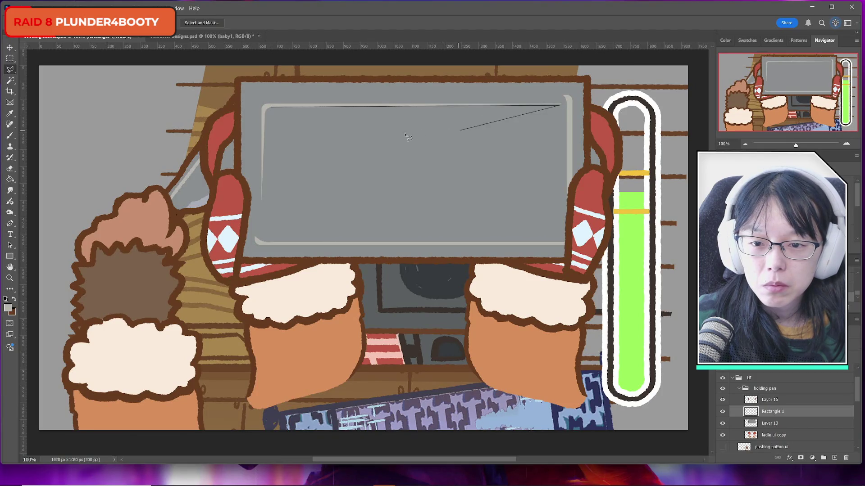
{"action": "left_click", "coordinate": [295, 118]}
{"action": "left_click", "coordinate": [272, 108]}
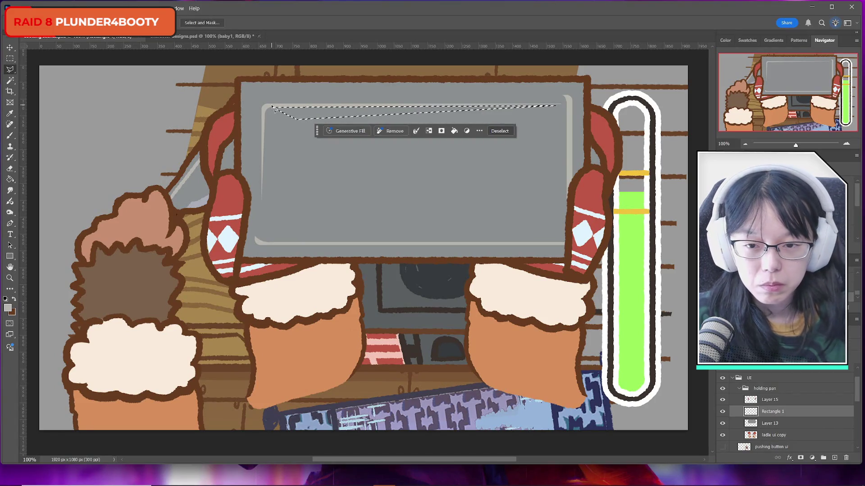
{"action": "key", "text": "m"}
{"action": "left_click", "coordinate": [89, 130]}
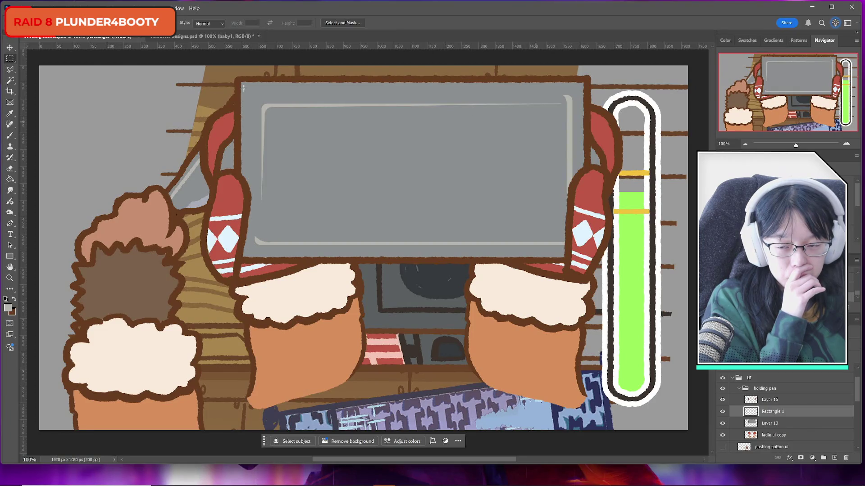
Outline a strip along the pan's top-left edge with the Polygonal Lasso and fill it light beige.
{"action": "left_click", "coordinate": [10, 69]}
{"action": "right_click", "coordinate": [10, 69]}
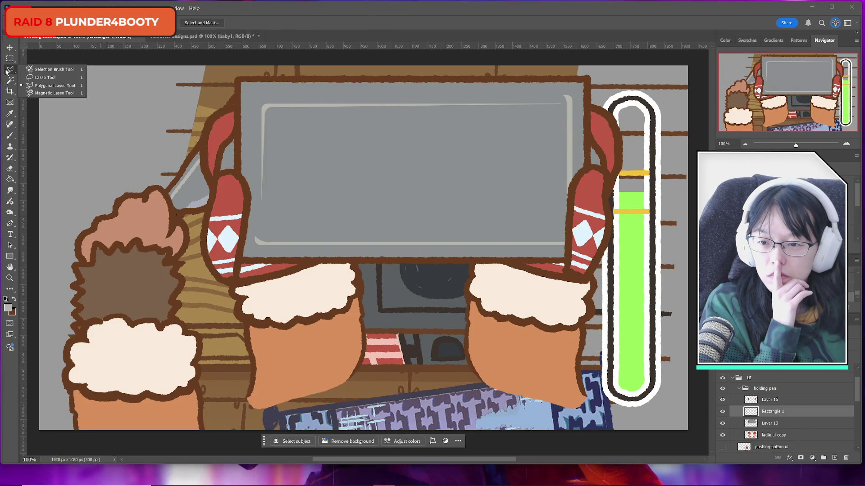
{"action": "left_click", "coordinate": [45, 80]}
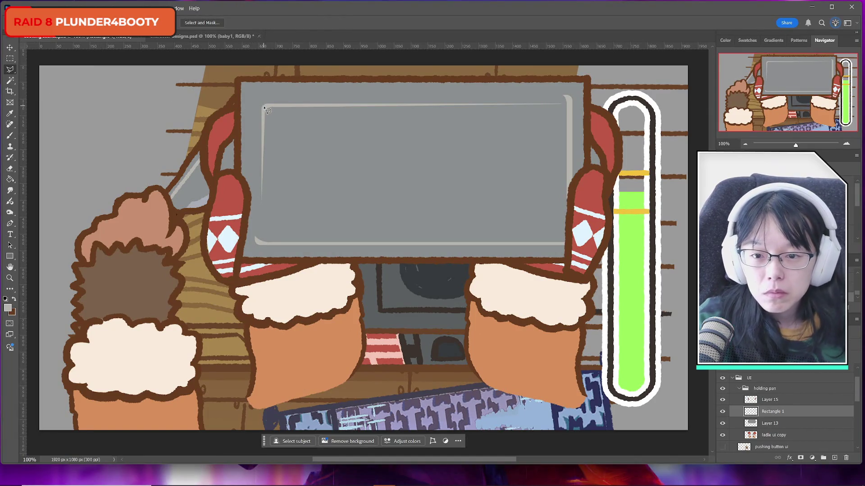
{"action": "left_click", "coordinate": [264, 107]}
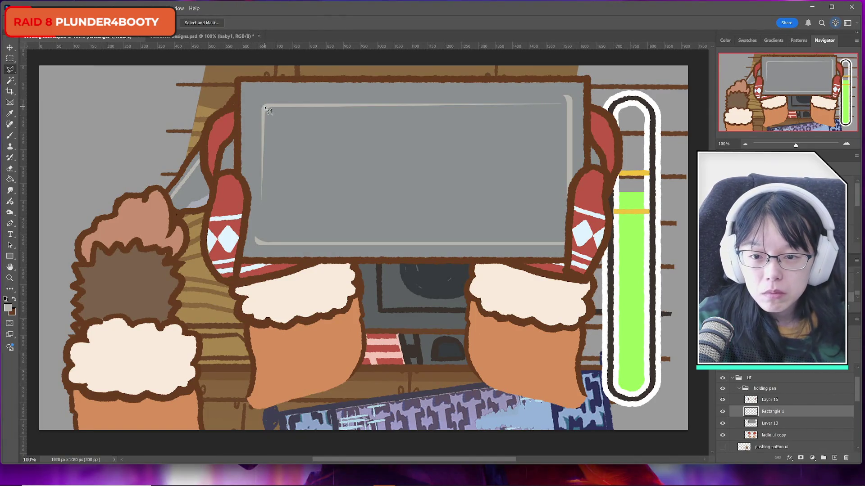
{"action": "left_click", "coordinate": [260, 219]}
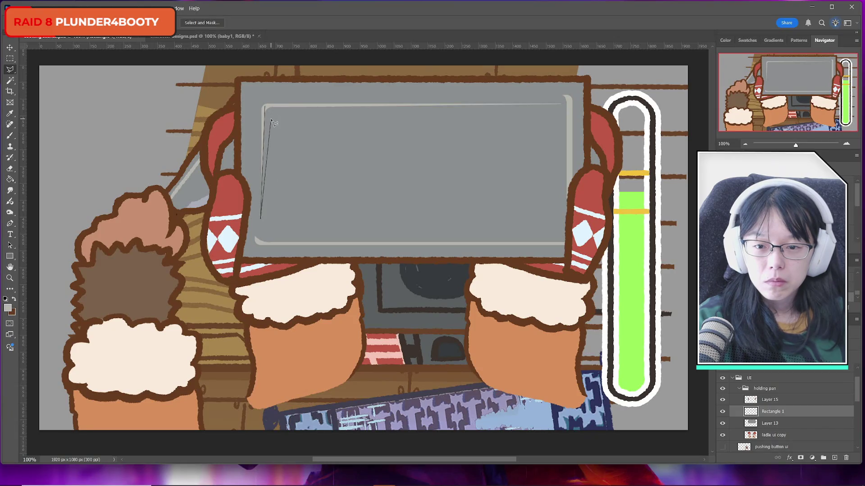
{"action": "left_click", "coordinate": [278, 117]}
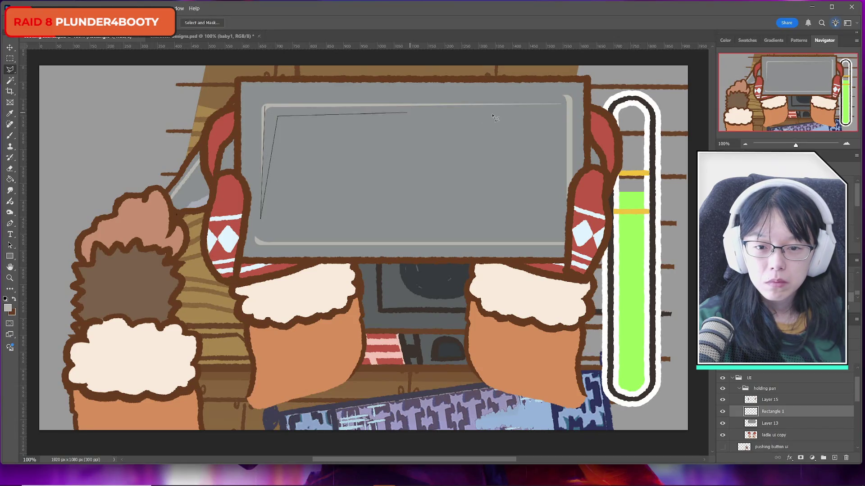
{"action": "left_click", "coordinate": [561, 106]}
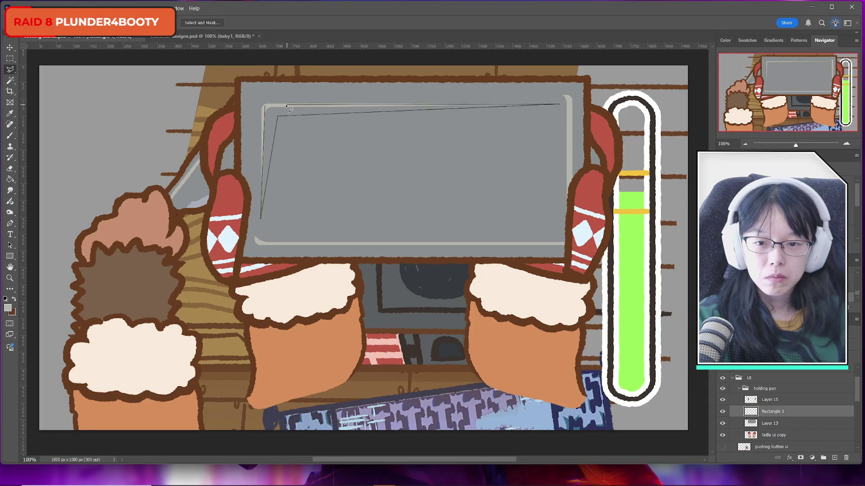
{"action": "left_click", "coordinate": [266, 108]}
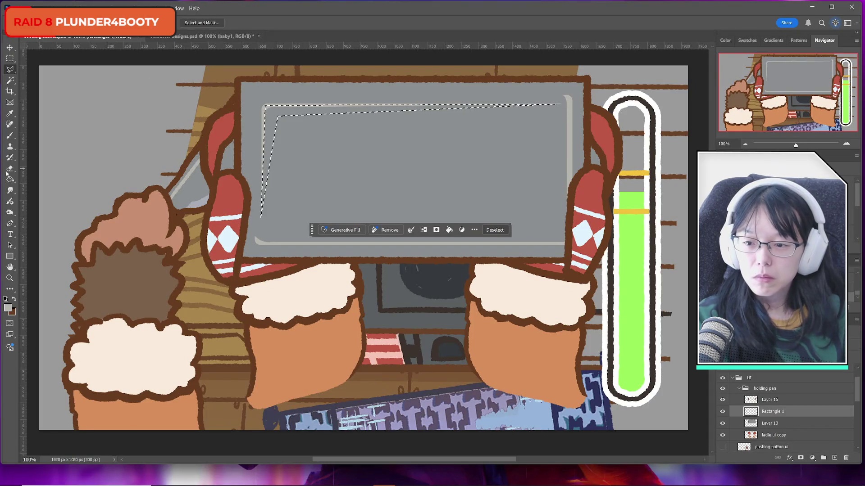
{"action": "key", "text": "g"}
{"action": "left_click", "coordinate": [272, 121]}
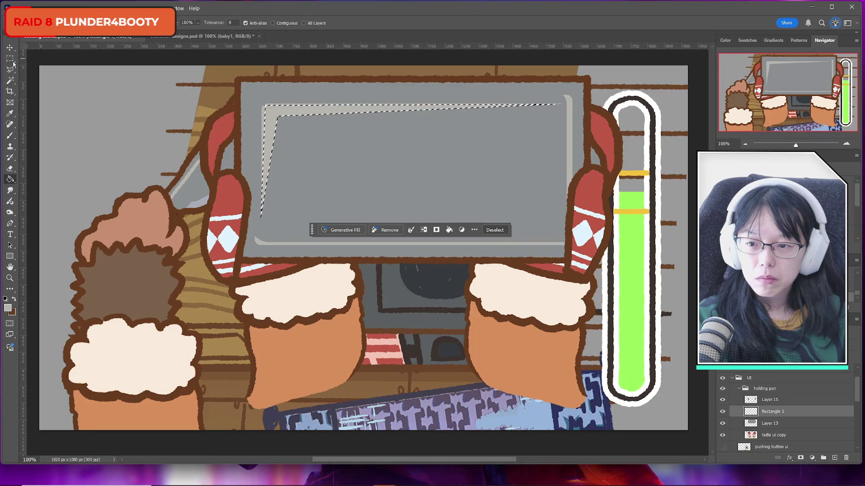
Select the beige strip by colour, deselect, and erase a small notch from the highlight.
{"action": "key", "text": "m"}
{"action": "key", "text": "ctrl+d"}
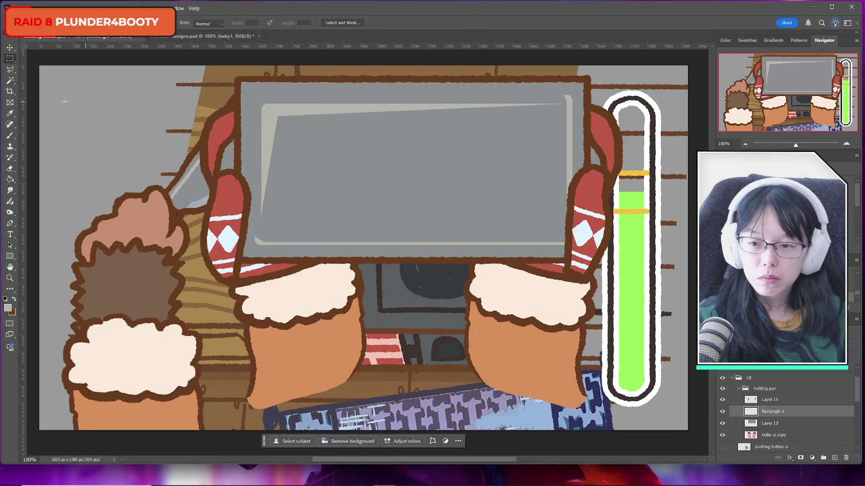
{"action": "left_click", "coordinate": [10, 80]}
{"action": "left_click", "coordinate": [272, 118]}
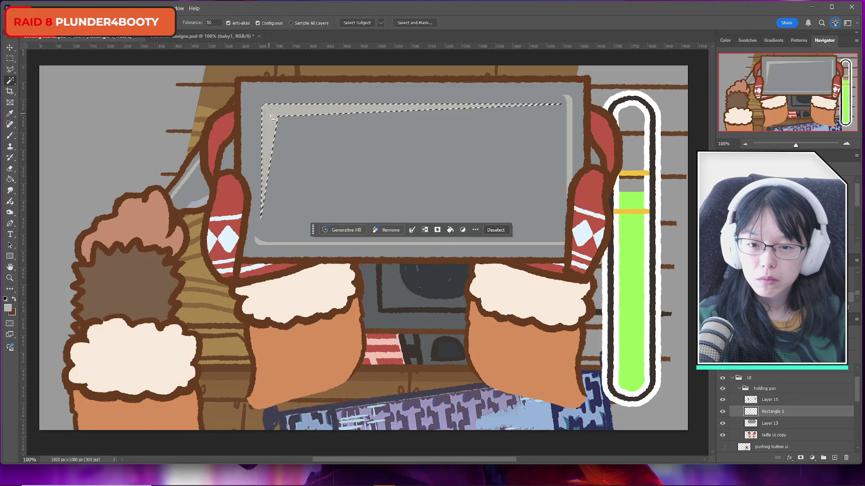
{"action": "key", "text": "b"}
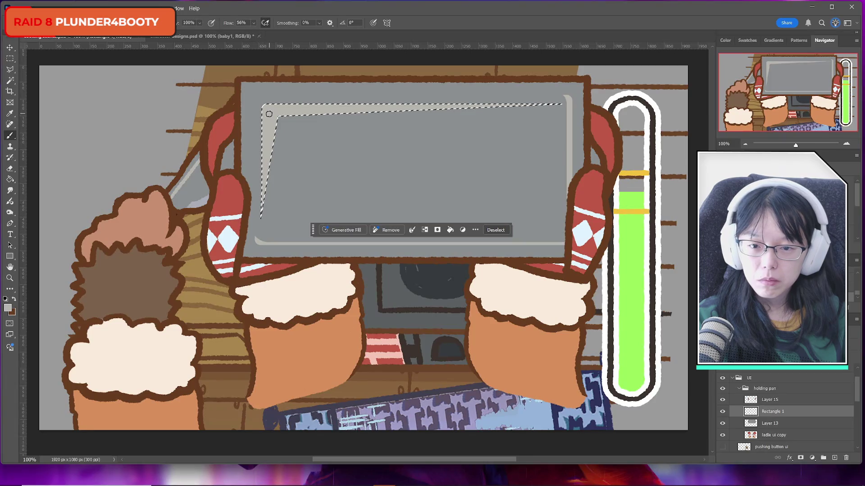
{"action": "key", "text": "m"}
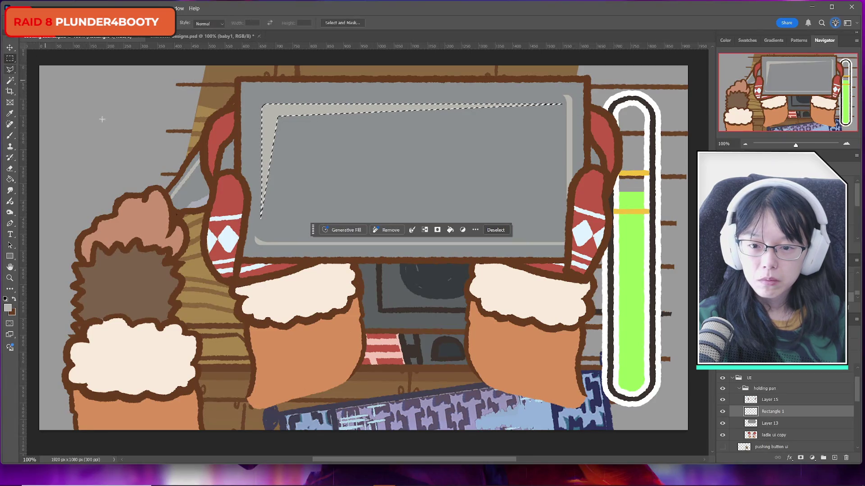
{"action": "key", "text": "ctrl+d"}
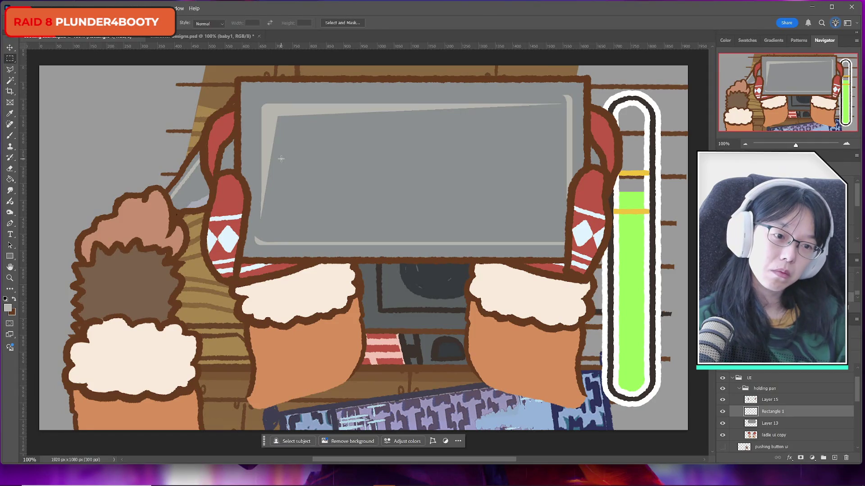
{"action": "left_click", "coordinate": [10, 168]}
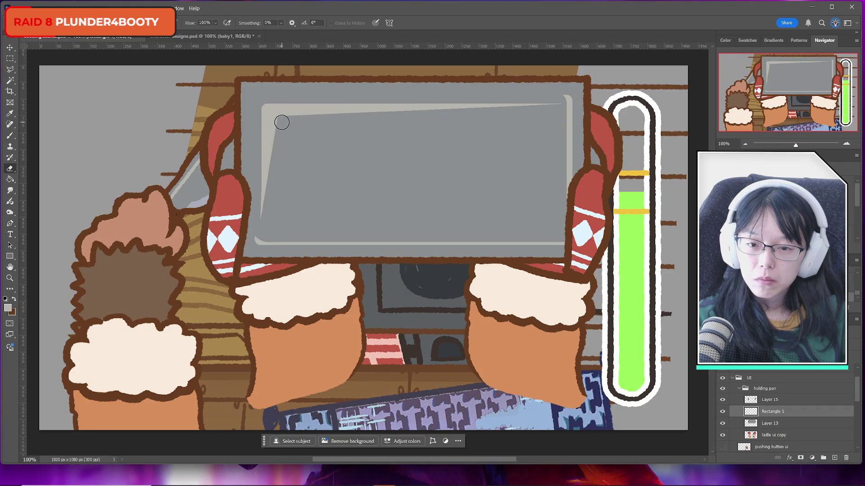
{"action": "left_click", "coordinate": [282, 123]}
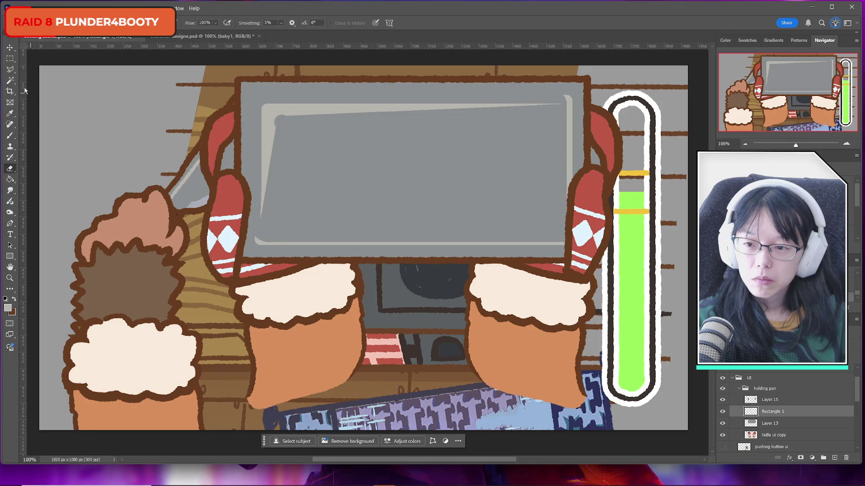
Outline a triangle on the tray's top-left with the Polygonal Lasso, then drop the selection.
{"action": "left_click", "coordinate": [10, 70]}
{"action": "left_click", "coordinate": [279, 115]}
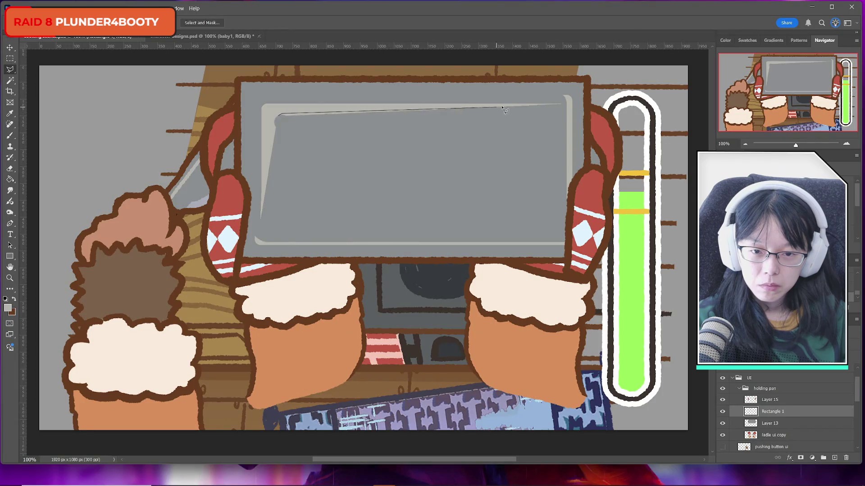
{"action": "left_click", "coordinate": [559, 105]}
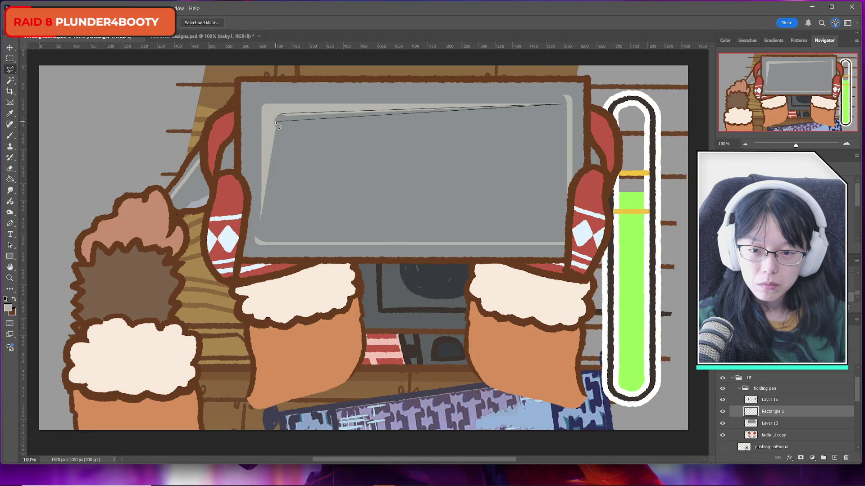
{"action": "left_click", "coordinate": [261, 220]}
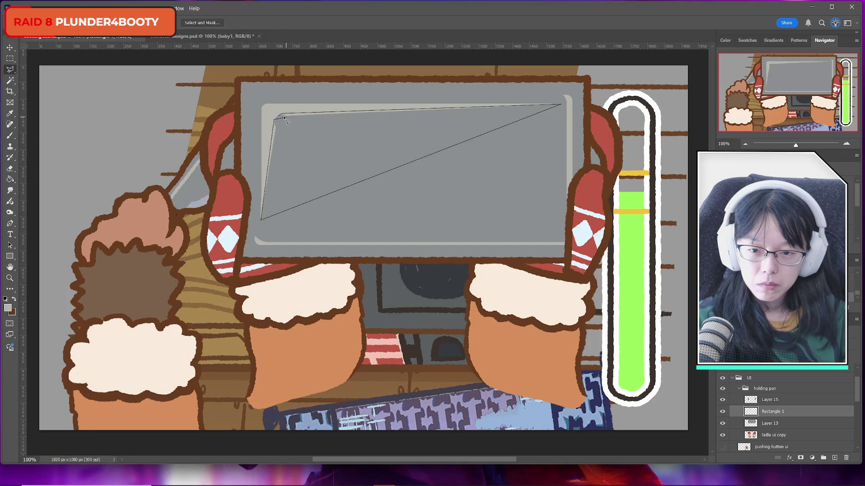
{"action": "left_click", "coordinate": [280, 117]}
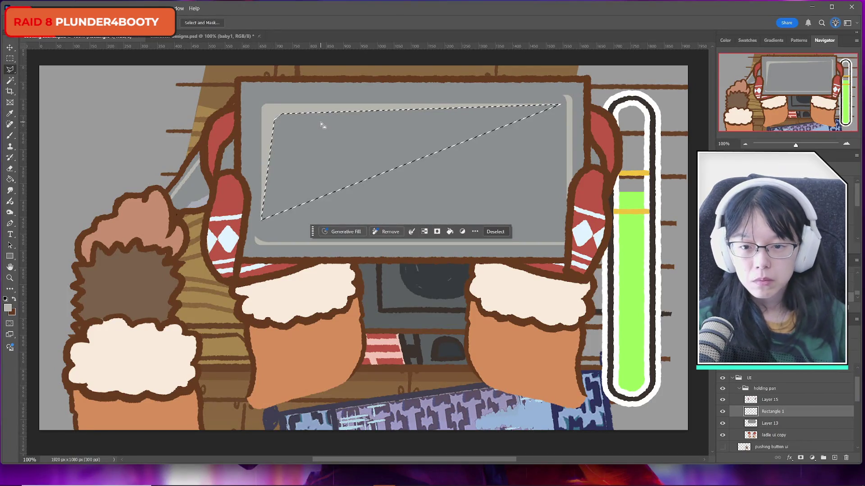
{"action": "left_click", "coordinate": [10, 59]}
{"action": "left_click", "coordinate": [140, 131]}
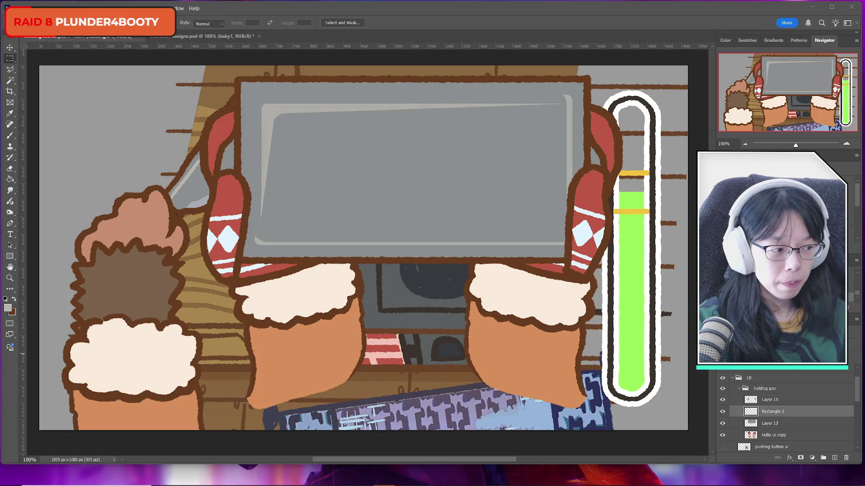
Merge the red mitts Layer 15 and the pan rectangle down into Layer 13.
{"action": "left_click", "coordinate": [214, 291]}
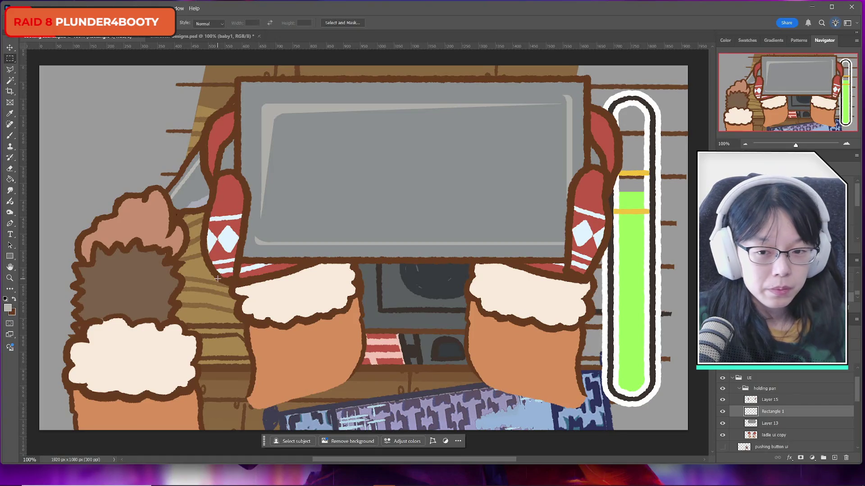
{"action": "left_click", "coordinate": [771, 400]}
{"action": "left_click", "coordinate": [723, 399]}
{"action": "left_click", "coordinate": [723, 400]}
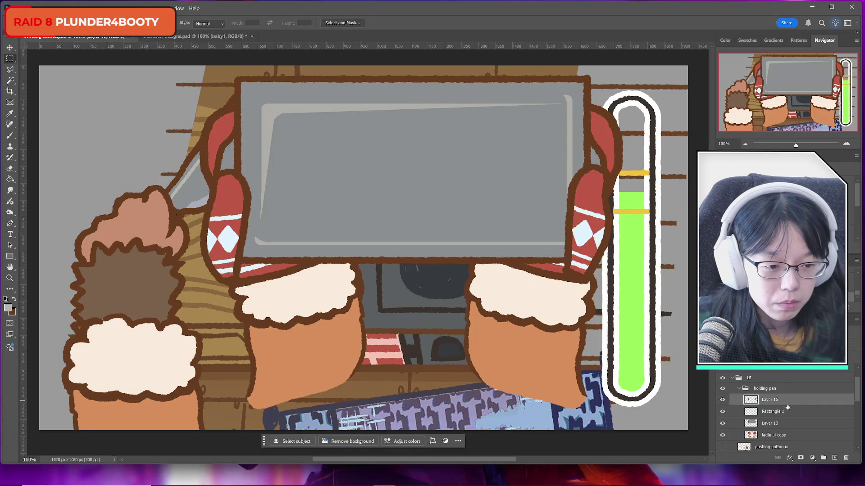
{"action": "key", "text": "ctrl+e"}
{"action": "key", "text": "ctrl+e"}
{"action": "left_click", "coordinate": [722, 399]}
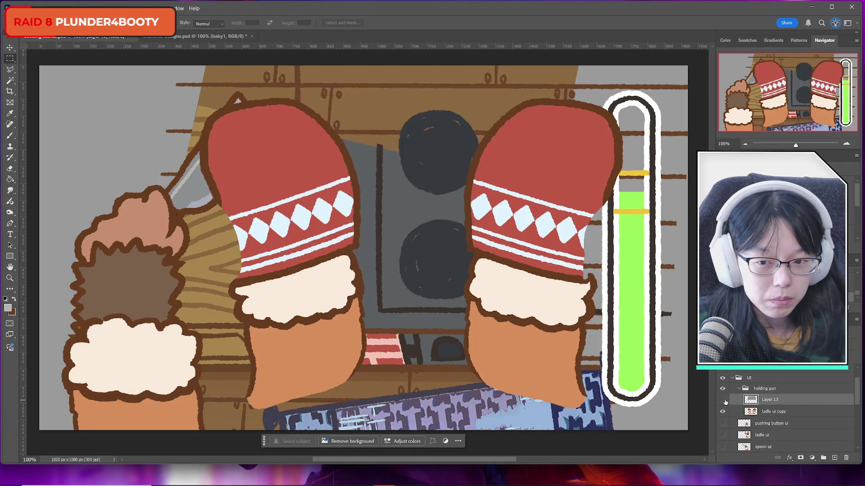
{"action": "left_click", "coordinate": [722, 400]}
{"action": "key", "text": "ctrl+e"}
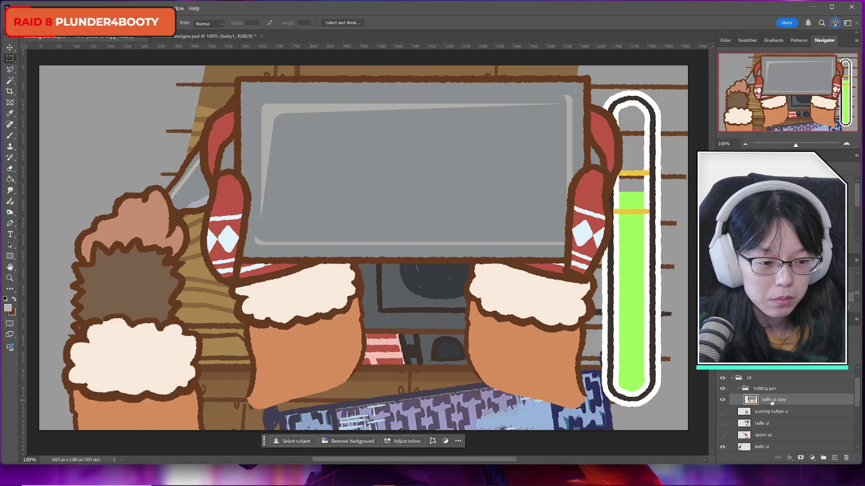
Name the merged layer 'holding pan', move it out of its group, and delete the empty group.
{"action": "double_click", "coordinate": [773, 400]}
{"action": "type", "text": "hold"}
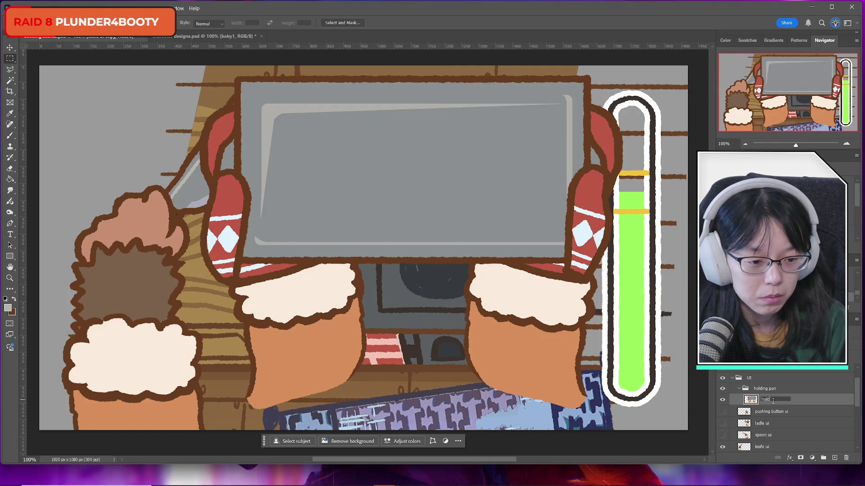
{"action": "type", "text": "ing pan"}
{"action": "key", "text": "Return"}
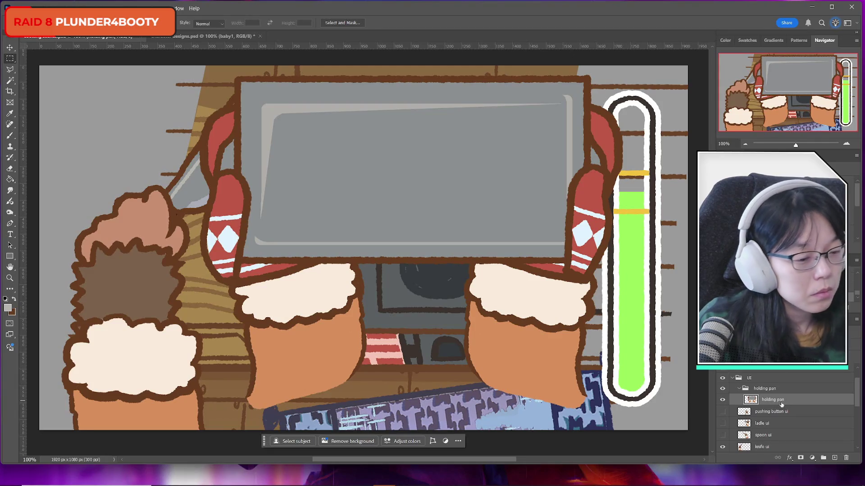
{"action": "left_click_drag", "start_coordinate": [771, 405], "coordinate": [771, 388]}
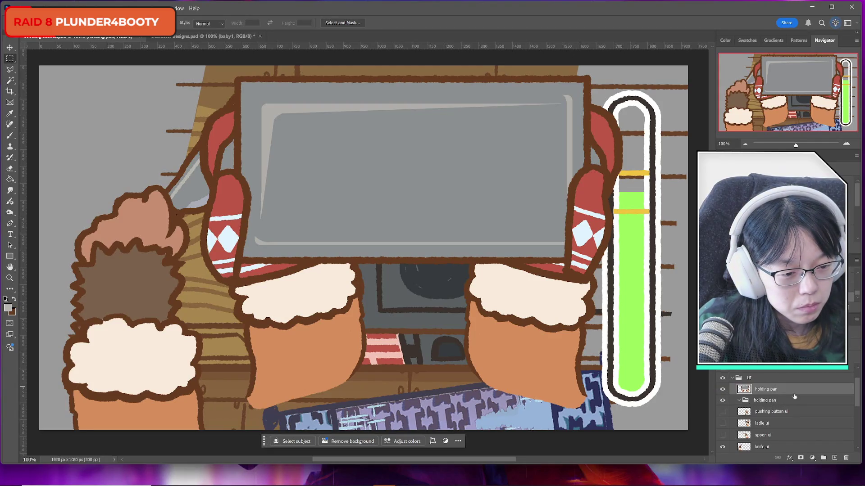
{"action": "left_click", "coordinate": [772, 402]}
{"action": "key", "text": "Delete"}
Rename the layer to 'holding pan ui'.
{"action": "double_click", "coordinate": [769, 388]}
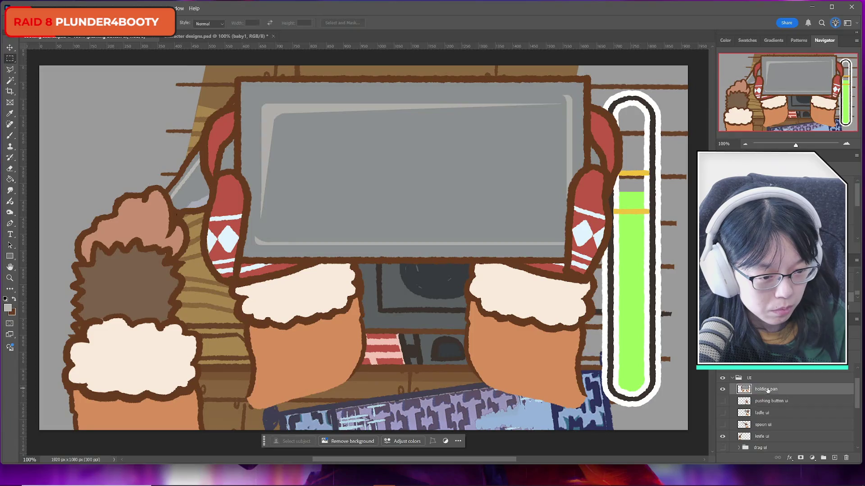
{"action": "key", "text": "Right"}
{"action": "type", "text": "ui"}
{"action": "key", "text": "Return"}
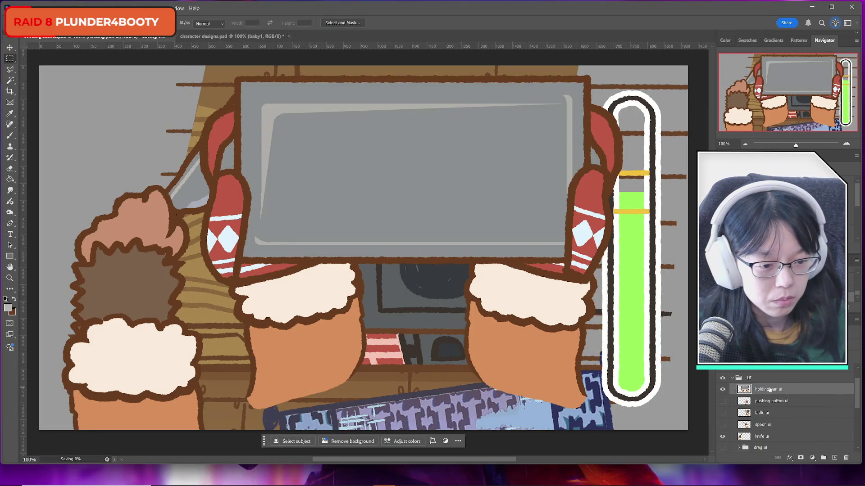
Toggle the holding pan ui layer and a layer below off and on to check the scene.
{"action": "left_click", "coordinate": [722, 390]}
{"action": "left_click", "coordinate": [723, 390]}
{"action": "scroll", "coordinate": [779, 407], "scroll_direction": "down", "scroll_amount": 2}
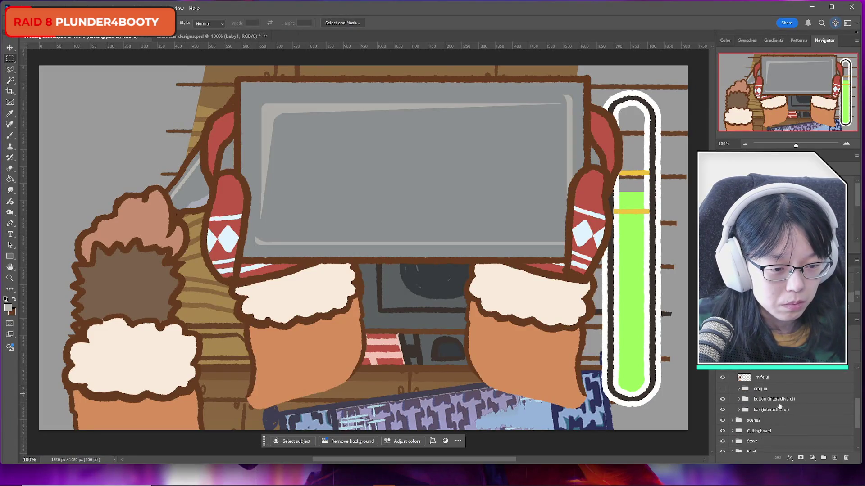
{"action": "left_click", "coordinate": [722, 401]}
{"action": "left_click", "coordinate": [723, 400]}
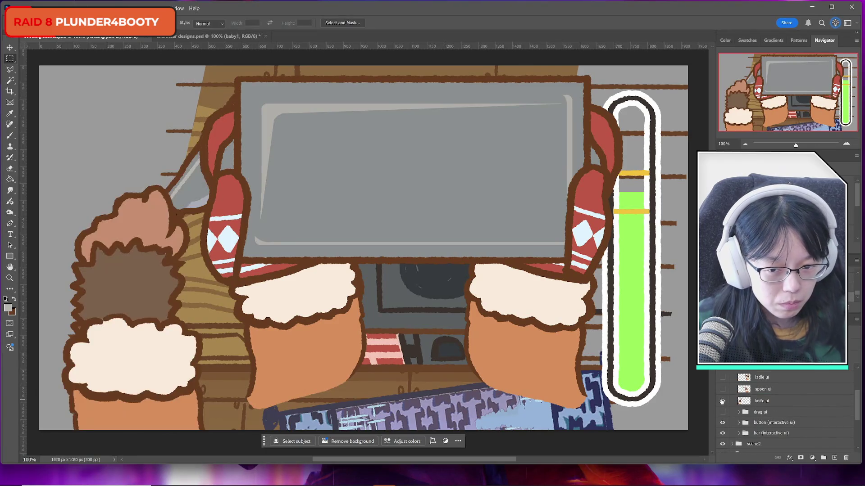
{"action": "scroll", "coordinate": [781, 411], "scroll_direction": "up", "scroll_amount": 3}
{"action": "mouse_move", "coordinate": [388, 477]}
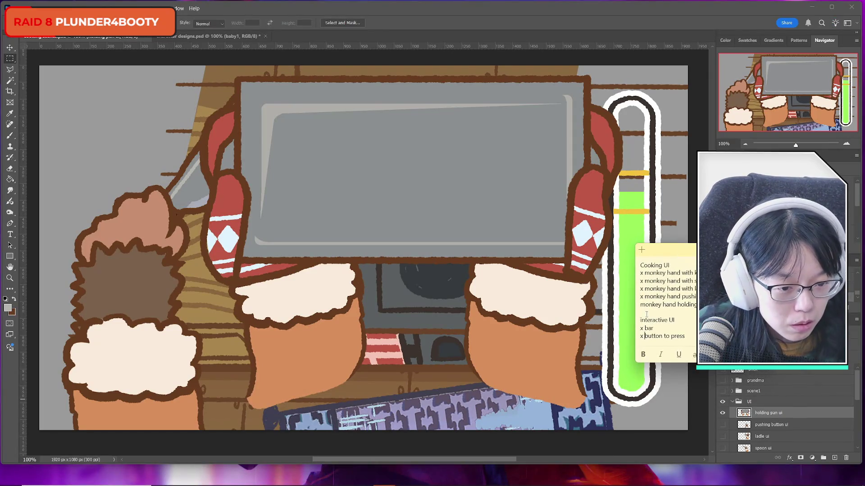
Mark the hand-holding-pan note item with an x, then collapse the UI group and toggle its visibility to compare.
{"action": "type", "text": "x"}
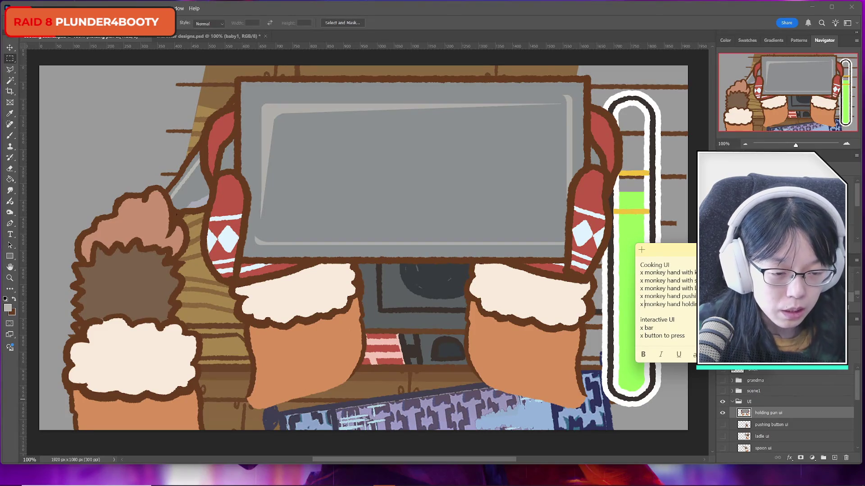
{"action": "key", "text": "alt+Tab"}
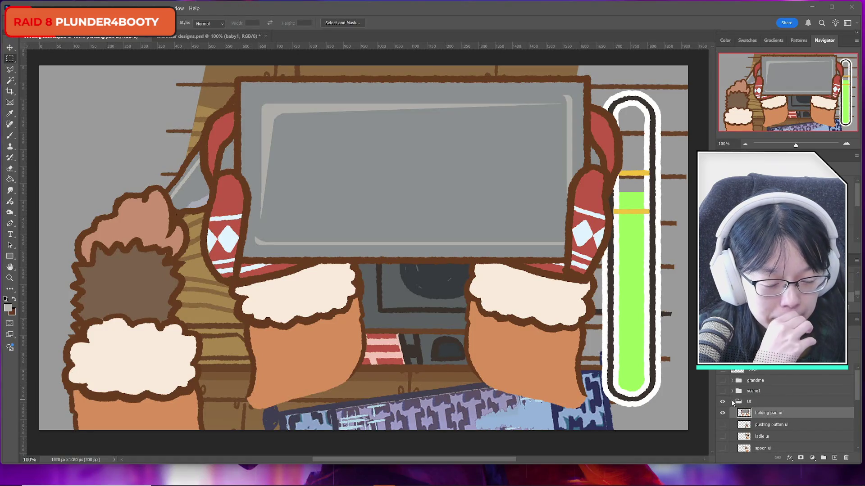
{"action": "left_click", "coordinate": [731, 402]}
{"action": "left_click", "coordinate": [722, 401]}
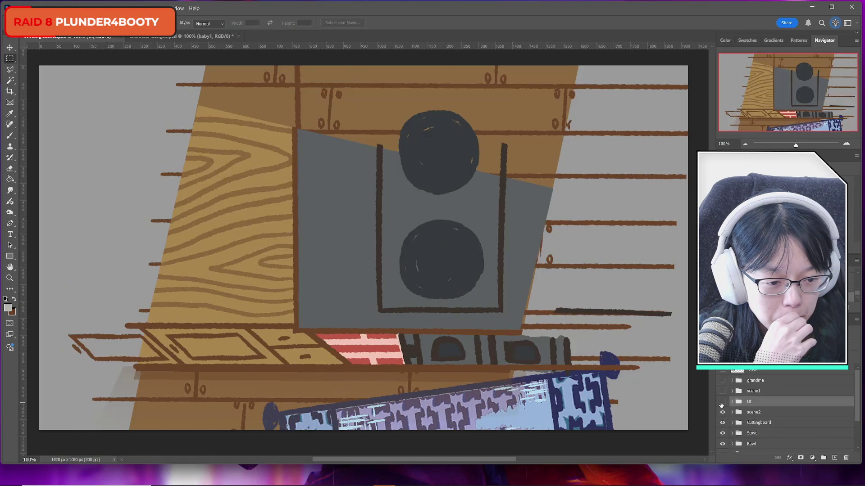
{"action": "left_click", "coordinate": [722, 401]}
{"action": "left_click", "coordinate": [722, 402]}
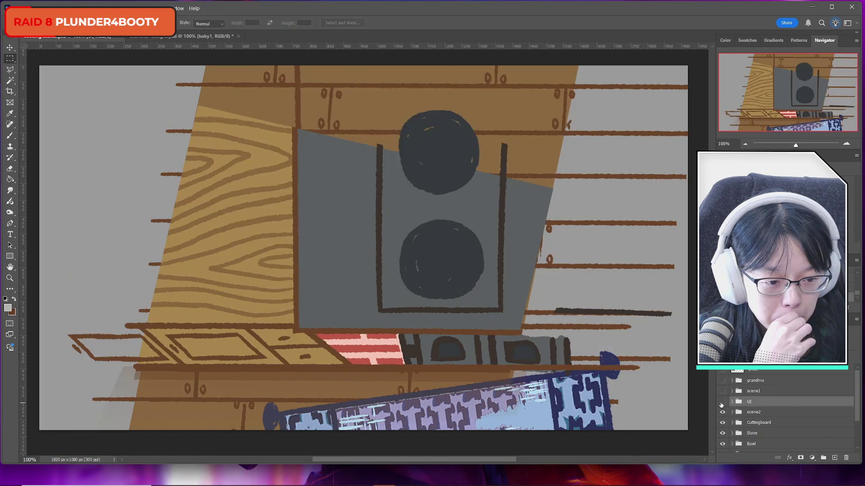
{"action": "left_click", "coordinate": [722, 401]}
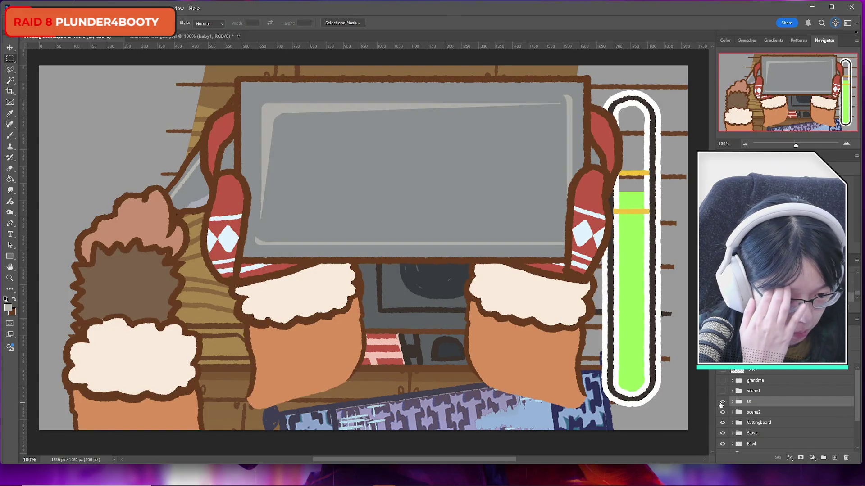
Toggle the scene2 group off and on to compare, and move the Cooking UI note lower.
{"action": "left_click", "coordinate": [722, 412]}
{"action": "left_click", "coordinate": [722, 414]}
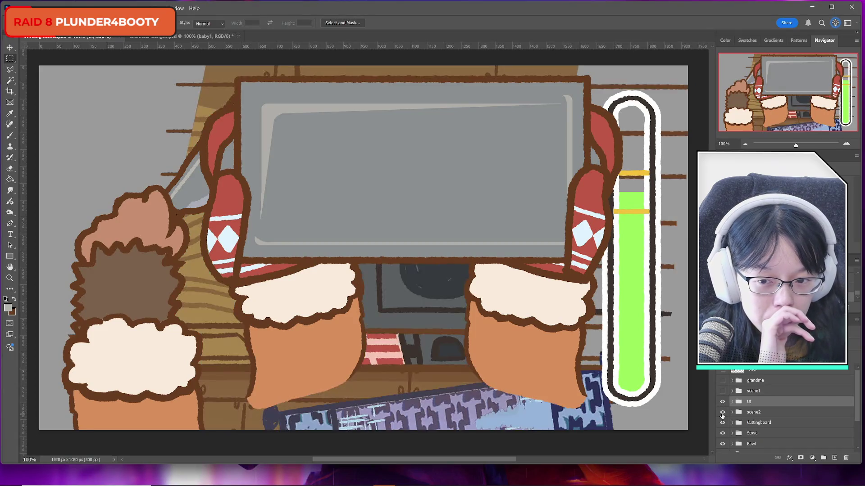
{"action": "left_click", "coordinate": [722, 413]}
{"action": "left_click", "coordinate": [722, 413]}
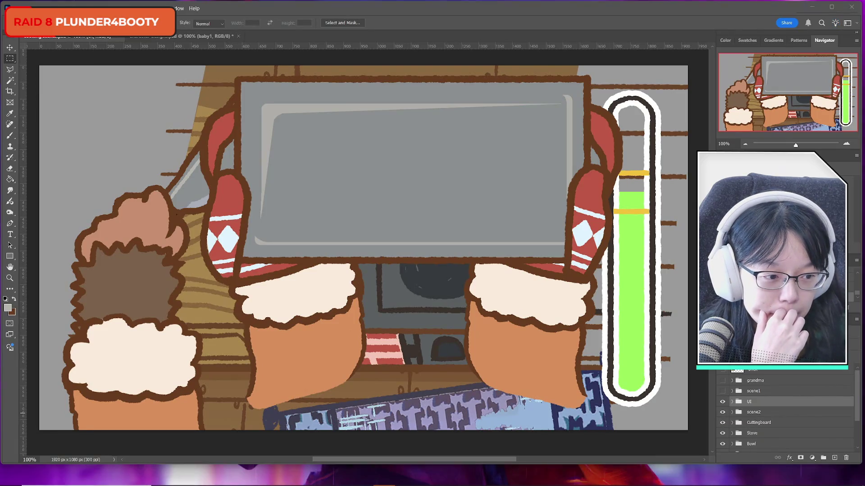
{"action": "left_click_drag", "start_coordinate": [731, 44], "coordinate": [751, 91]}
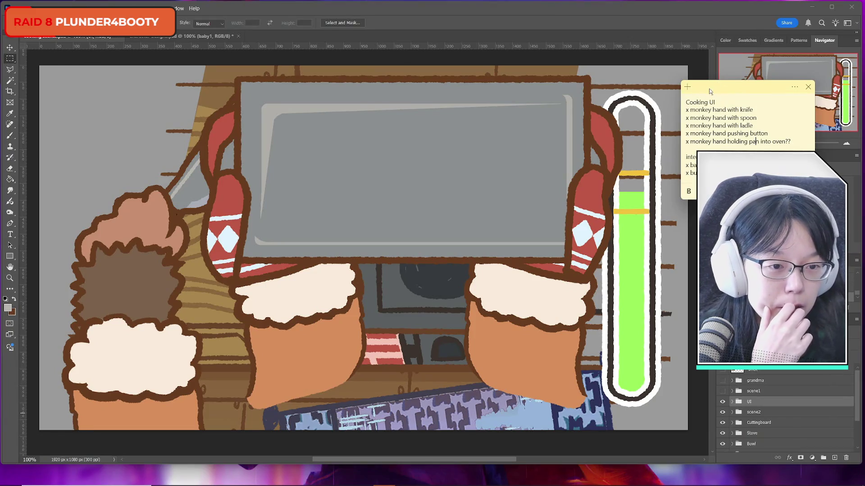
Insert an 'Ingredients' line above the Cooking UI list in the sticky note, then bring up the SOUP! doc.
{"action": "double_click", "coordinate": [681, 99]}
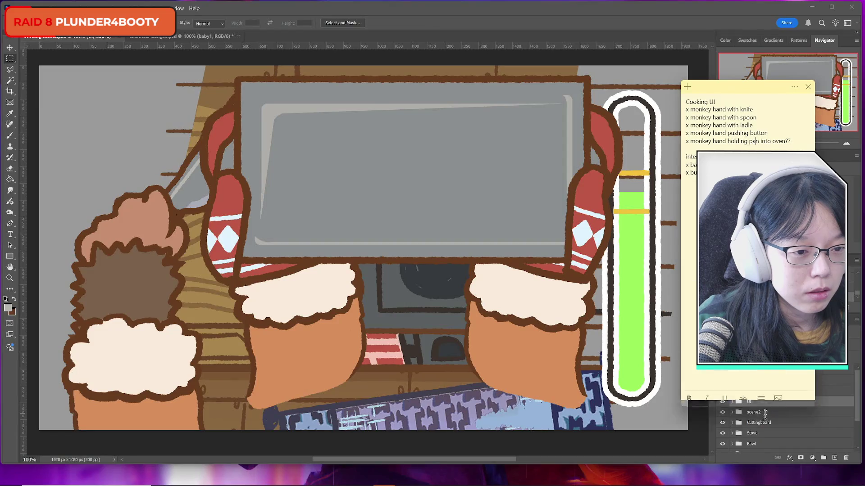
{"action": "key", "text": "Return"}
{"action": "key", "text": "Return"}
{"action": "key", "text": "Return"}
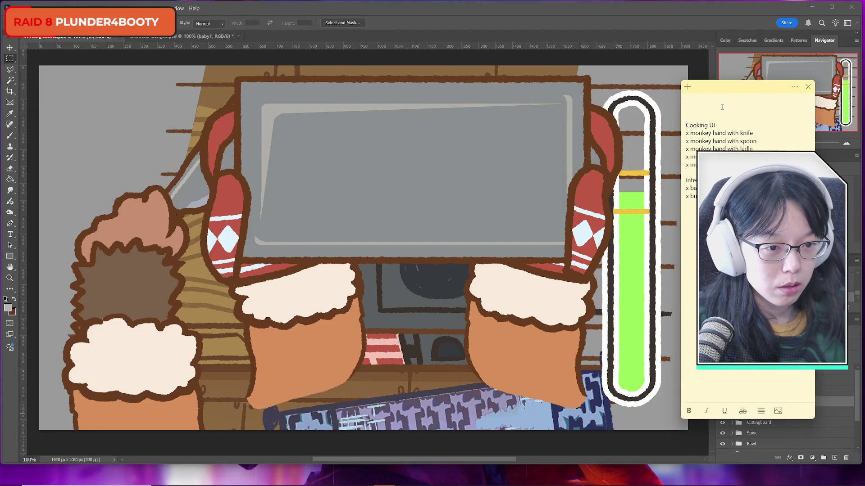
{"action": "type", "text": "ngredients"}
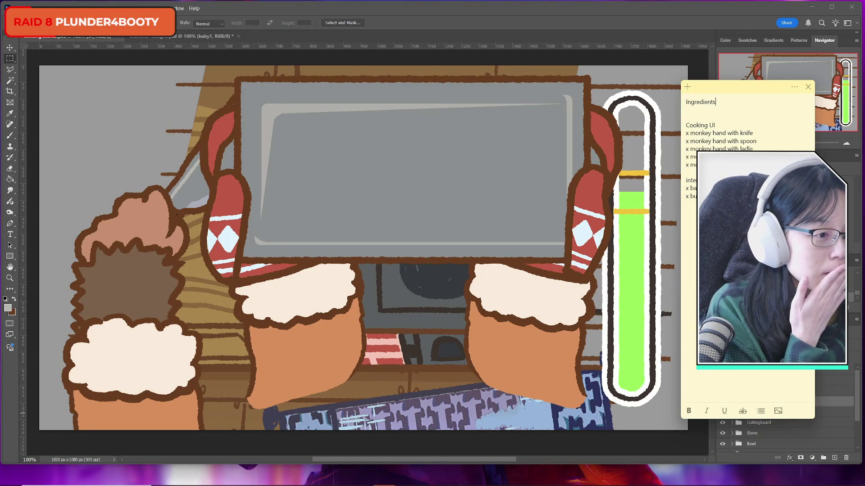
{"action": "key", "text": "alt+Tab"}
{"action": "key", "text": "alt+Tab"}
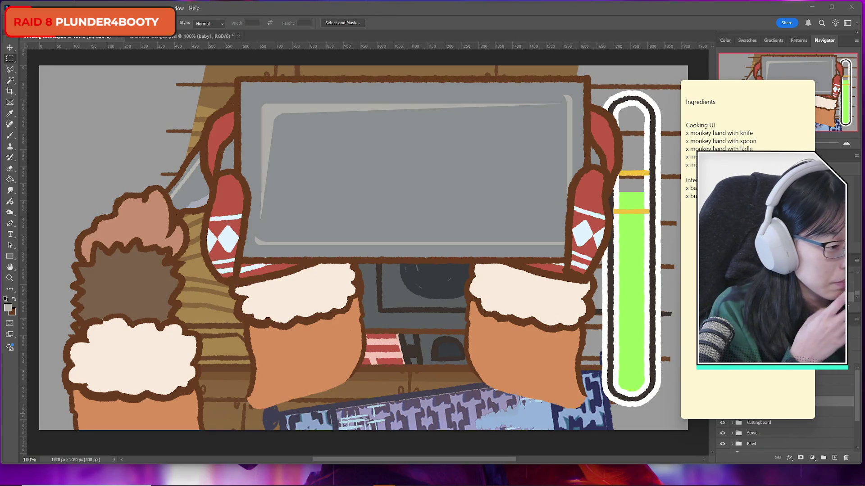
{"action": "left_click", "coordinate": [716, 101]}
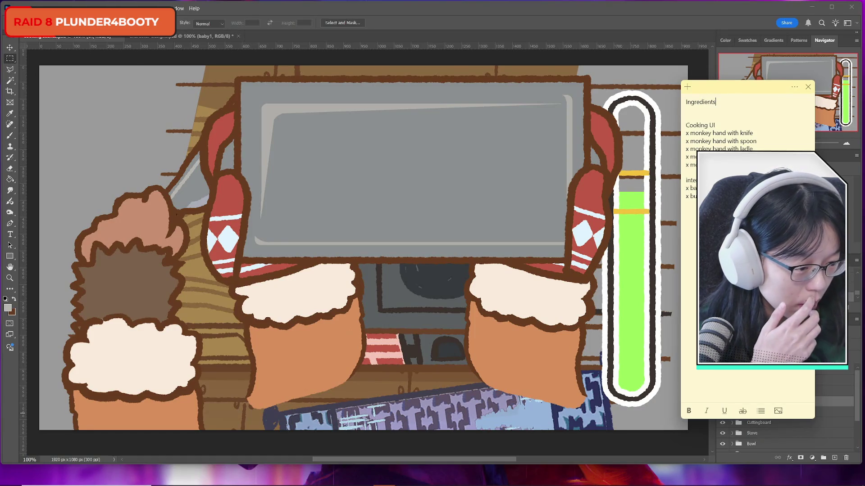
{"action": "key", "text": "alt+Tab"}
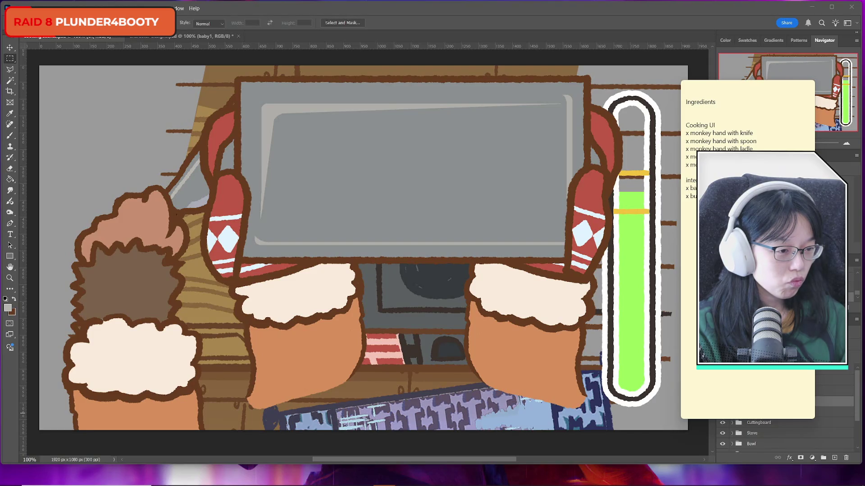
{"action": "key", "text": "alt+Tab"}
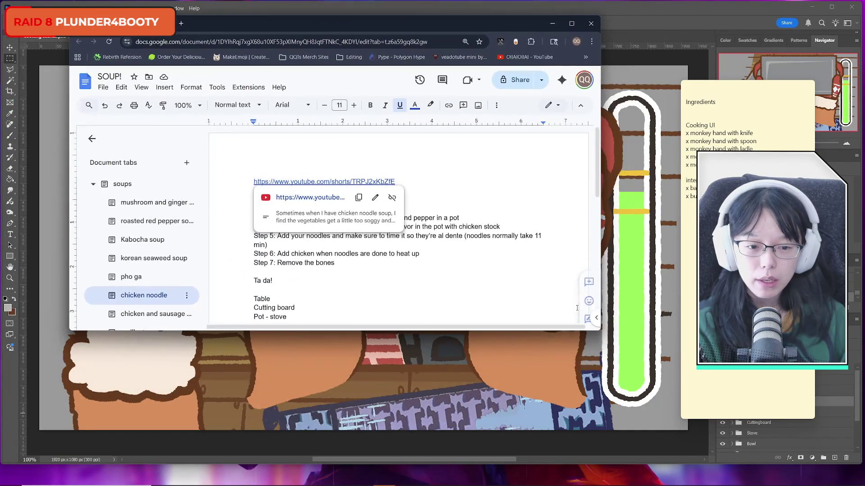
Make the SOUP! Chrome window taller and wider and open the mushroom and ginger soup tab.
{"action": "left_click_drag", "start_coordinate": [581, 367], "coordinate": [580, 437]}
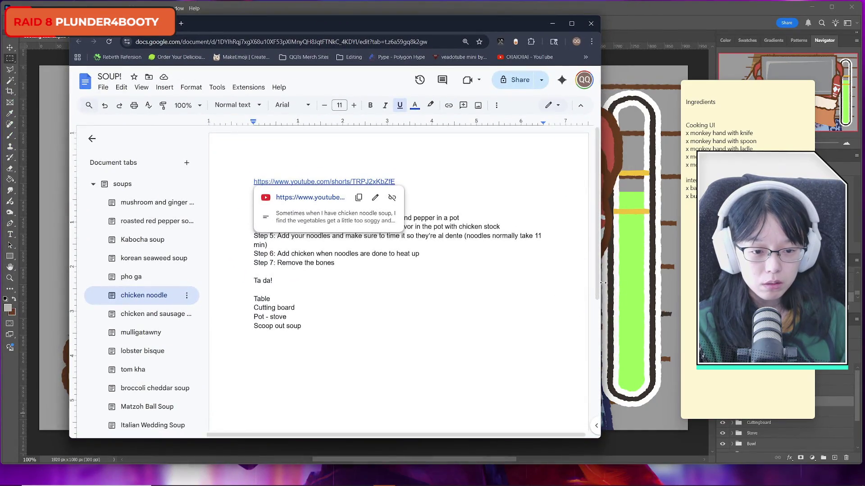
{"action": "left_click_drag", "start_coordinate": [602, 283], "coordinate": [655, 283]}
{"action": "left_click", "coordinate": [146, 203]}
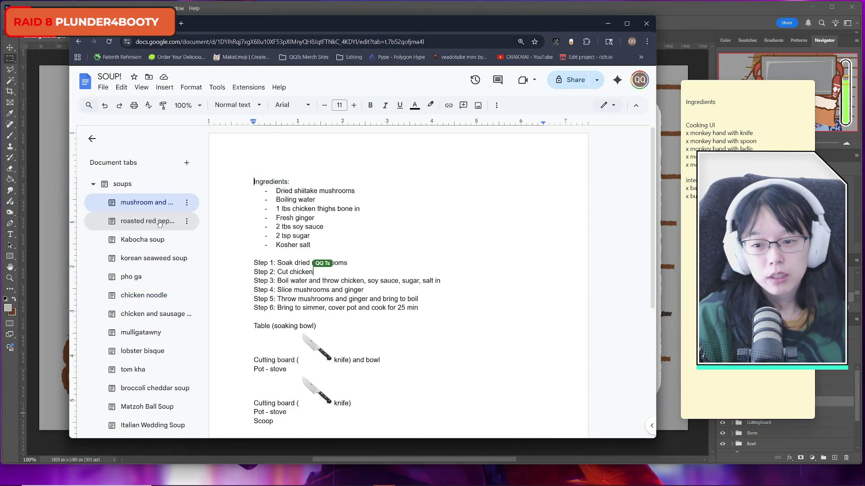
{"action": "left_click", "coordinate": [160, 223]}
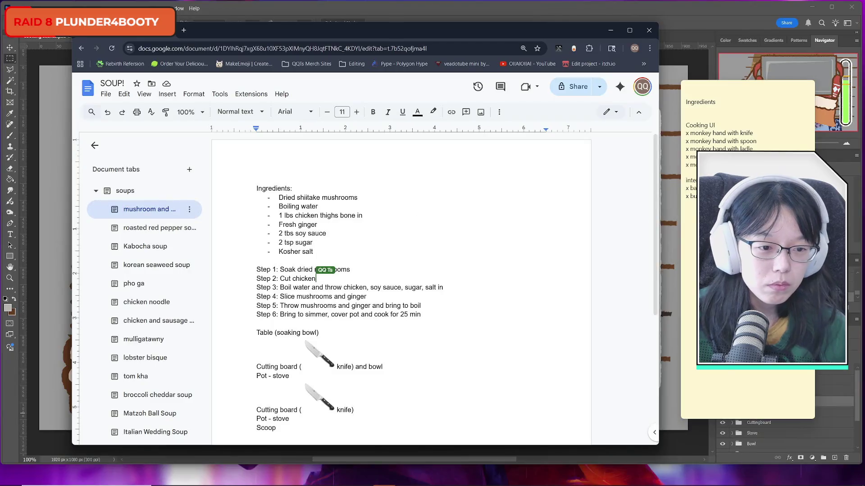
Replace the Ingredients heading with Recipe1, Recipe2 and Recipe3 headings on separate lines.
{"action": "left_click", "coordinate": [729, 106]}
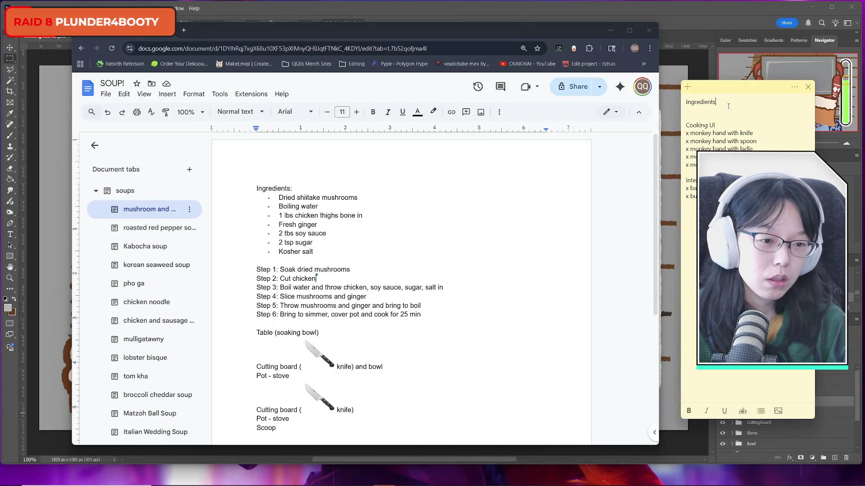
{"action": "key", "text": "BackSpace"}
{"action": "key", "text": "BackSpace"}
{"action": "key", "text": "BackSpace"}
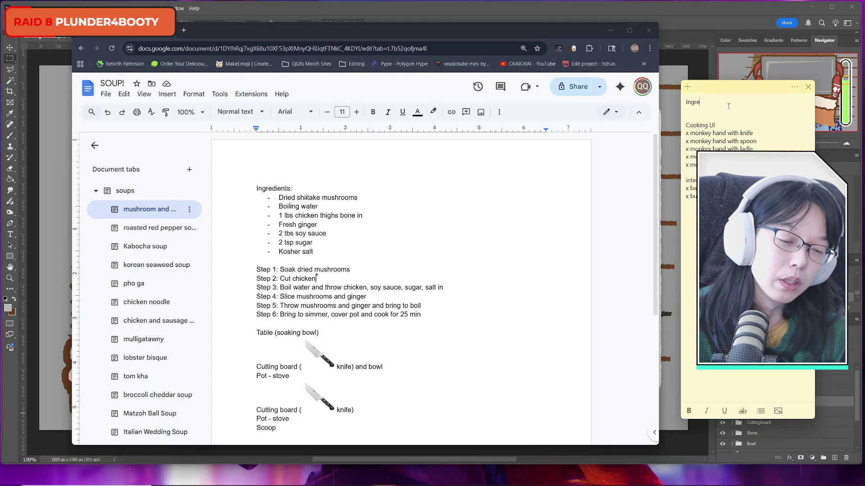
{"action": "key", "text": "BackSpace"}
{"action": "key", "text": "BackSpace"}
{"action": "key", "text": "BackSpace"}
{"action": "type", "text": "Recipe1"}
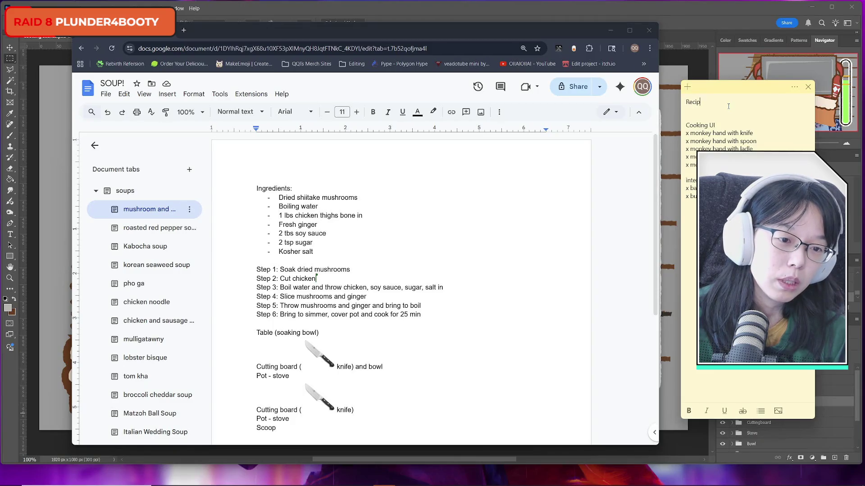
{"action": "key", "text": "Return"}
{"action": "key", "text": "Return"}
{"action": "key", "text": "Return"}
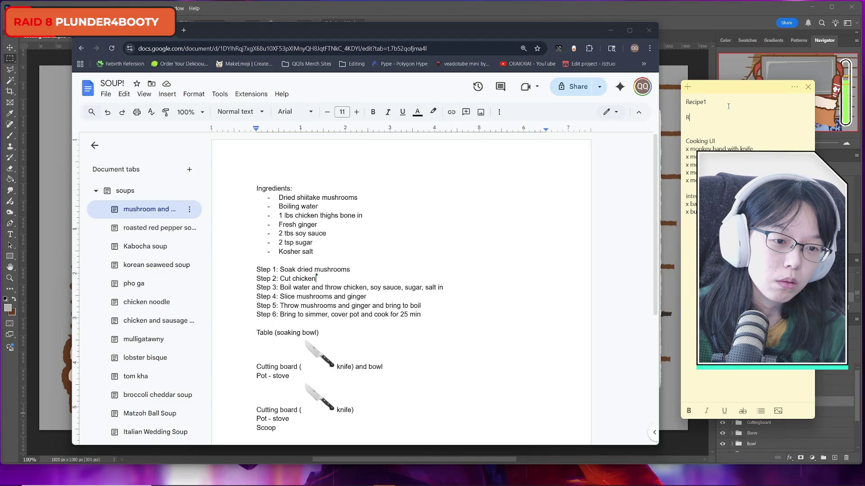
{"action": "type", "text": "Recipe"}
{"action": "key", "text": "BackSpace"}
{"action": "key", "text": "BackSpace"}
{"action": "key", "text": "BackSpace"}
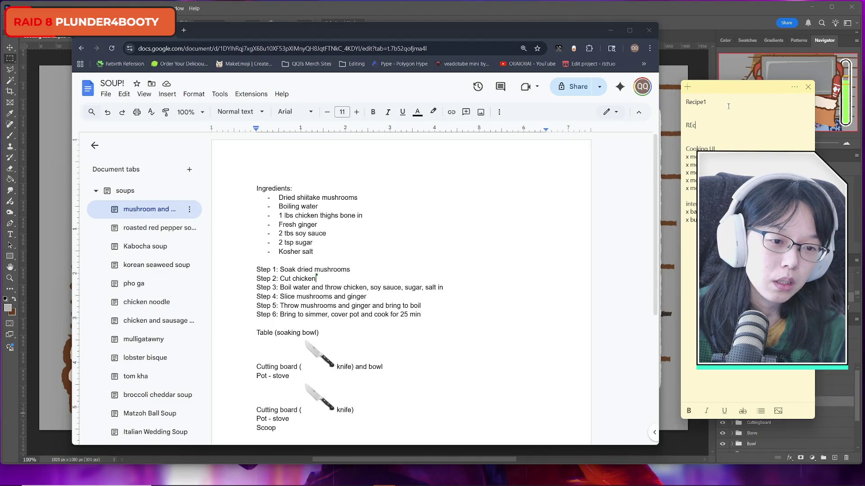
{"action": "type", "text": "cipe2"}
{"action": "key", "text": "Return"}
{"action": "key", "text": "Return"}
{"action": "key", "text": "Return"}
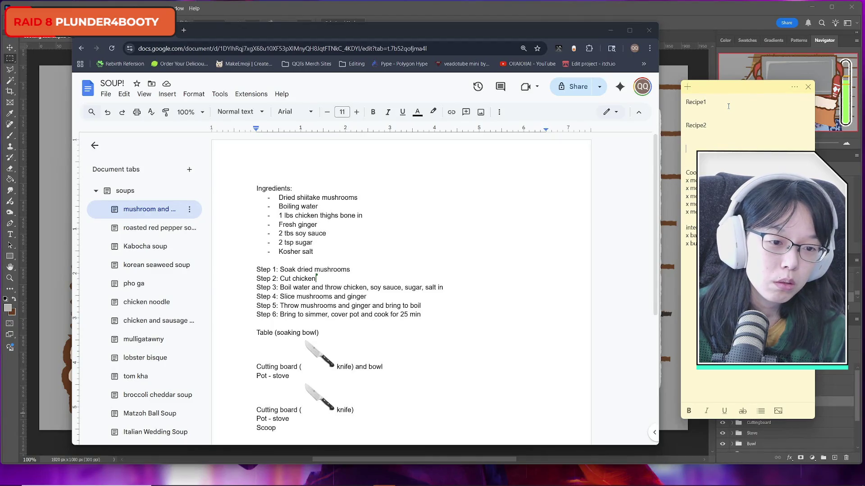
{"action": "type", "text": "Recipe3"}
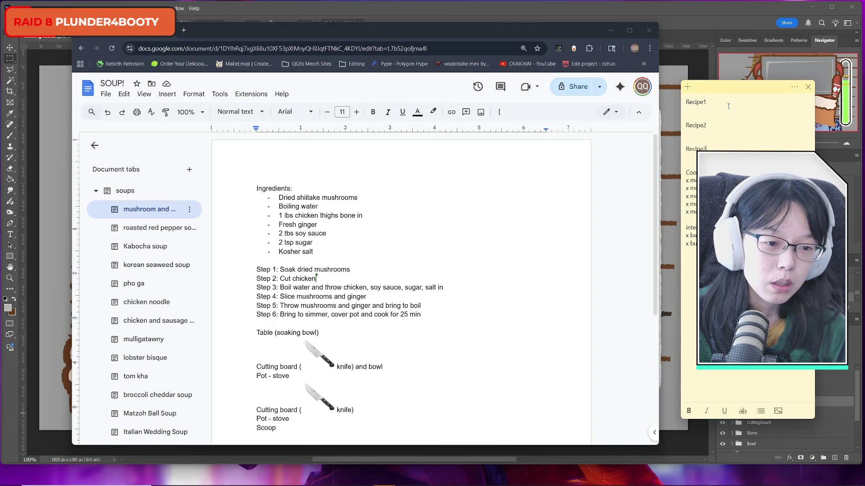
Add a blank line below Recipe3 and type 'dried shiitake mushrooms' under Recipe1.
{"action": "left_click", "coordinate": [698, 111]}
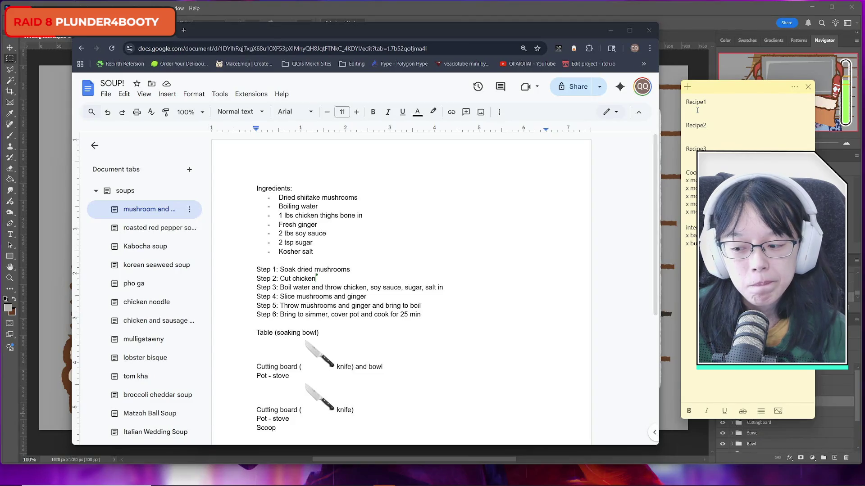
{"action": "key", "text": "alt+Tab"}
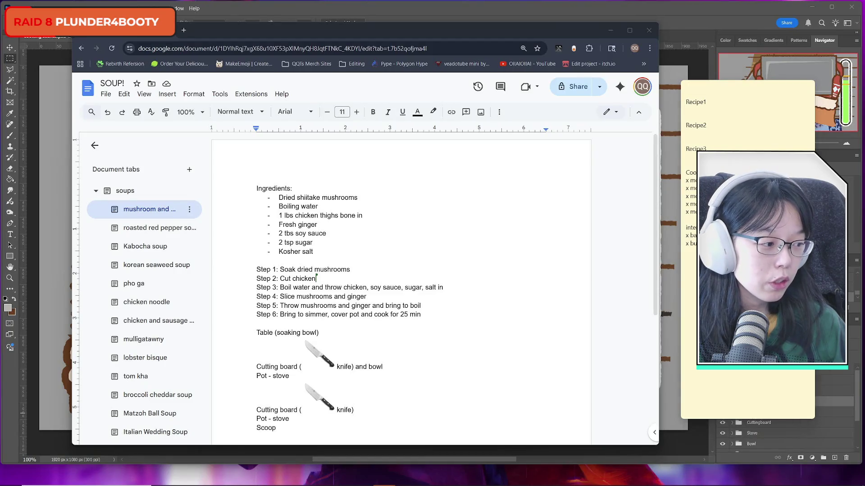
{"action": "left_click", "coordinate": [713, 109]}
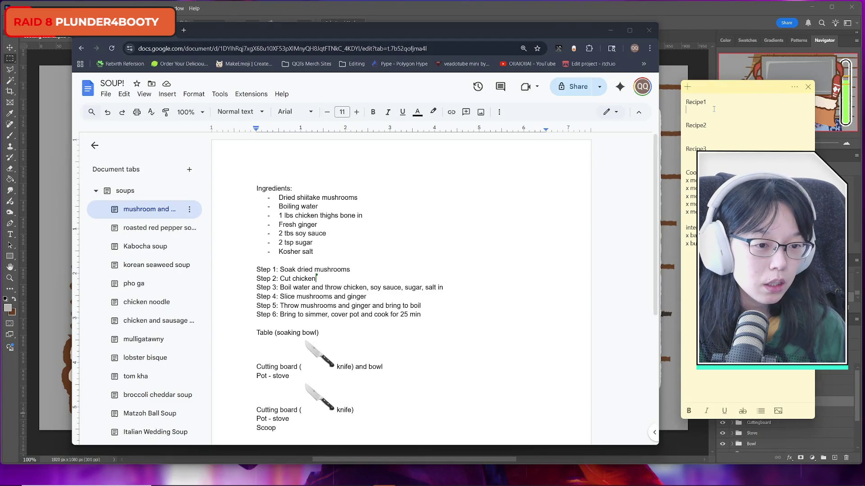
{"action": "key", "text": "alt+Tab"}
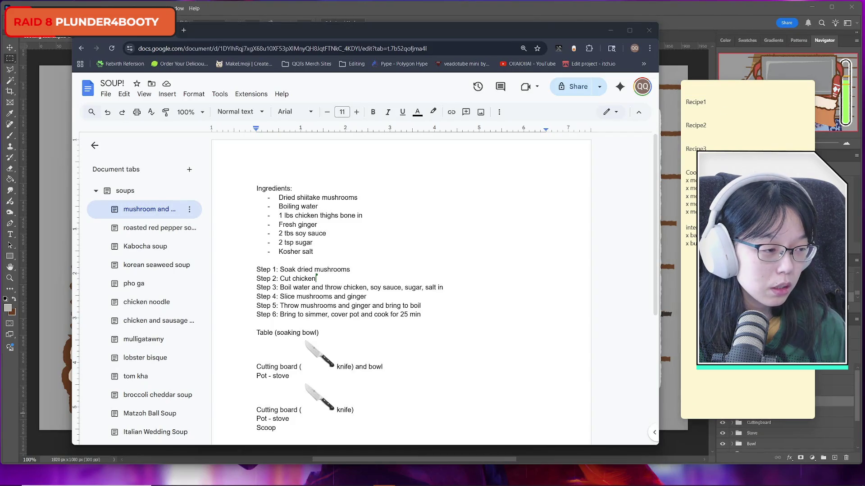
{"action": "key", "text": "alt+Tab"}
{"action": "key", "text": "Return"}
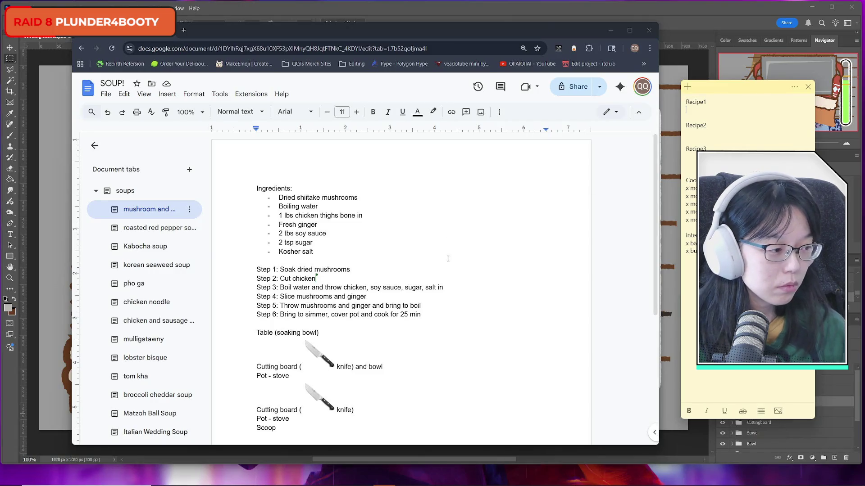
{"action": "left_click", "coordinate": [699, 110]}
{"action": "type", "text": "dried s"}
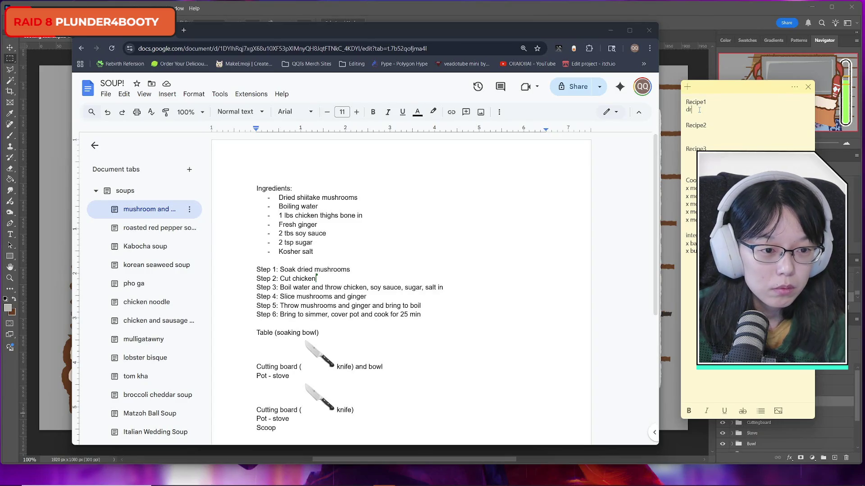
{"action": "type", "text": "hiita"}
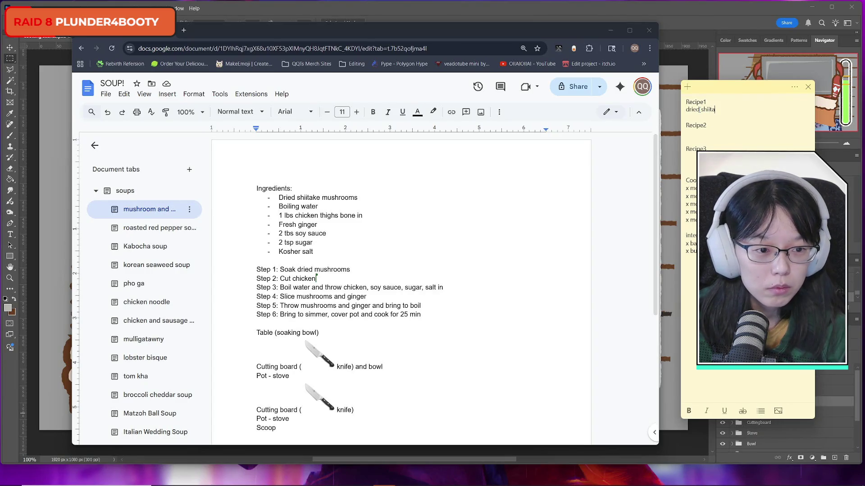
{"action": "type", "text": "ke mushrooms"}
List boiling water, water, chicken thighs, fresh ginger and soy sauce under Recipe1, one per line.
{"action": "key", "text": "Return"}
{"action": "type", "text": "boiling water"}
{"action": "key", "text": "Return"}
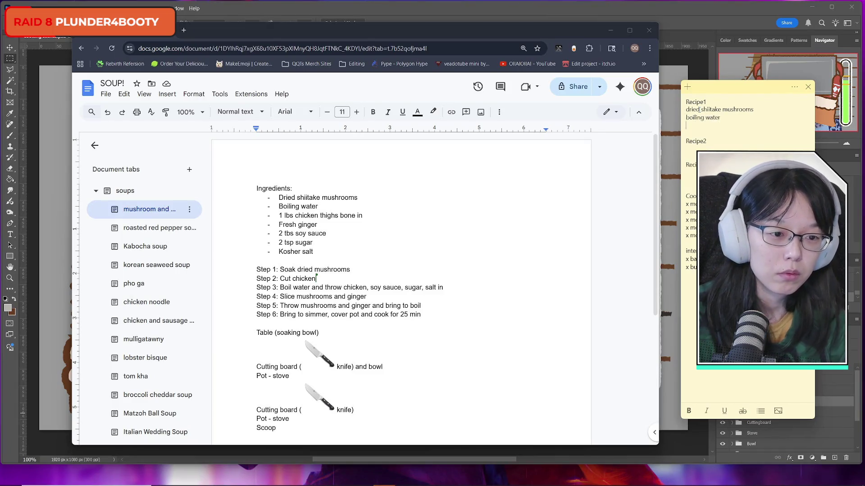
{"action": "type", "text": "water"}
{"action": "key", "text": "Return"}
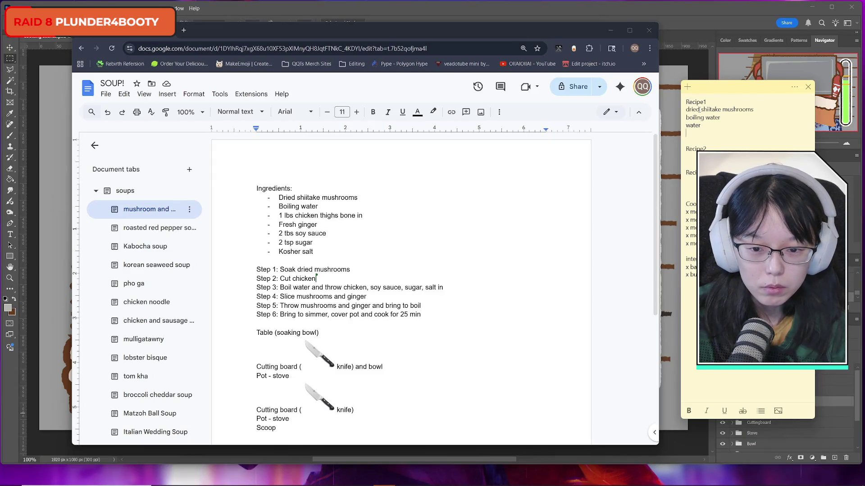
{"action": "type", "text": "chicken thighs"}
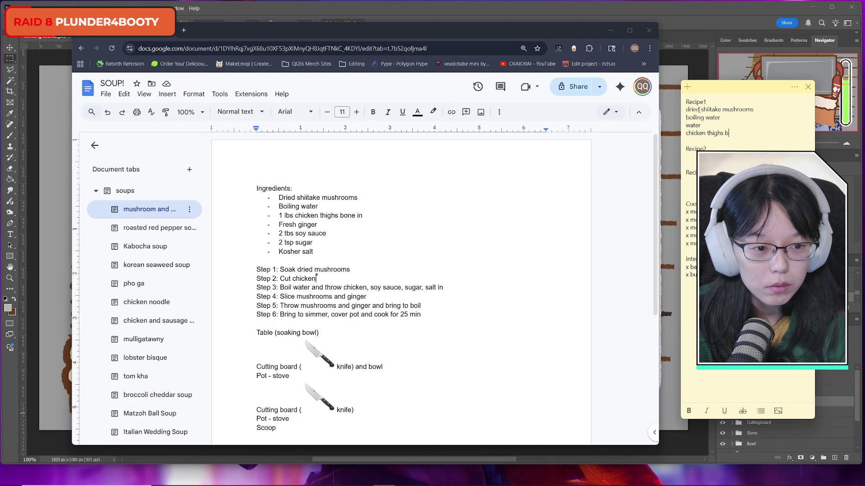
{"action": "key", "text": "Return"}
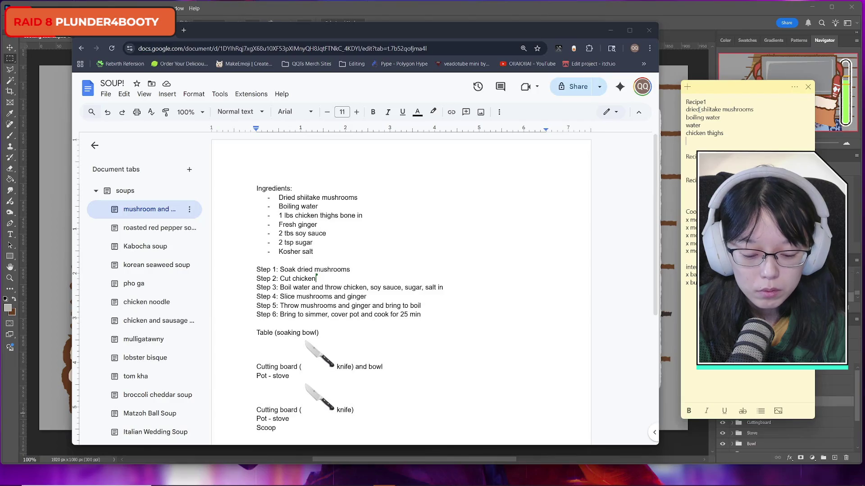
{"action": "type", "text": "fresh "}
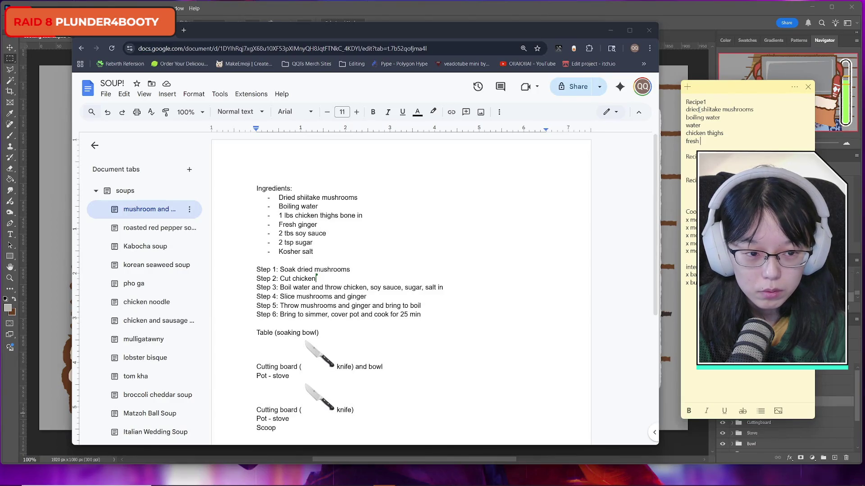
{"action": "type", "text": "ginger"}
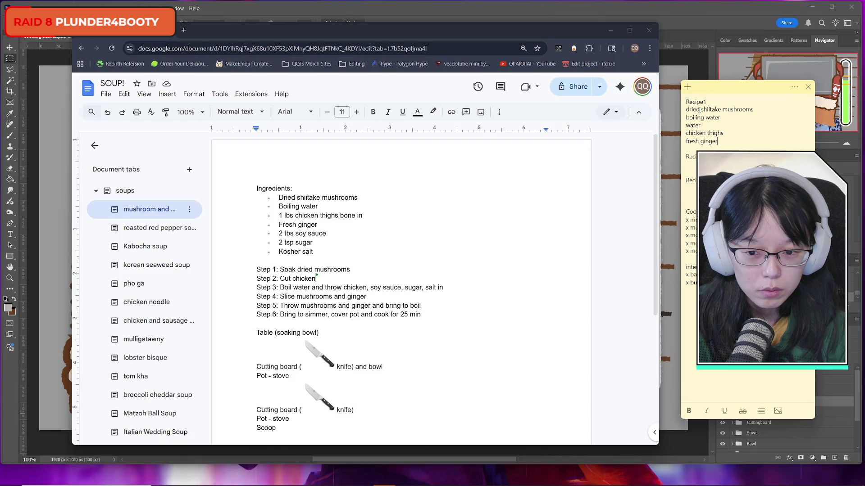
{"action": "key", "text": "Return"}
{"action": "type", "text": "soy sauce"}
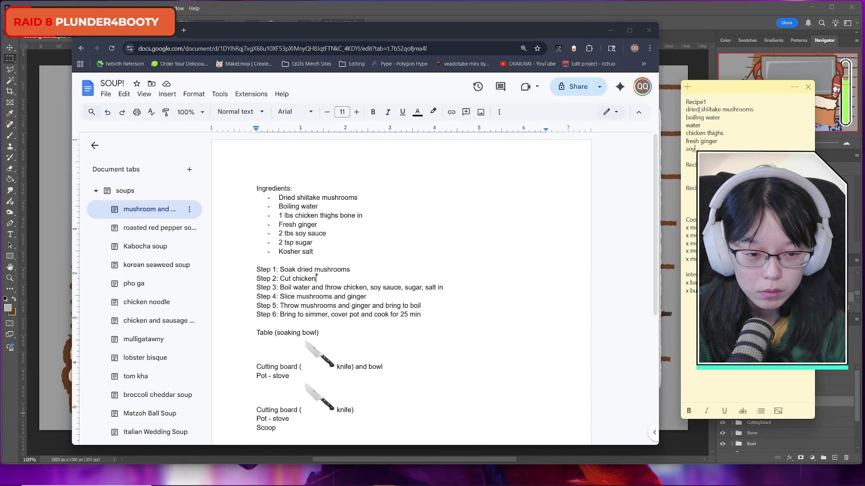
{"action": "key", "text": "Return"}
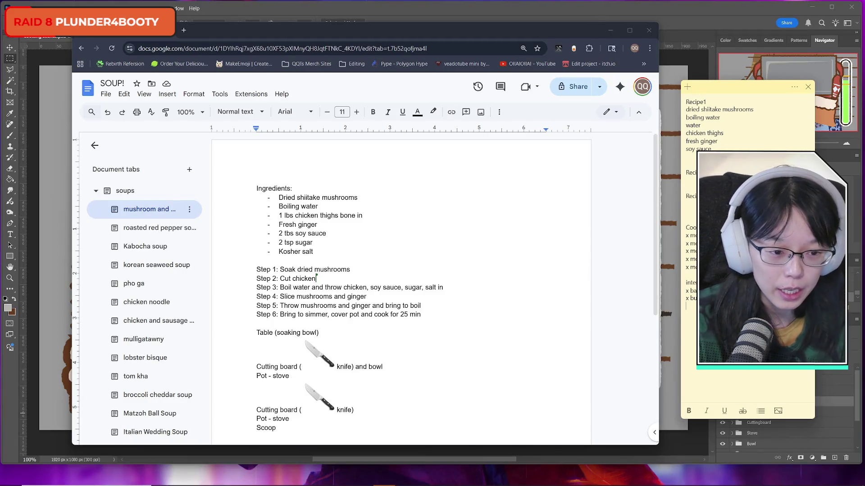
Insert two blank lines above the note's last section and begin a '-' item.
{"action": "left_click", "coordinate": [686, 275]}
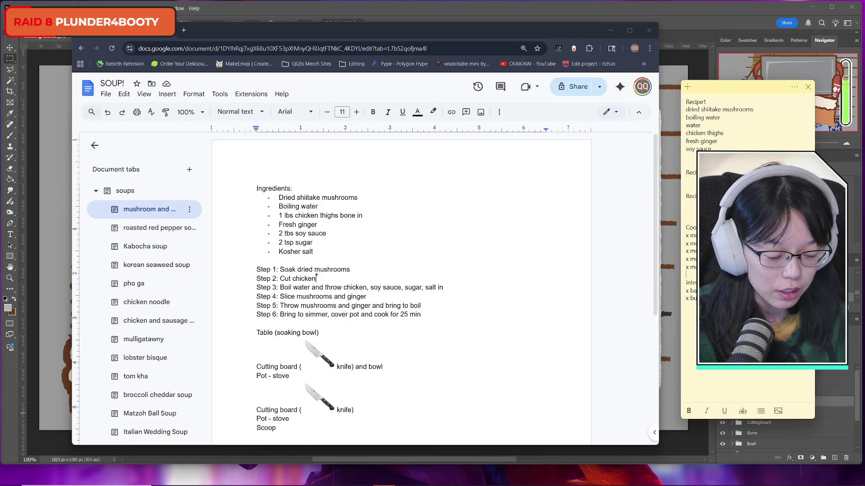
{"action": "key", "text": "Return"}
{"action": "key", "text": "Return"}
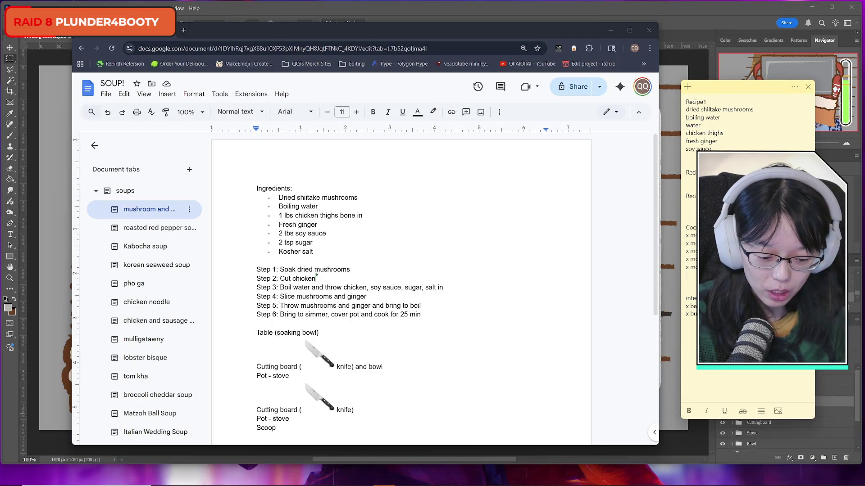
{"action": "type", "text": "- tab"}
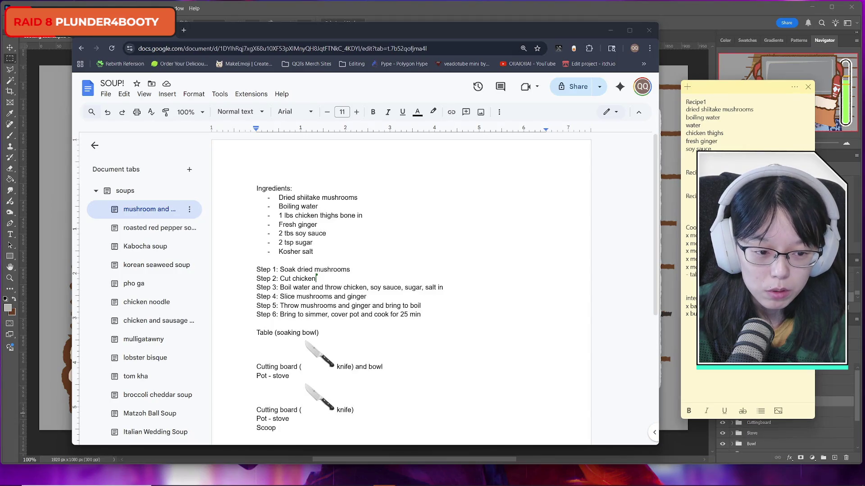
Start a new line after the tab hand-action item and return to the line below soy sauce.
{"action": "key", "text": "Return"}
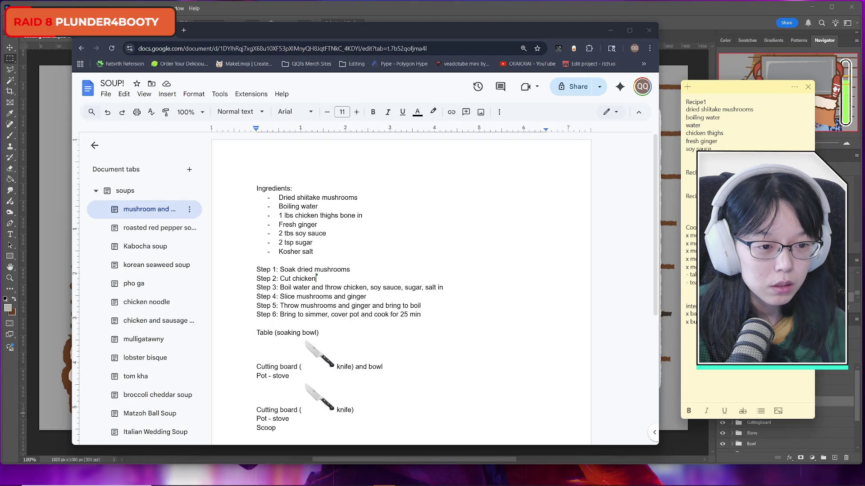
{"action": "left_click", "coordinate": [685, 157]}
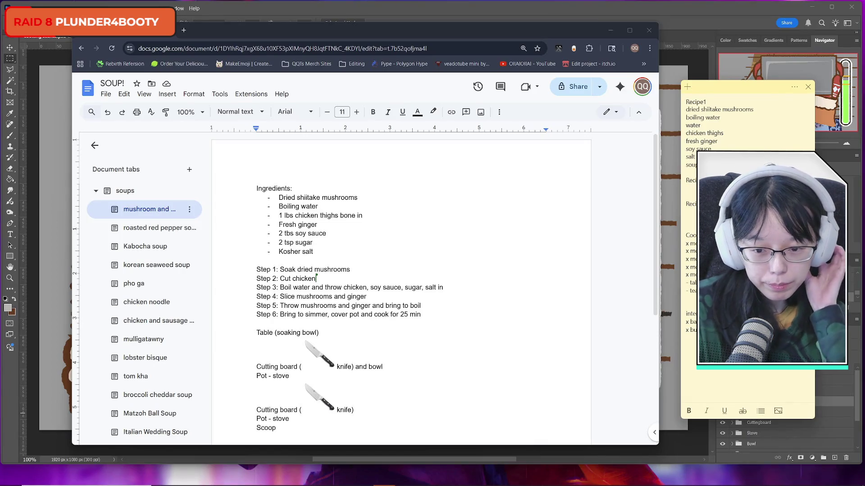
Copy the mushroom tab's full title via Rename and paste it after 'Recipe1: ' in the note.
{"action": "left_click", "coordinate": [158, 228]}
{"action": "left_click", "coordinate": [719, 102]}
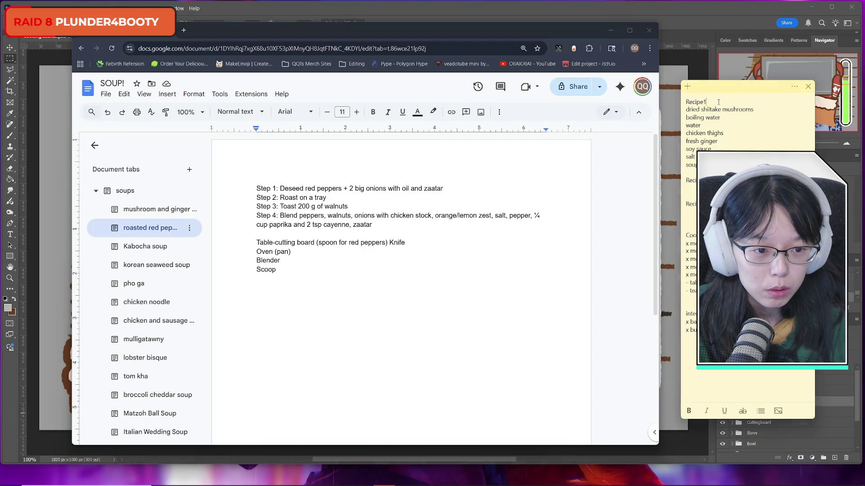
{"action": "left_click", "coordinate": [180, 209]}
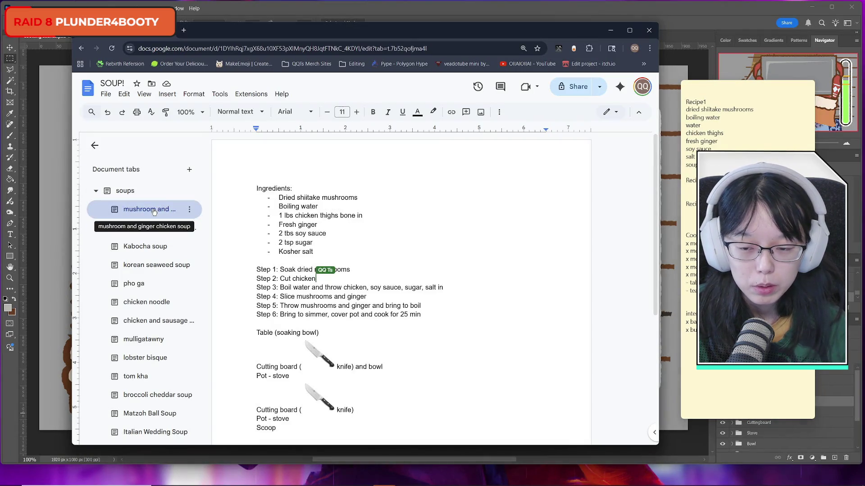
{"action": "left_click", "coordinate": [190, 209]}
{"action": "left_click", "coordinate": [217, 267]}
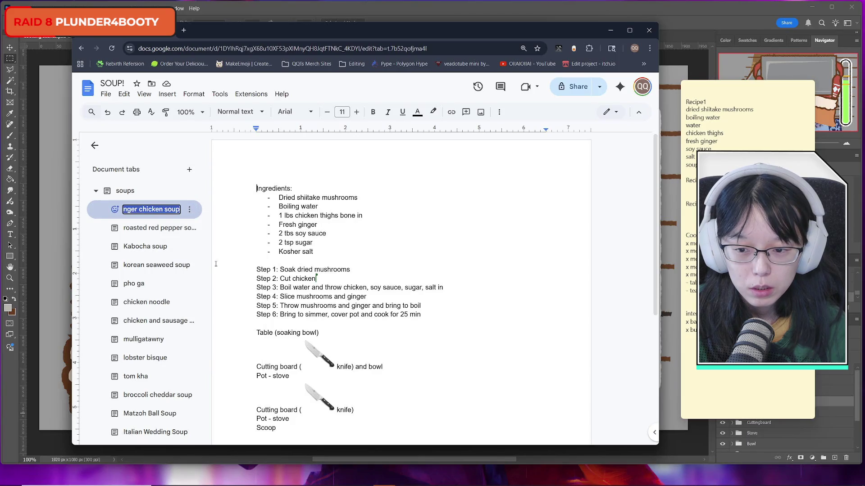
{"action": "left_click", "coordinate": [724, 102]}
{"action": "type", "text": ":"}
{"action": "type", "text": "mushroom and ginger chicken soup"}
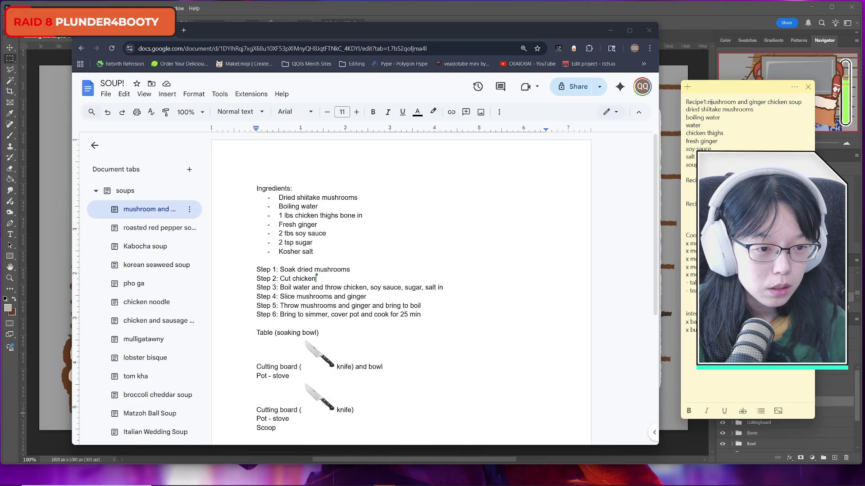
{"action": "left_click", "coordinate": [709, 102]}
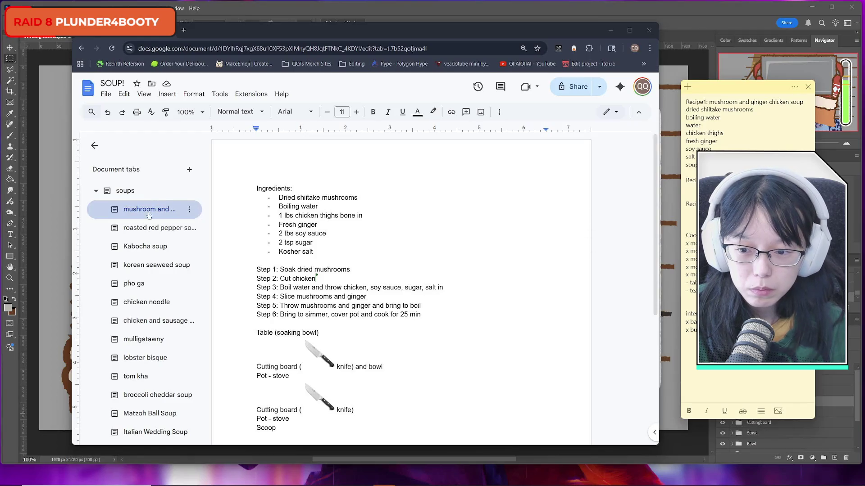
Copy the roasted red pepper tab's full title, then open the Kabocha soup tab and its options.
{"action": "left_click", "coordinate": [151, 229]}
{"action": "left_click", "coordinate": [189, 228]}
{"action": "left_click", "coordinate": [211, 288]}
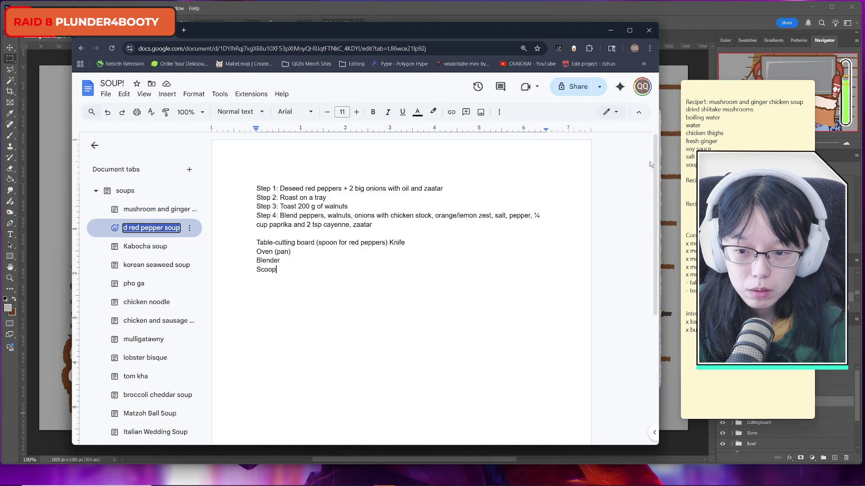
{"action": "key", "text": "alt+Tab"}
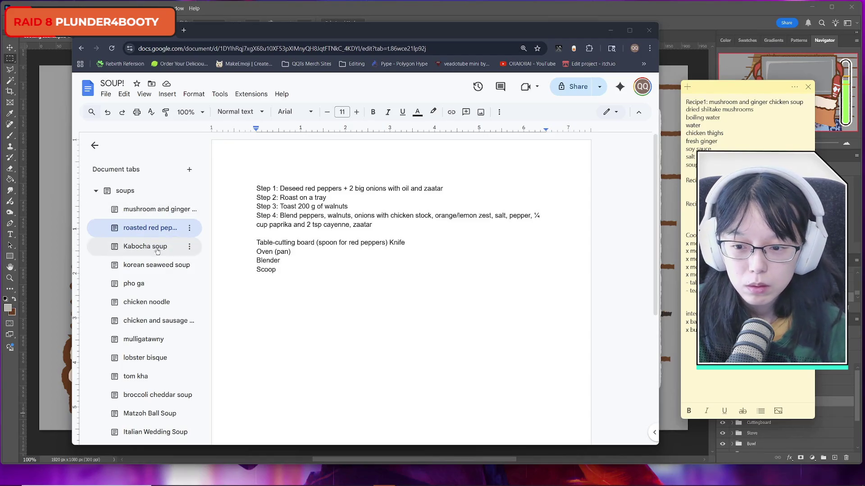
{"action": "left_click", "coordinate": [152, 264]}
{"action": "left_click", "coordinate": [156, 249]}
{"action": "left_click", "coordinate": [189, 246]}
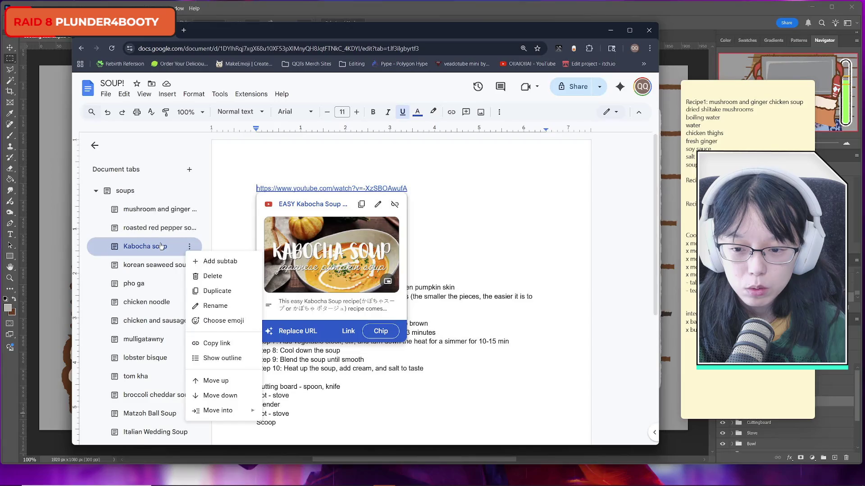
Copy the Kabocha tab's title and remove the stray 'on' so the ingredient reads 'Small onion'.
{"action": "left_click", "coordinate": [216, 306]}
{"action": "key", "text": "alt+Tab"}
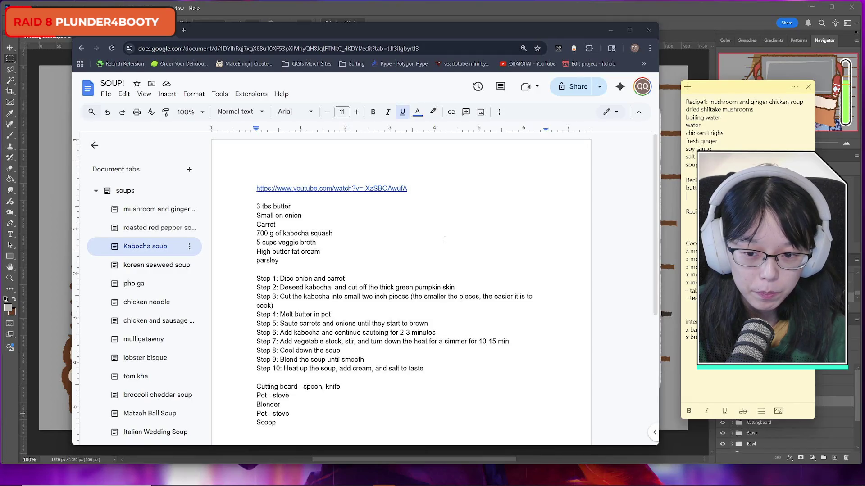
{"action": "left_click", "coordinate": [285, 215]}
{"action": "key", "text": "BackSpace"}
{"action": "key", "text": "BackSpace"}
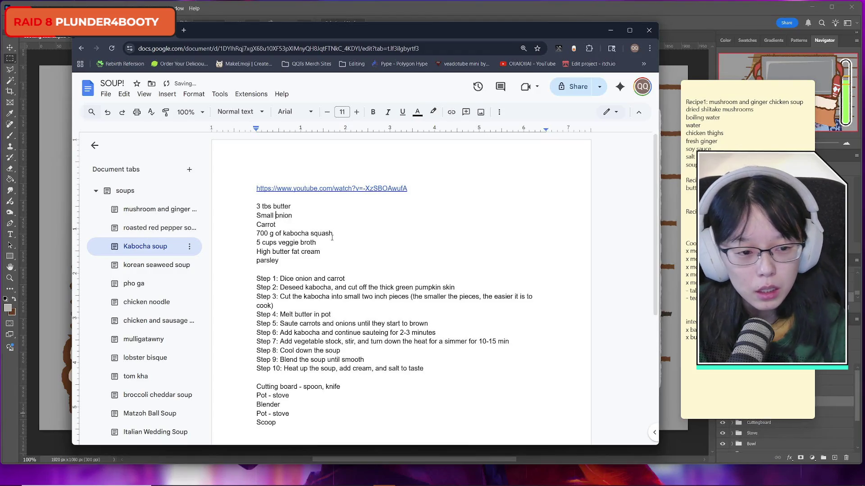
List onion, carrot, veggie broth and cream under Recipe2, and delete parsley from the Kabocha ingredients.
{"action": "left_click", "coordinate": [693, 207]}
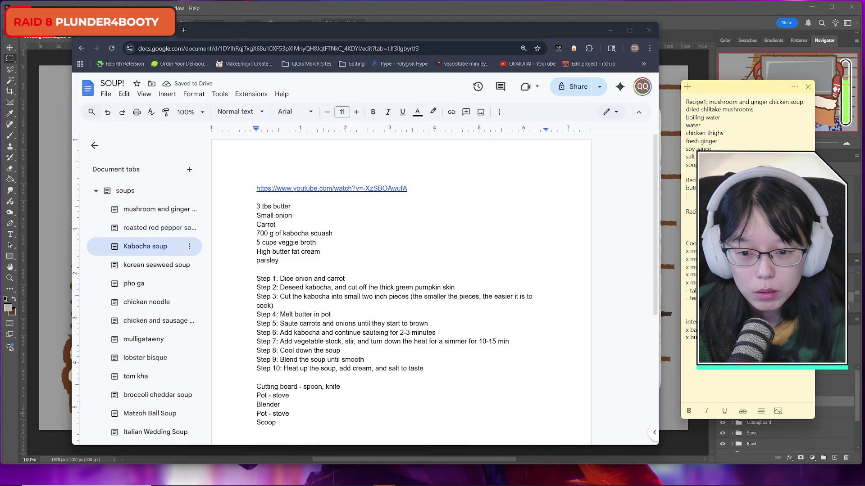
{"action": "type", "text": "sm"}
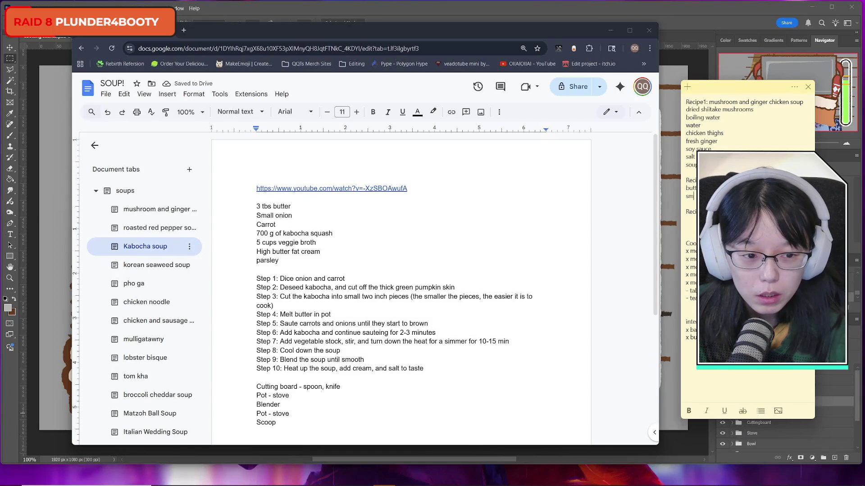
{"action": "type", "text": "nio"}
{"action": "key", "text": "Return"}
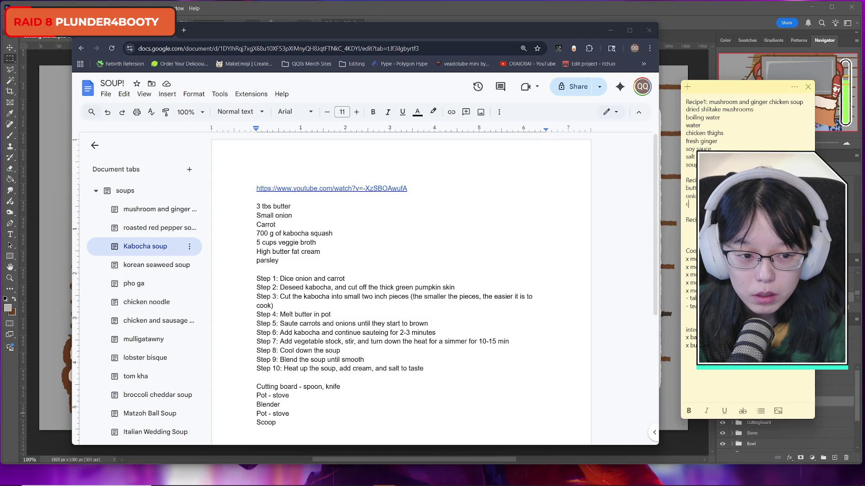
{"action": "key", "text": "Return"}
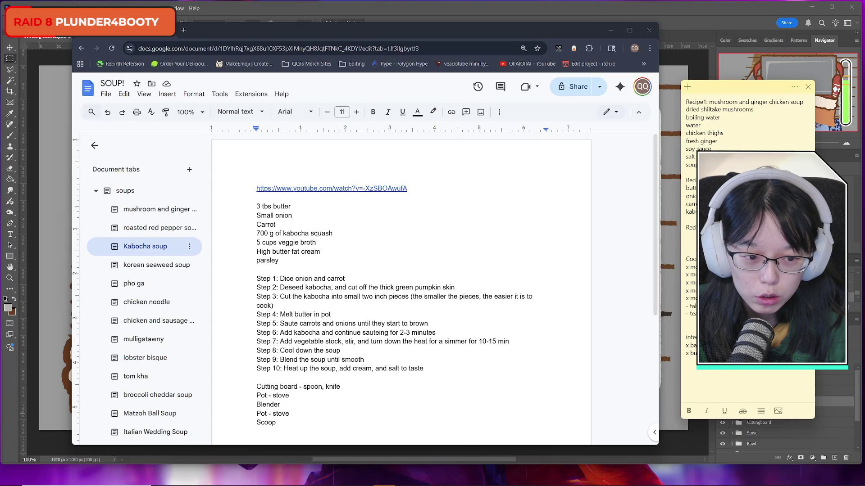
{"action": "type", "text": "veggie broth"}
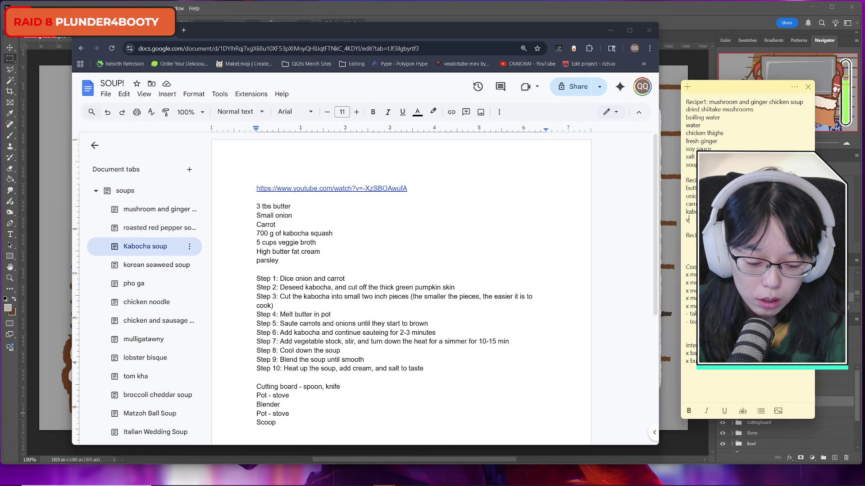
{"action": "key", "text": "Return"}
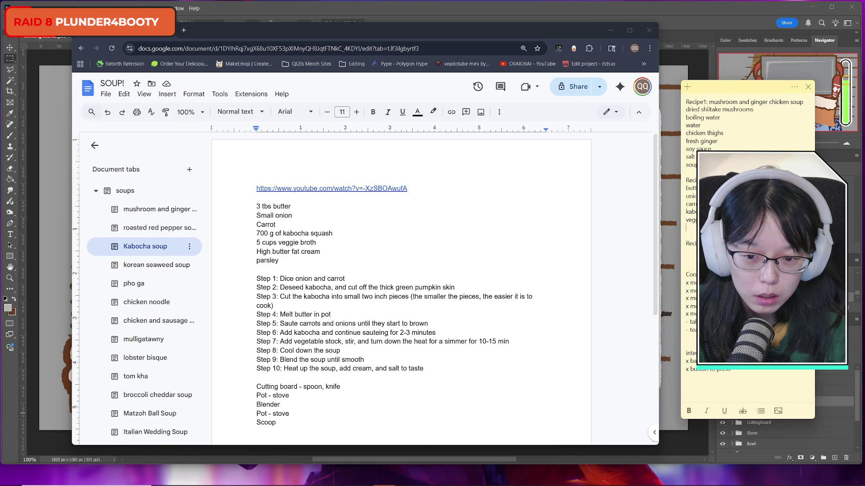
{"action": "type", "text": "high butter fat cream"}
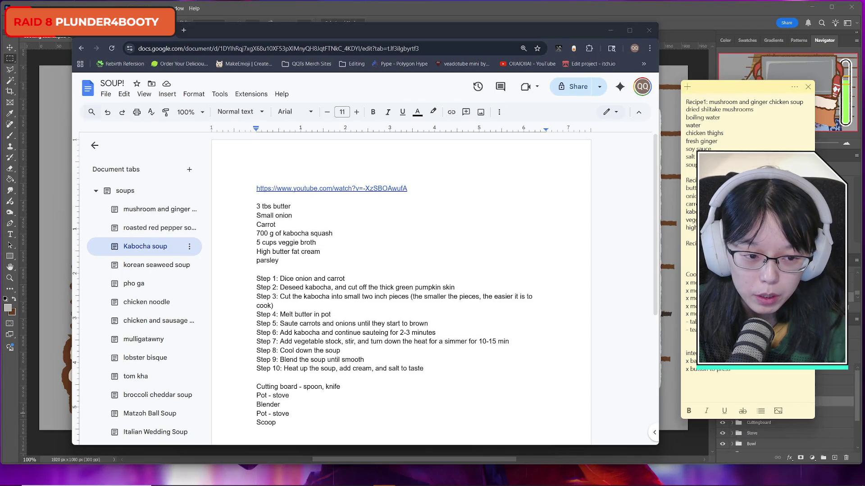
{"action": "key", "text": "ctrl+BackSpace"}
{"action": "key", "text": "ctrl+BackSpace"}
{"action": "key", "text": "ctrl+BackSpace"}
{"action": "type", "text": "cream"}
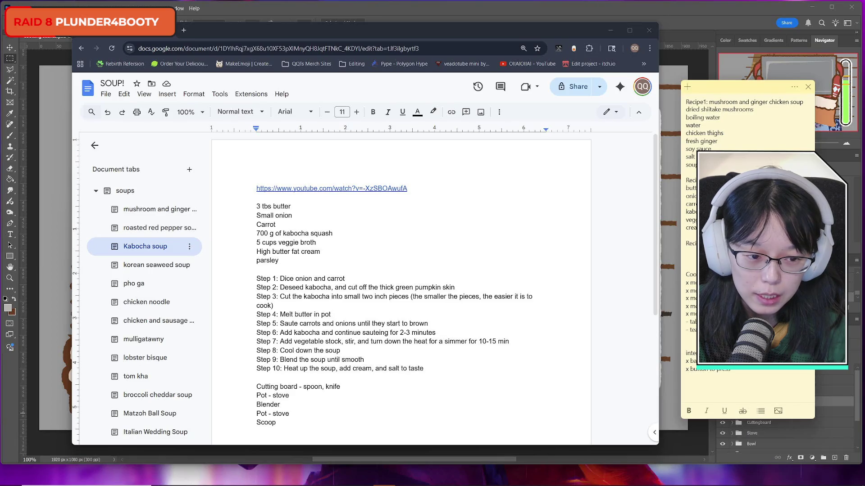
{"action": "key", "text": "Return"}
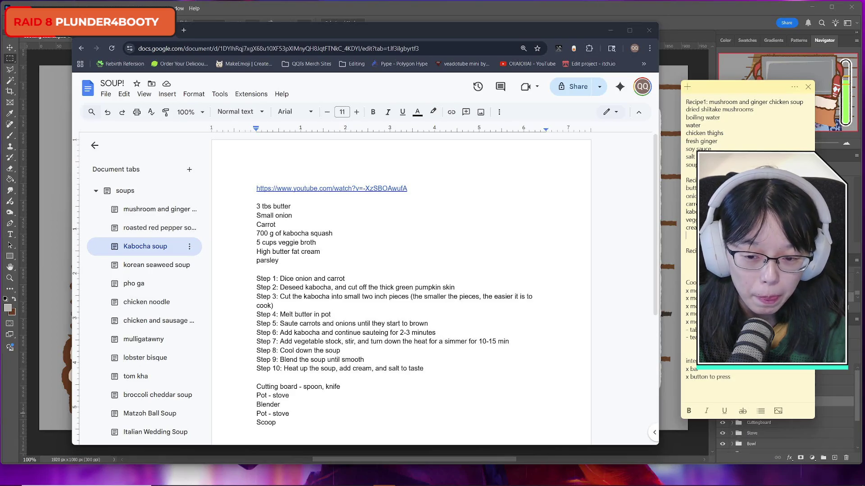
{"action": "double_click", "coordinate": [259, 263]}
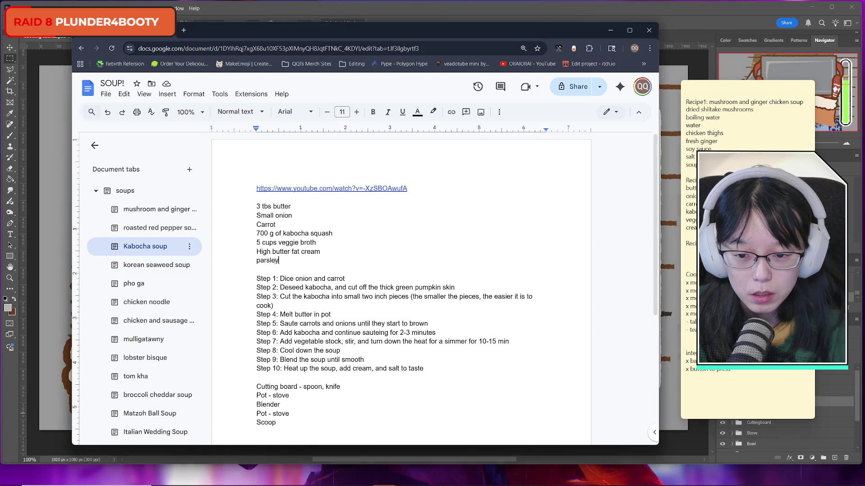
{"action": "key", "text": "BackSpace"}
{"action": "key", "text": "BackSpace"}
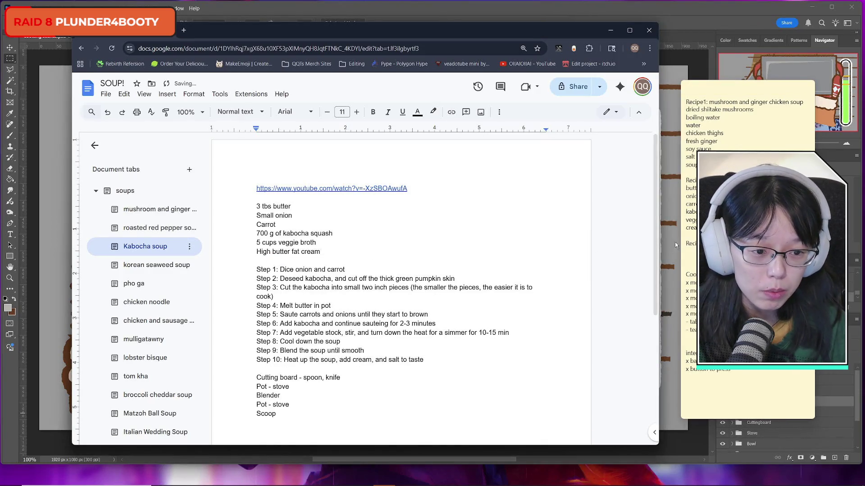
Remove extra blank lines in the note, open the roasted red pepper soup tab, and start a 're' line.
{"action": "left_click", "coordinate": [689, 235]}
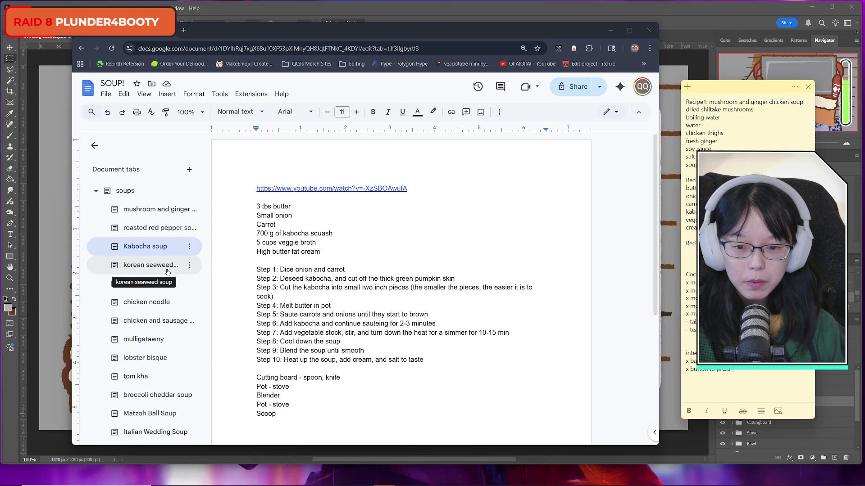
{"action": "left_click_drag", "start_coordinate": [725, 229], "coordinate": [679, 190]}
{"action": "key", "text": "BackSpace"}
{"action": "key", "text": "ctrl+z"}
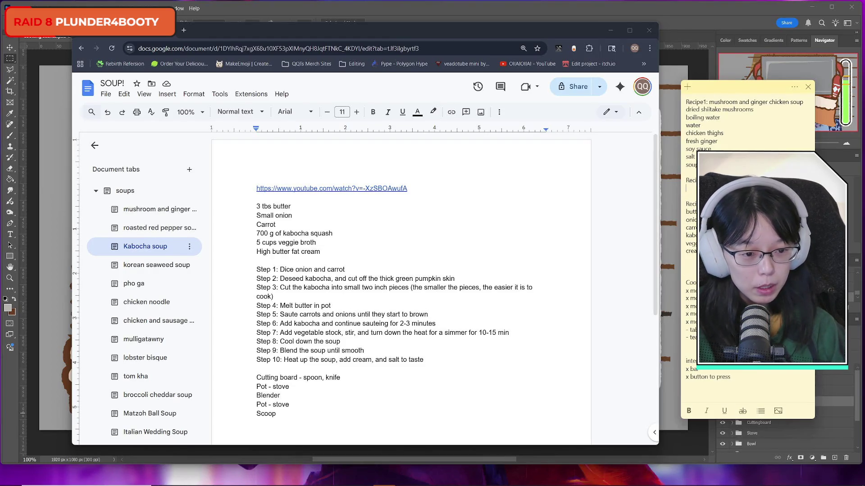
{"action": "key", "text": "BackSpace"}
{"action": "key", "text": "BackSpace"}
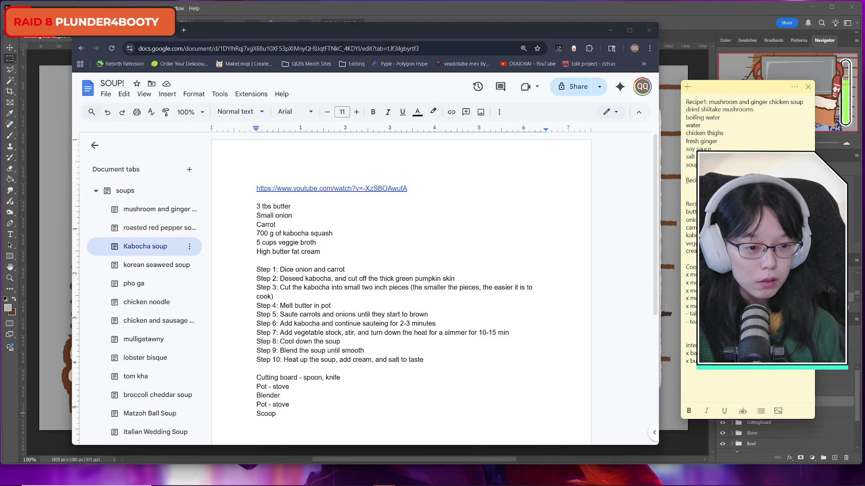
{"action": "left_click", "coordinate": [140, 229]}
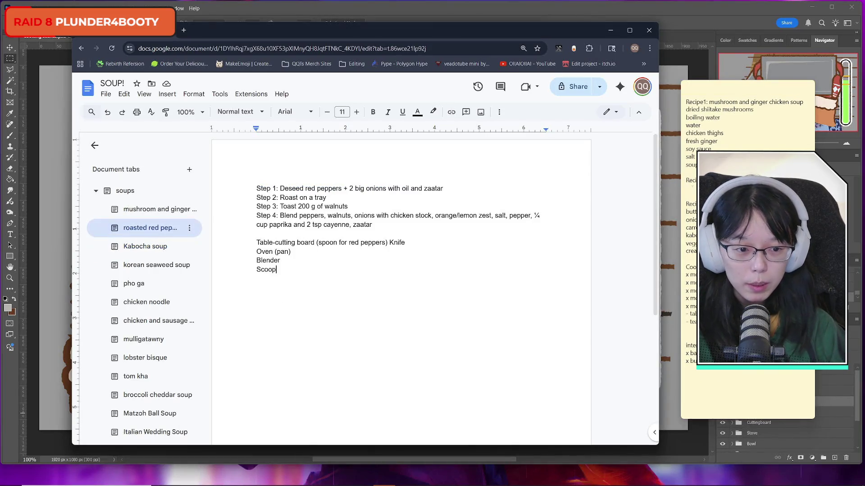
{"action": "type", "text": "red"}
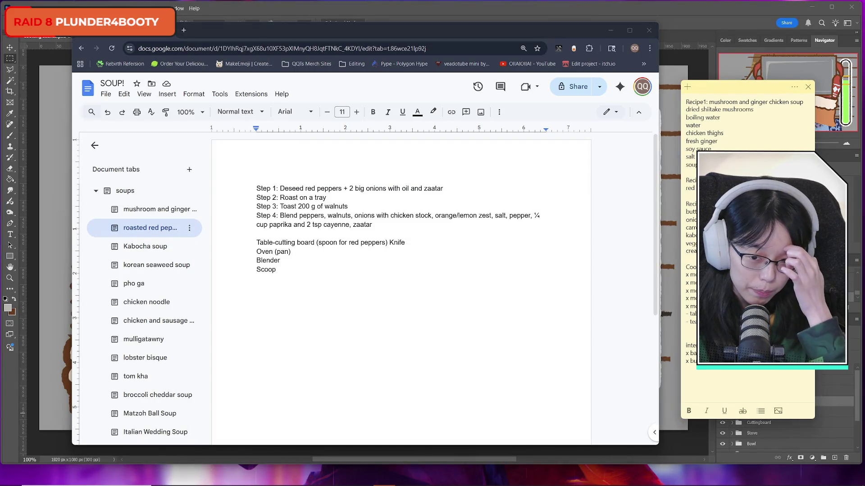
{"action": "key", "text": "Return"}
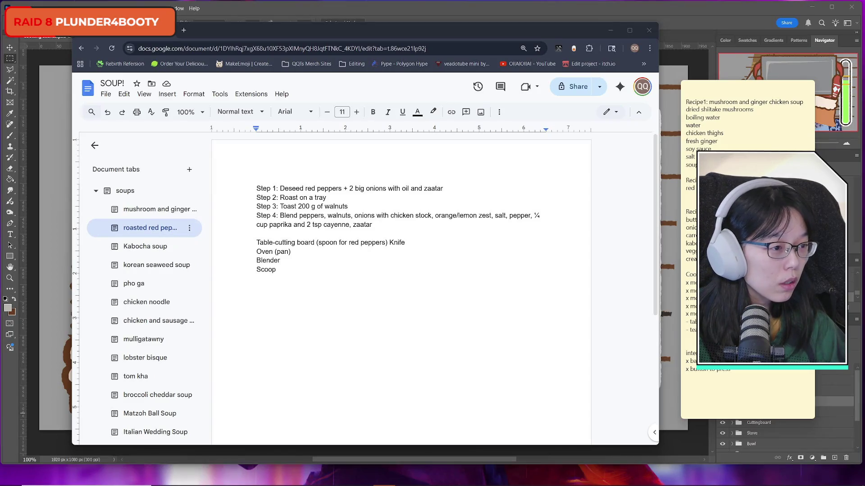
Enlarge the red peppers search, snip its bell pepper images with Snipping Tool, then close Chrome.
{"action": "left_click_drag", "start_coordinate": [321, 74], "coordinate": [210, 29]}
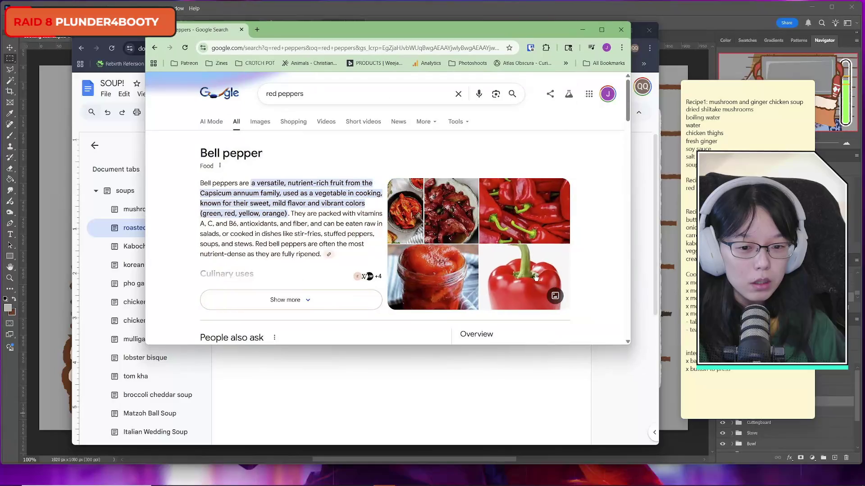
{"action": "left_click_drag", "start_coordinate": [630, 344], "coordinate": [802, 436]}
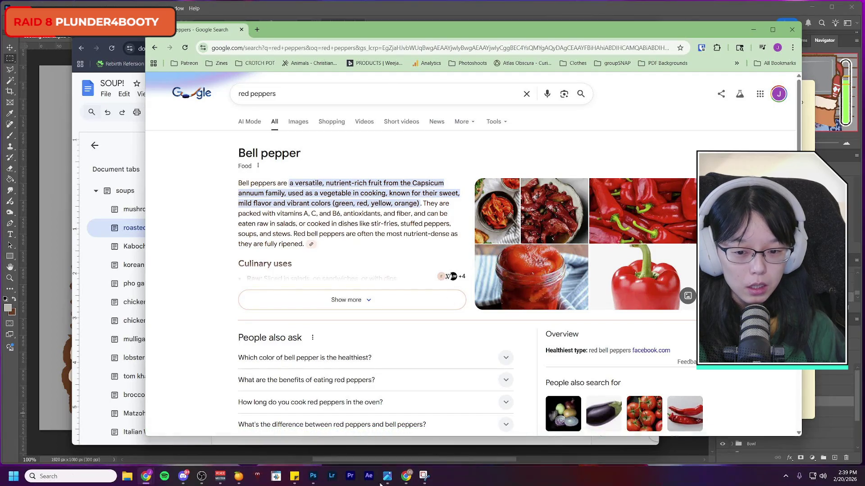
{"action": "left_click", "coordinate": [80, 477]}
{"action": "type", "text": "snip"}
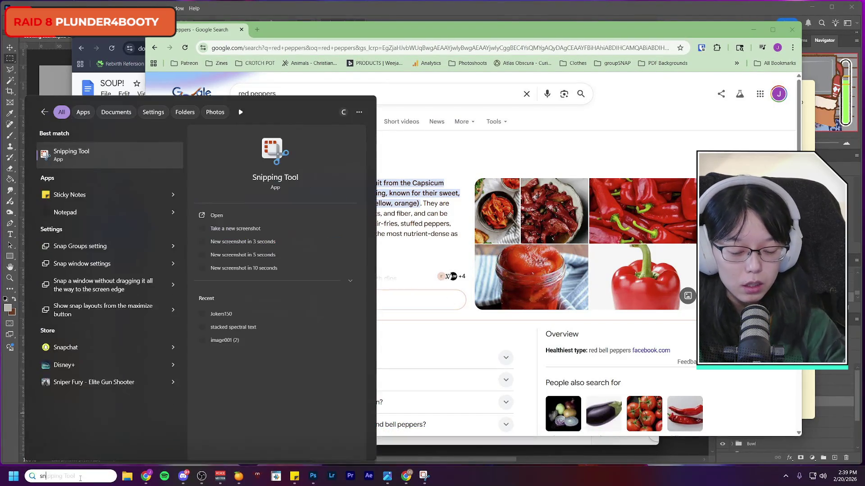
{"action": "key", "text": "Return"}
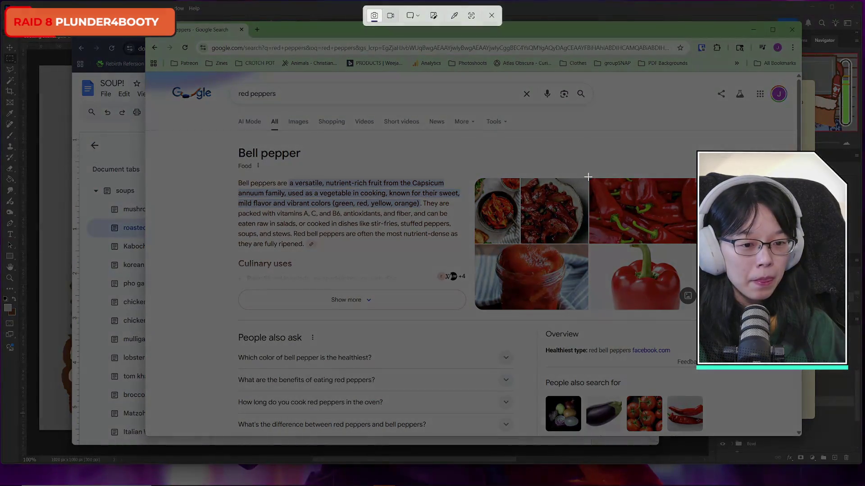
{"action": "left_click_drag", "start_coordinate": [589, 178], "coordinate": [681, 306]}
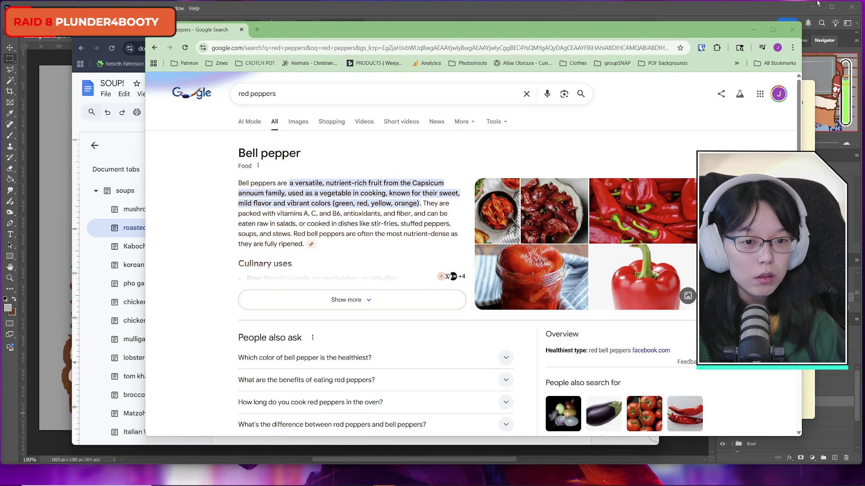
{"action": "left_click", "coordinate": [792, 30]}
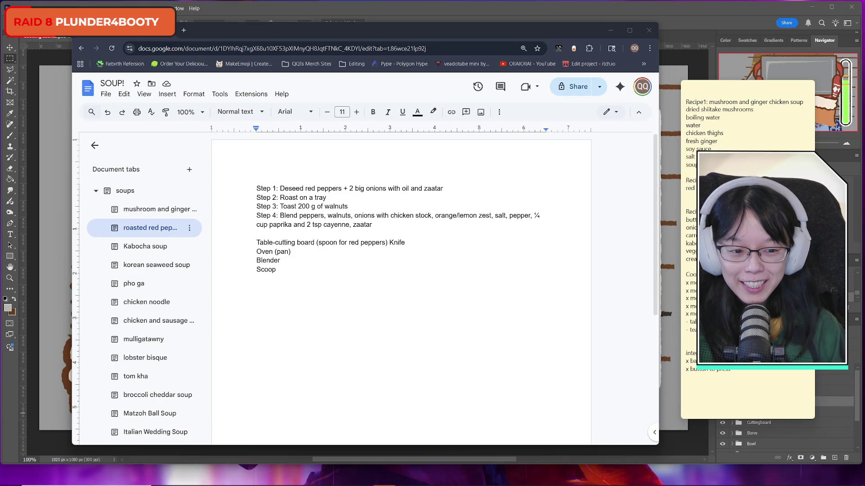
Add a zaatar line after onions in the sticky note's red pepper recipe, then bring up the zaatar search.
{"action": "left_click", "coordinate": [756, 315]}
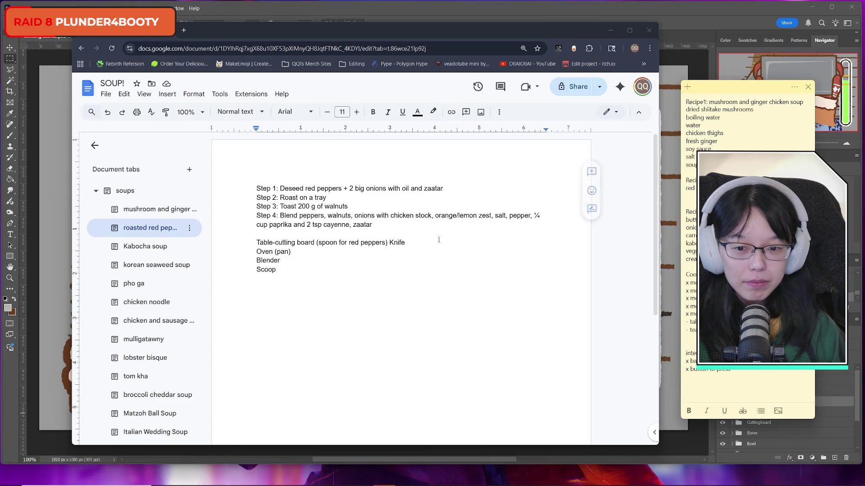
{"action": "left_click", "coordinate": [326, 255]}
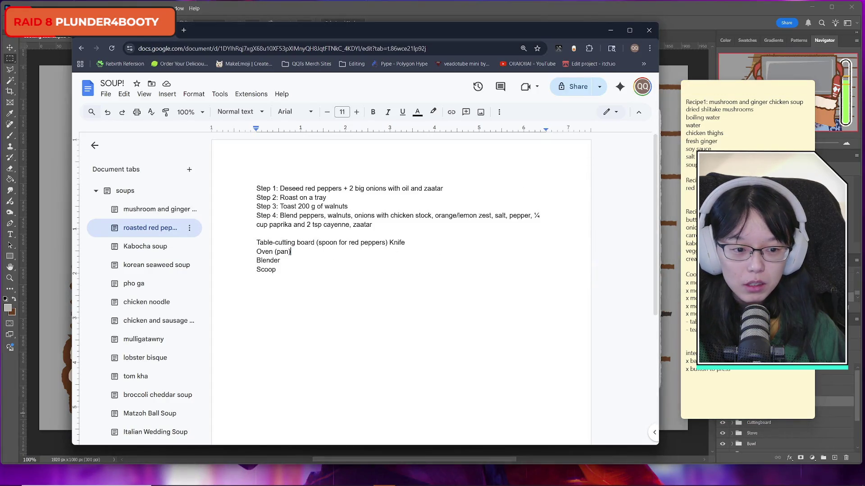
{"action": "left_click", "coordinate": [689, 196]}
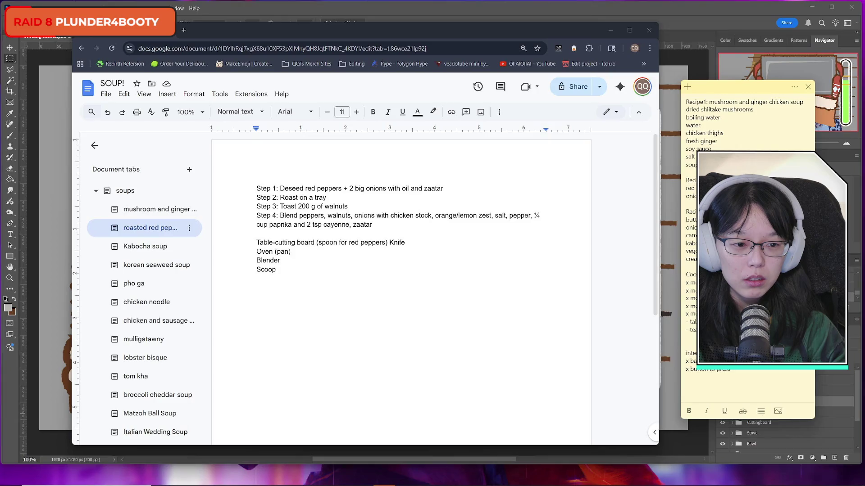
{"action": "key", "text": "Return"}
{"action": "key", "text": "Return"}
{"action": "type", "text": "zaat"}
{"action": "key", "text": "alt+Tab"}
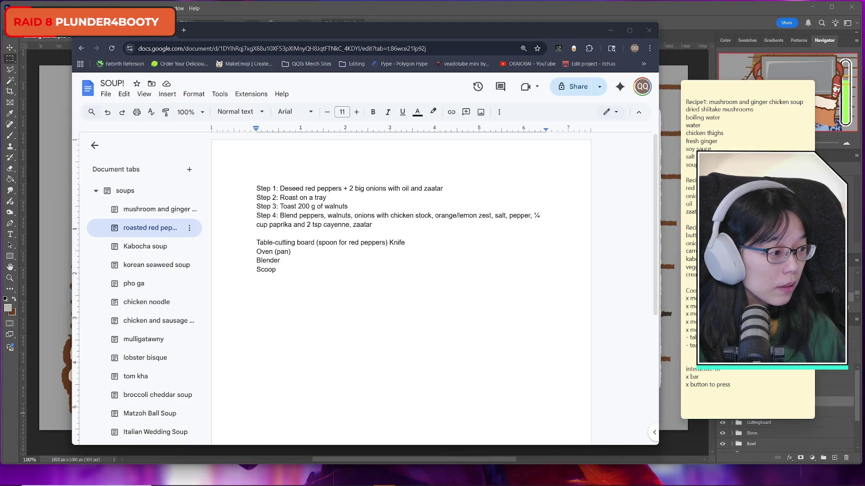
{"action": "key", "text": "alt+Tab"}
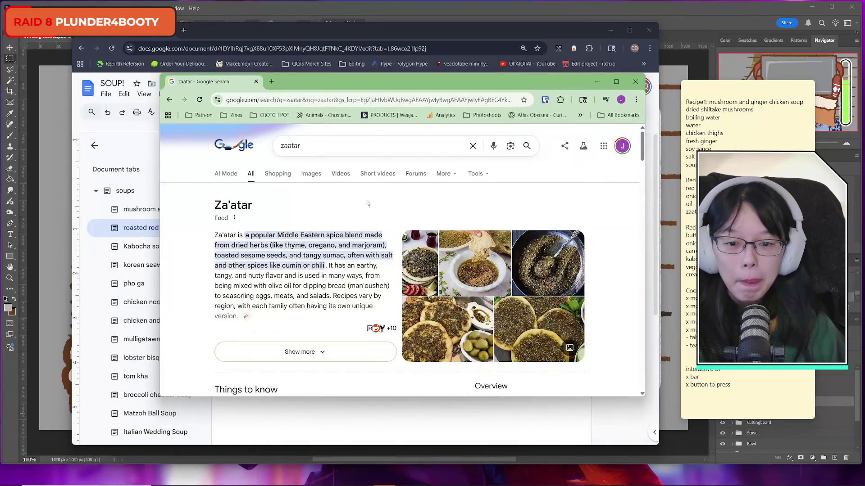
Preview a zaatar image in the search results, then close the zaatar search window.
{"action": "left_click", "coordinate": [477, 272]}
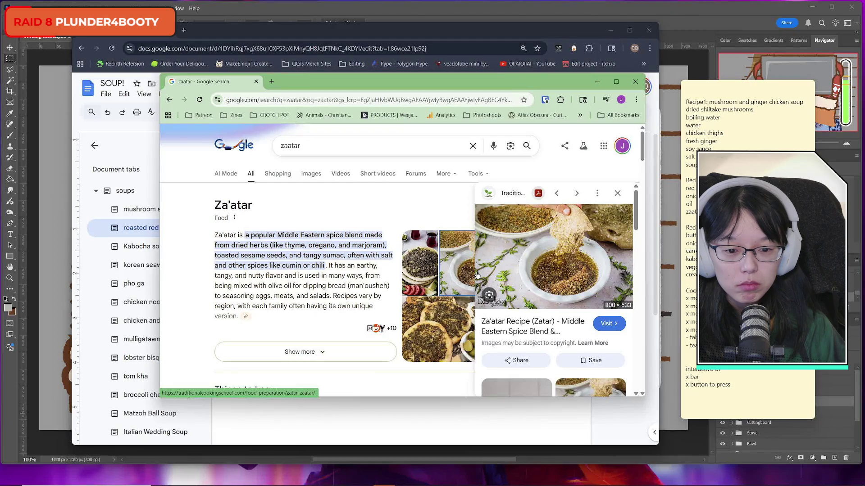
{"action": "scroll", "coordinate": [548, 317], "scroll_direction": "down", "scroll_amount": 5}
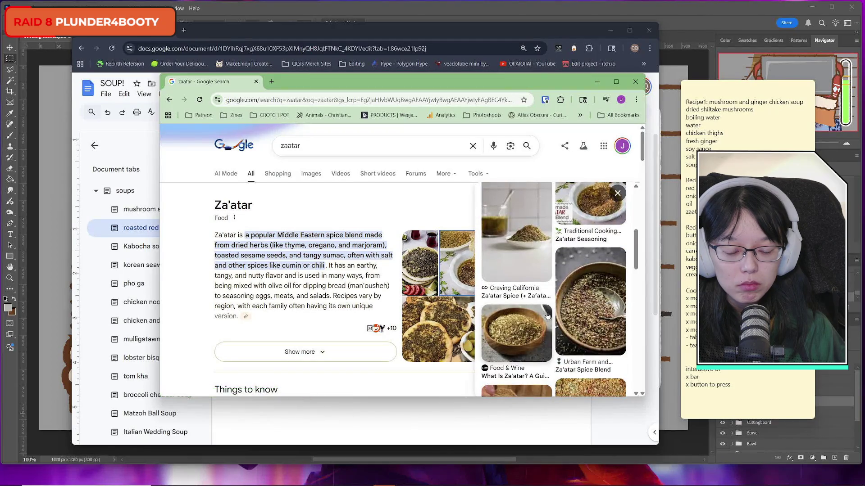
{"action": "scroll", "coordinate": [547, 317], "scroll_direction": "up", "scroll_amount": 5}
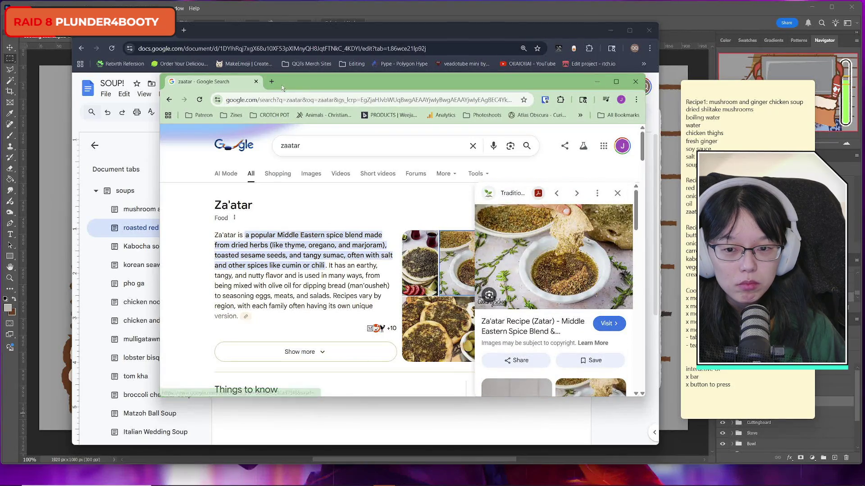
{"action": "left_click", "coordinate": [255, 82]}
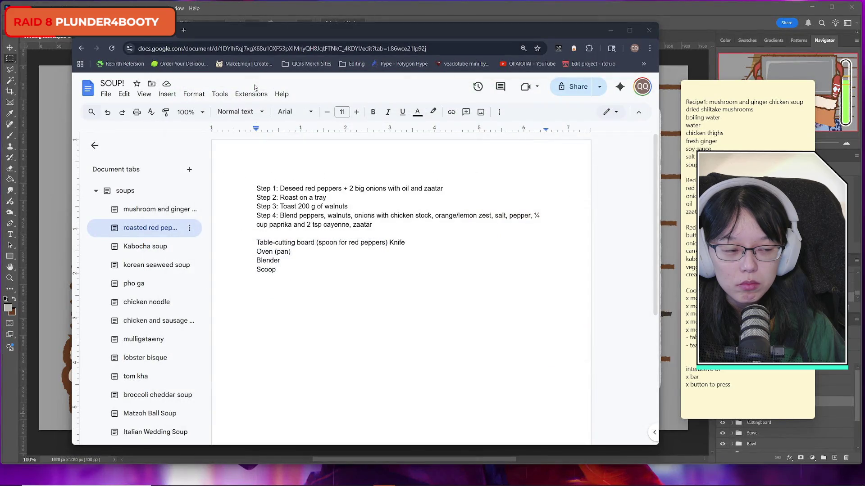
Add walnuts below zaatar in the sticky note's red pepper ingredients.
{"action": "left_click", "coordinate": [756, 270]}
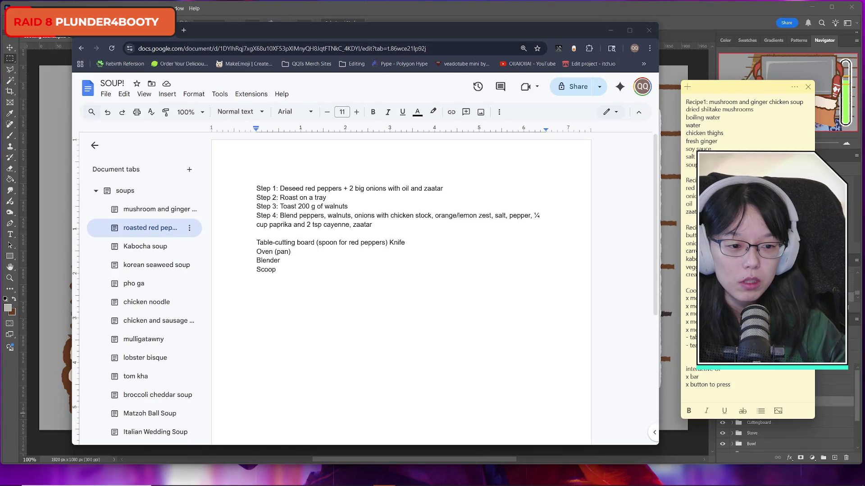
{"action": "key", "text": "Return"}
{"action": "type", "text": "walnuts"}
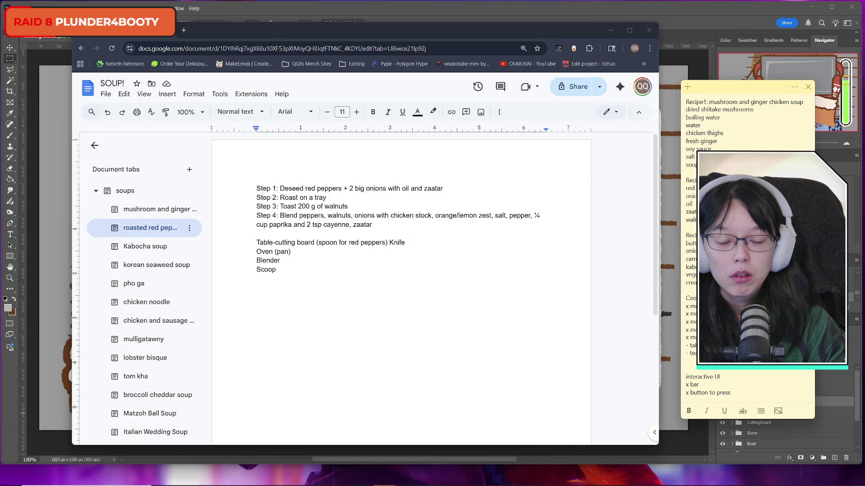
{"action": "key", "text": "Return"}
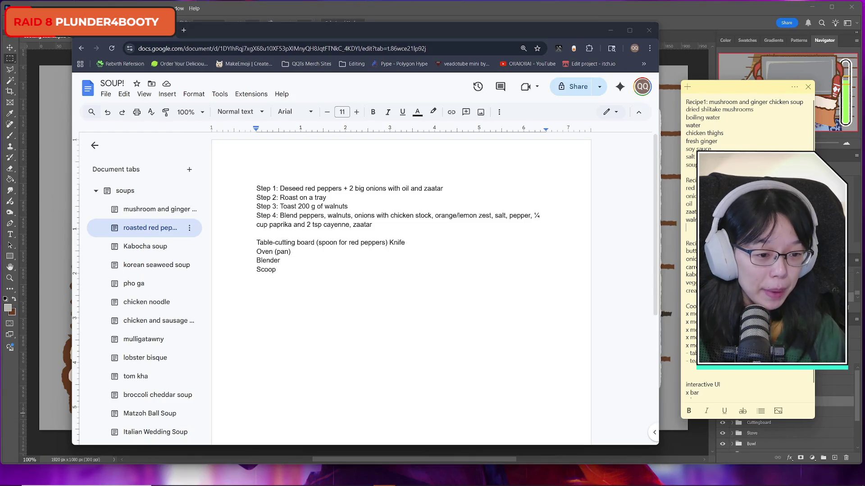
Insert blank lines above the next note section, discarding the unfinished '- ble' and 'App' entries.
{"action": "key", "text": "Return"}
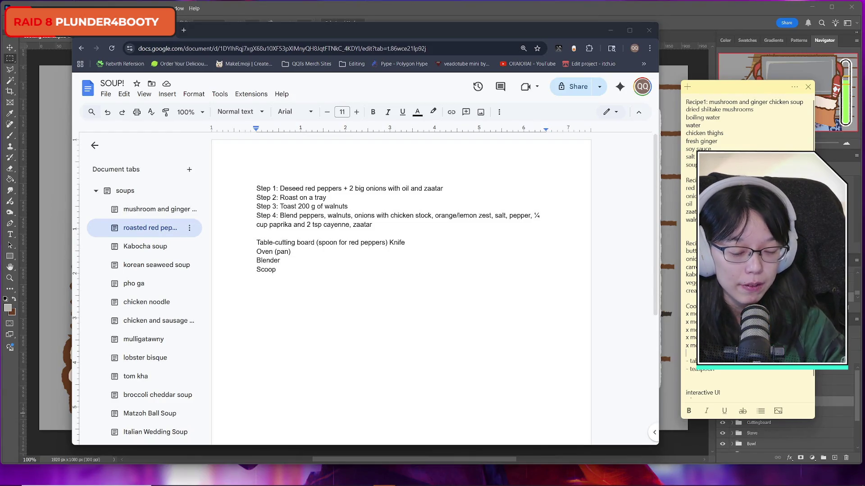
{"action": "type", "text": "- ble"}
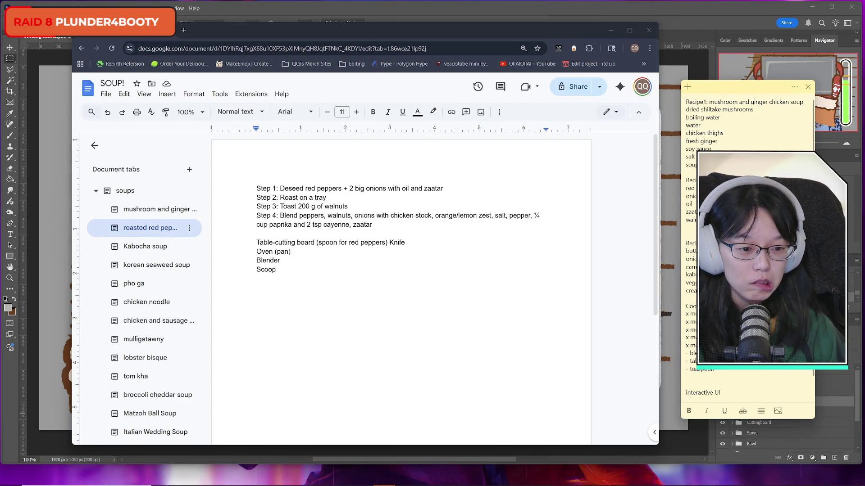
{"action": "scroll", "coordinate": [748, 248], "scroll_direction": "down", "scroll_amount": 1}
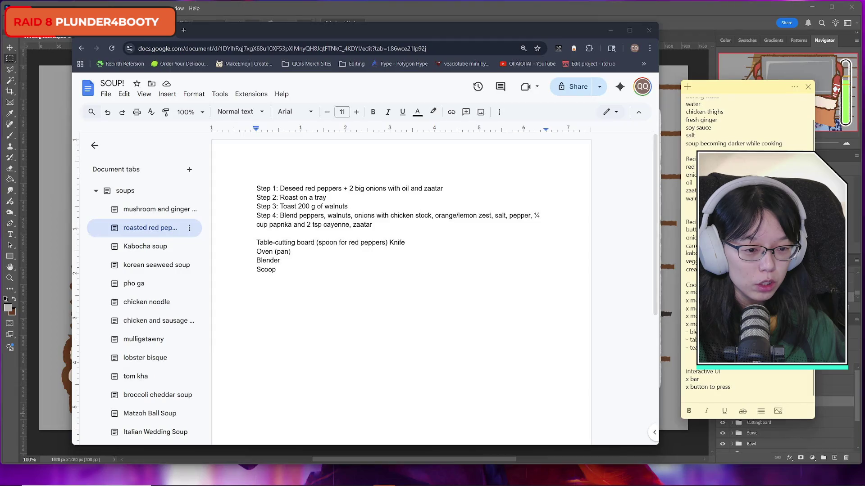
{"action": "key", "text": "BackSpace"}
{"action": "key", "text": "BackSpace"}
{"action": "key", "text": "BackSpace"}
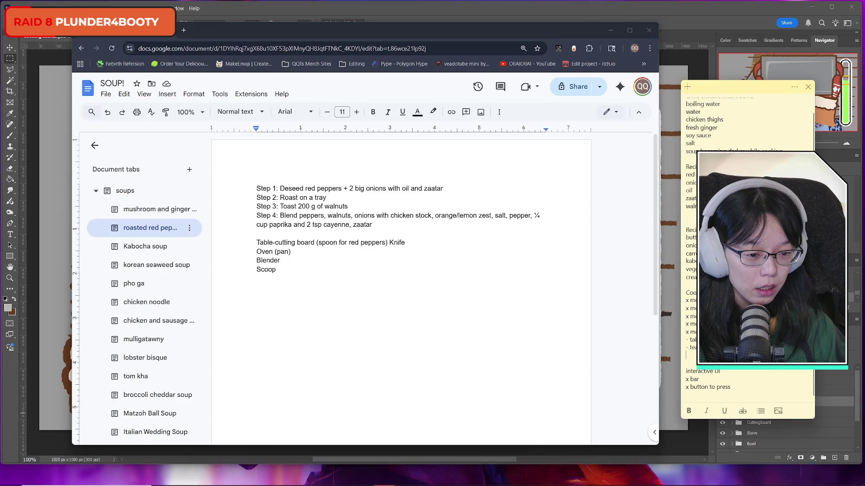
{"action": "key", "text": "Return"}
{"action": "type", "text": "App"}
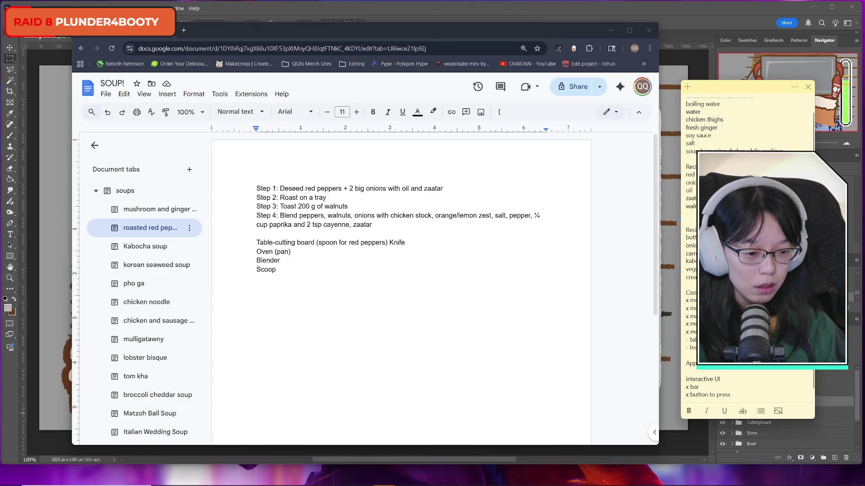
{"action": "key", "text": "BackSpace"}
{"action": "key", "text": "BackSpace"}
{"action": "key", "text": "BackSpace"}
{"action": "left_click", "coordinate": [686, 285]}
{"action": "key", "text": "Return"}
{"action": "key", "text": "Return"}
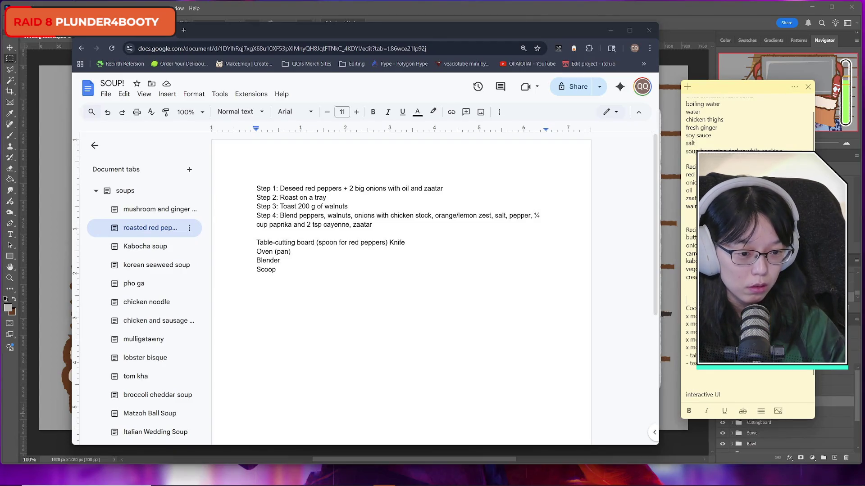
{"action": "key", "text": "Return"}
{"action": "type", "text": "-"}
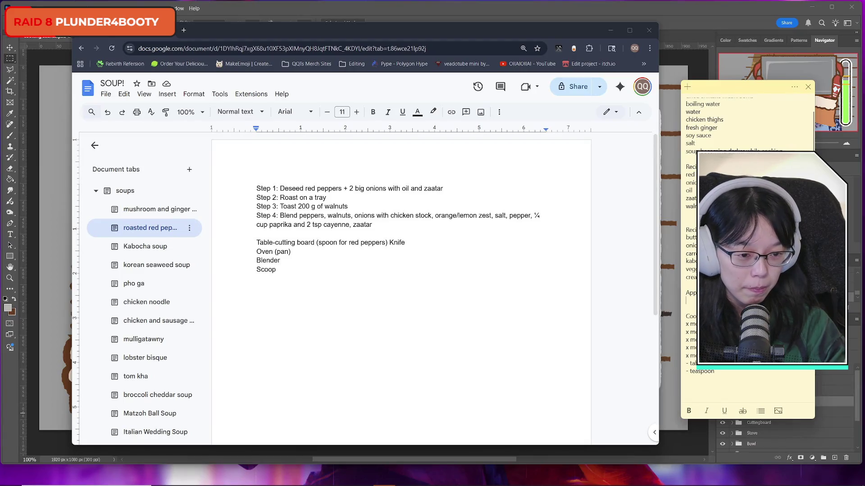
{"action": "key", "text": "BackSpace"}
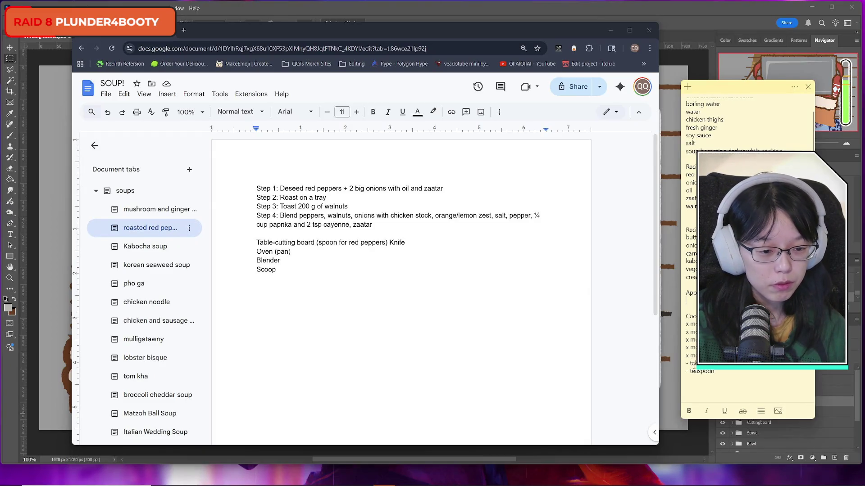
Delete the dashes before tablespoon and teaspoon and the blank lines above Interactive UI.
{"action": "left_click_drag", "start_coordinate": [689, 363], "coordinate": [675, 372]}
{"action": "key", "text": "BackSpace"}
{"action": "key", "text": "BackSpace"}
{"action": "scroll", "coordinate": [748, 270], "scroll_direction": "down", "scroll_amount": 1}
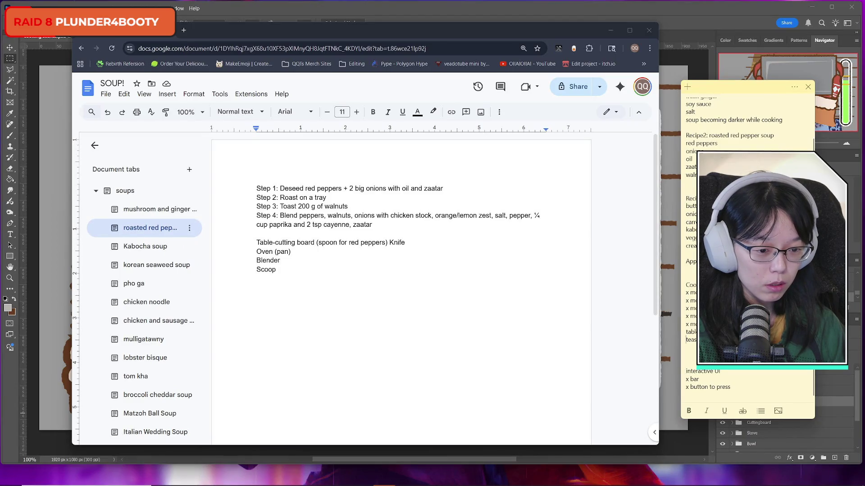
{"action": "key", "text": "BackSpace"}
{"action": "key", "text": "BackSpace"}
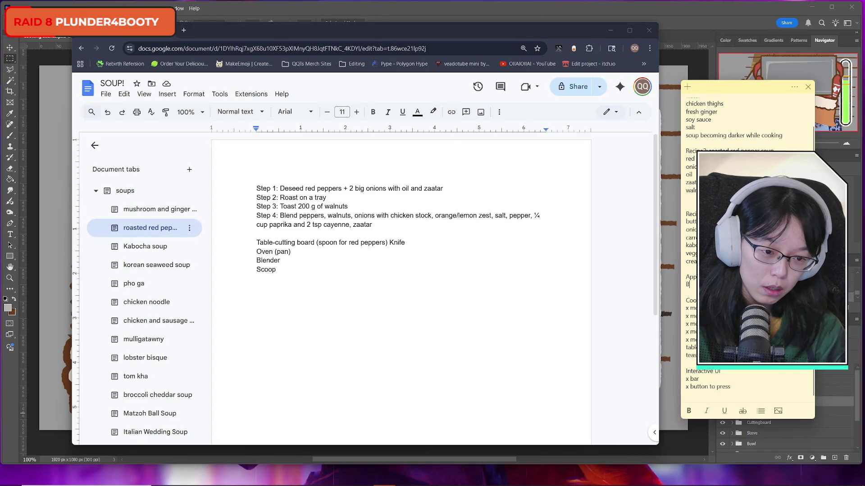
Add an oven entry at the end of the sticky note's appliance list.
{"action": "key", "text": "Return"}
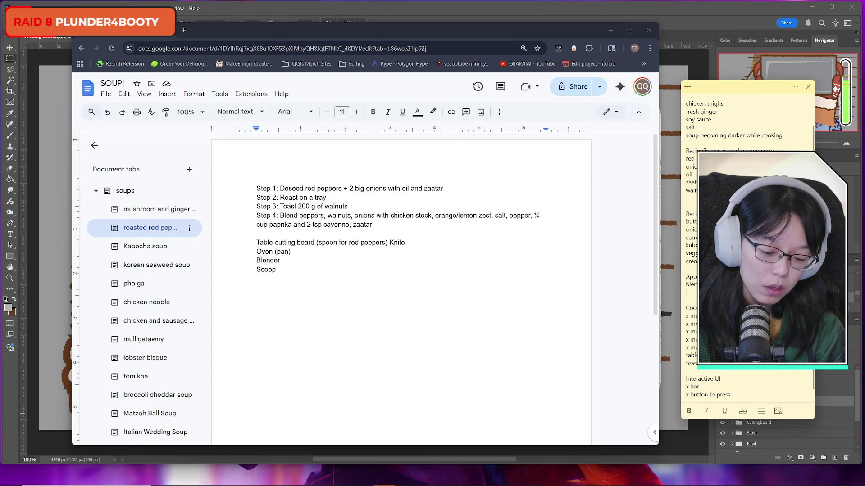
{"action": "type", "text": "cutt"}
{"action": "key", "text": "Return"}
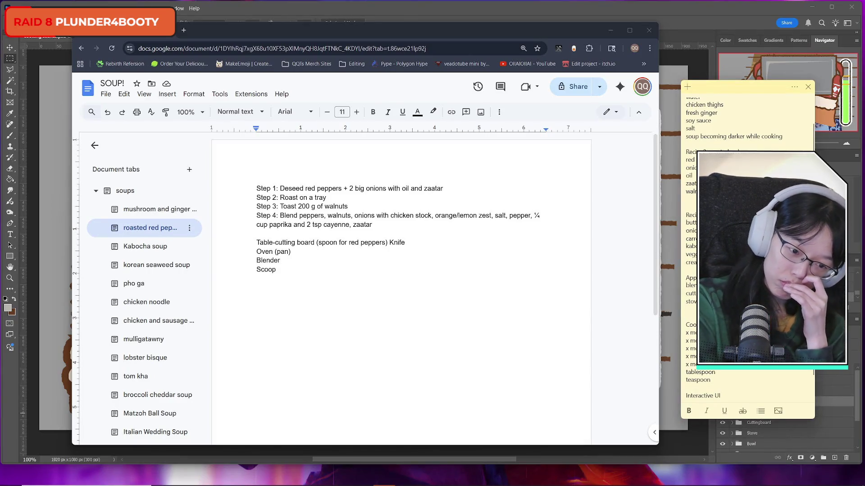
{"action": "type", "text": "oven"}
{"action": "key", "text": "Return"}
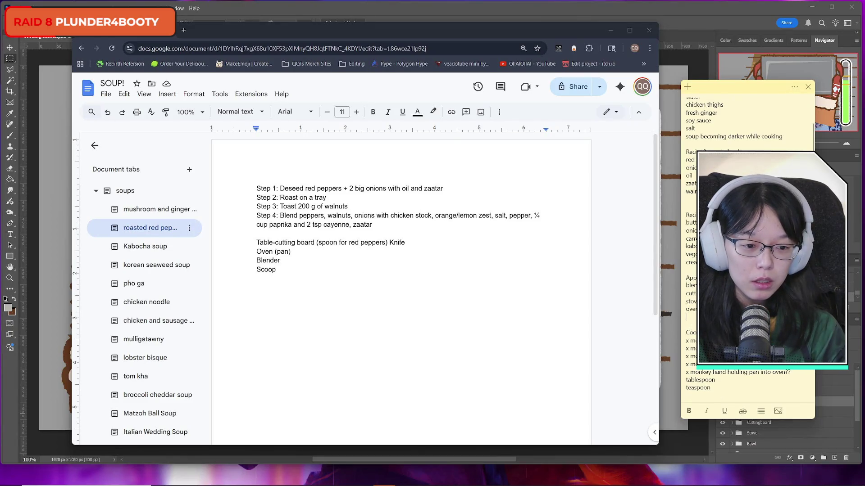
Add further appliance lines starting 'ov' and 'st' in the sticky note.
{"action": "type", "text": "ove"}
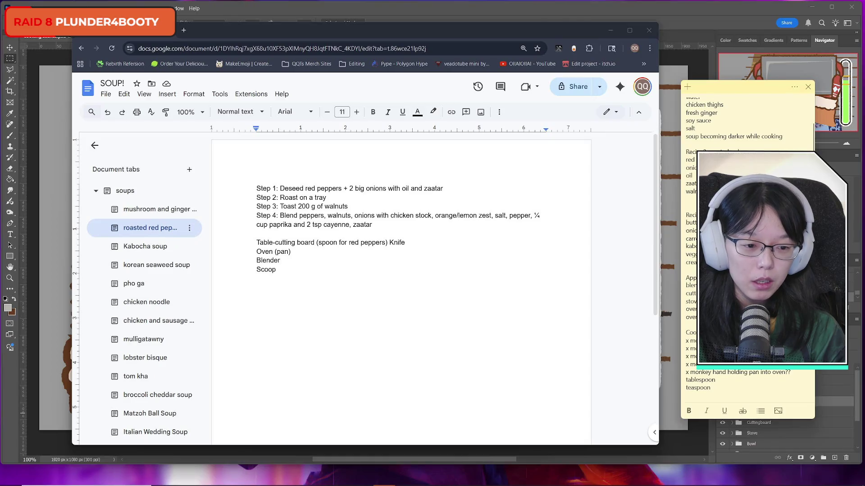
{"action": "key", "text": "Return"}
{"action": "type", "text": "stov"}
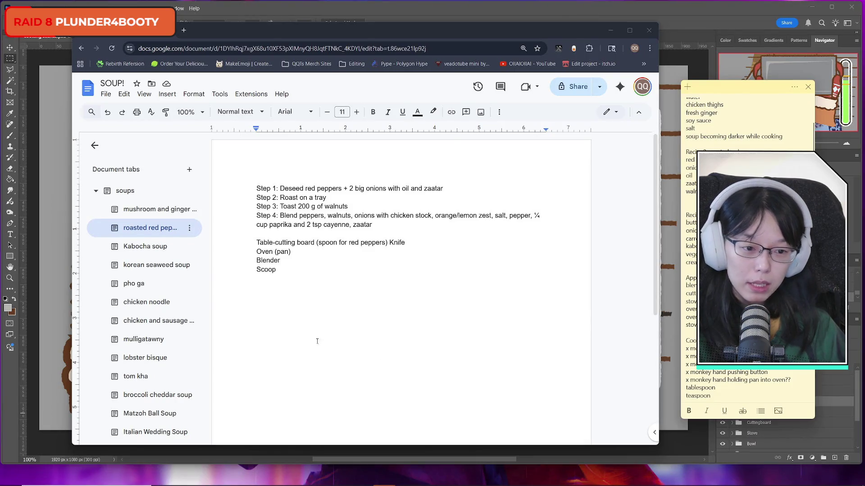
Add a chicken ingredient after walnuts, and delete 'orange/lemon zest' from Docs Step 4.
{"action": "left_click", "coordinate": [686, 199]}
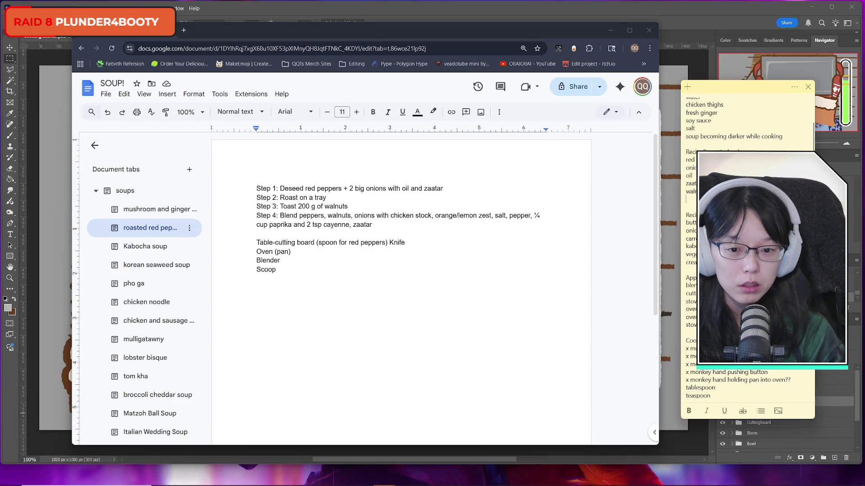
{"action": "type", "text": "chic"}
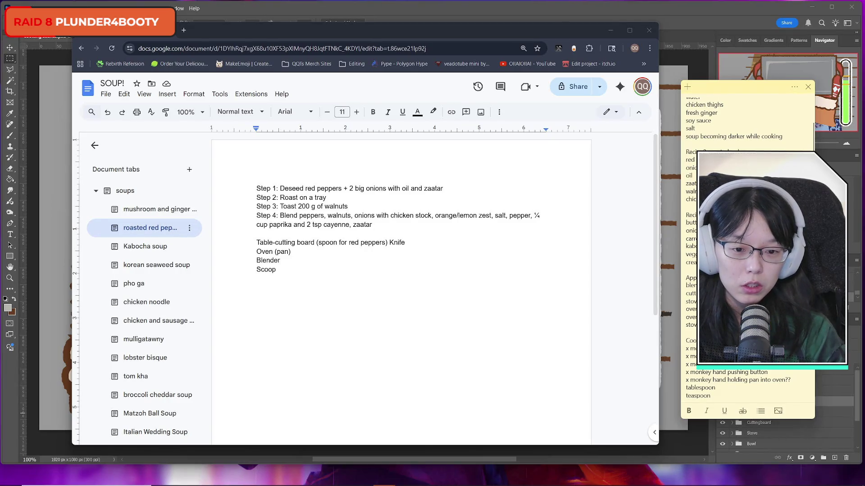
{"action": "key", "text": "Return"}
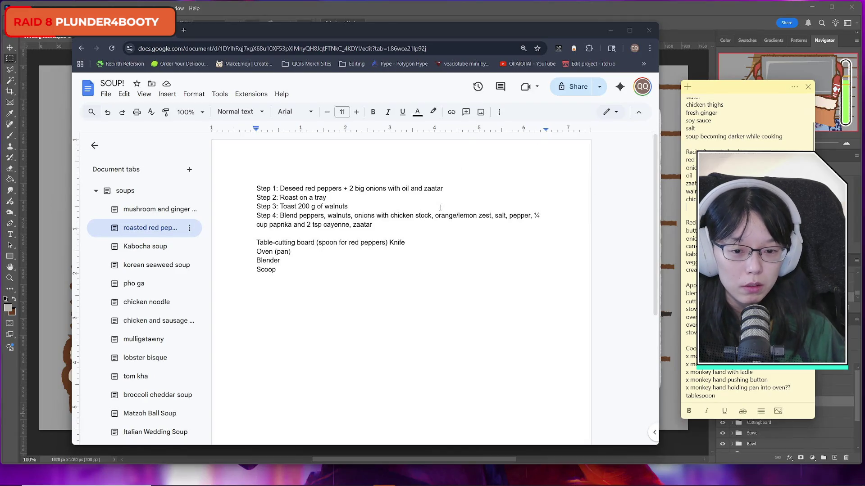
{"action": "left_click_drag", "start_coordinate": [435, 216], "coordinate": [493, 215]}
{"action": "key", "text": "BackSpace"}
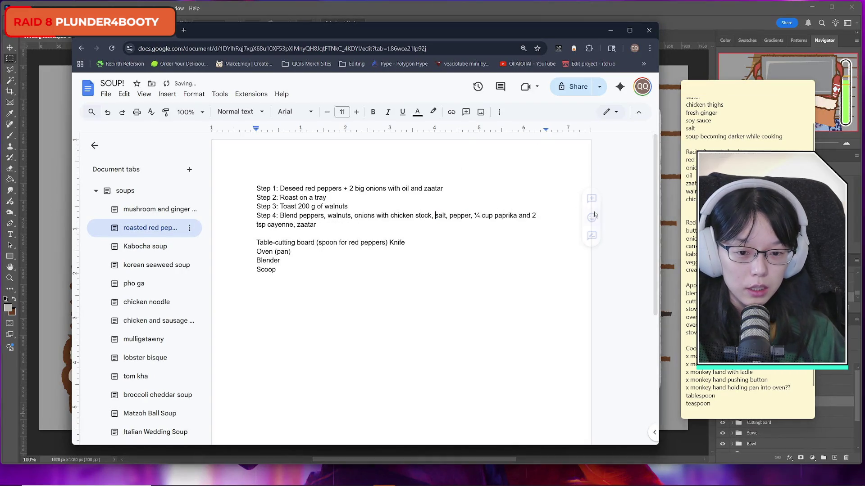
Add salt to the sticky note's red pepper ingredients, followed by new blank lines.
{"action": "left_click", "coordinate": [688, 207]}
{"action": "type", "text": "salt"}
{"action": "key", "text": "Return"}
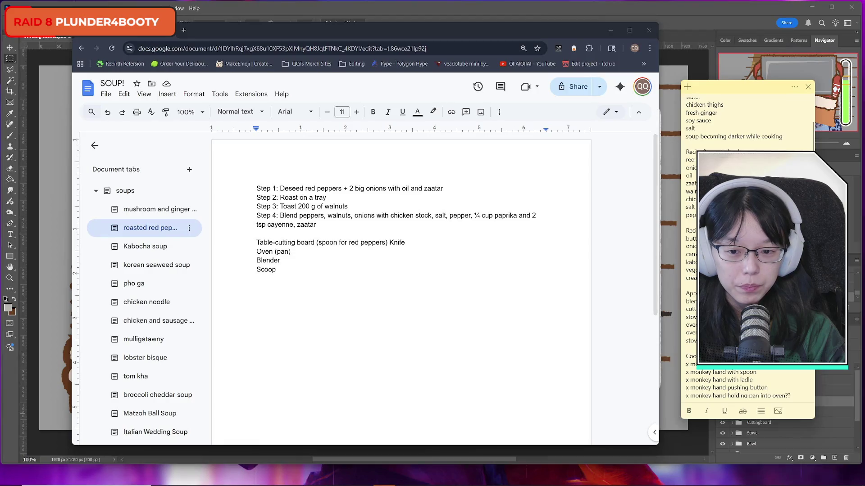
{"action": "key", "text": "Return"}
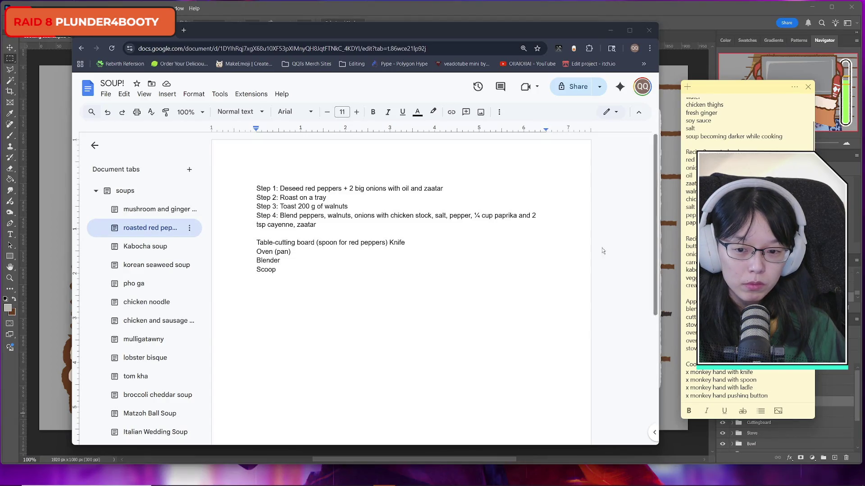
Return to the soup document and open its Kabocha soup tab.
{"action": "left_click", "coordinate": [288, 261]}
{"action": "left_click", "coordinate": [297, 251]}
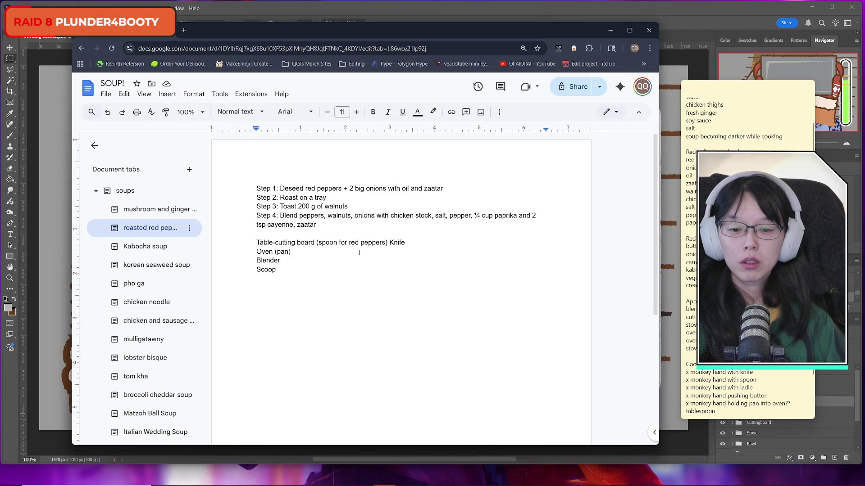
{"action": "left_click", "coordinate": [169, 245]}
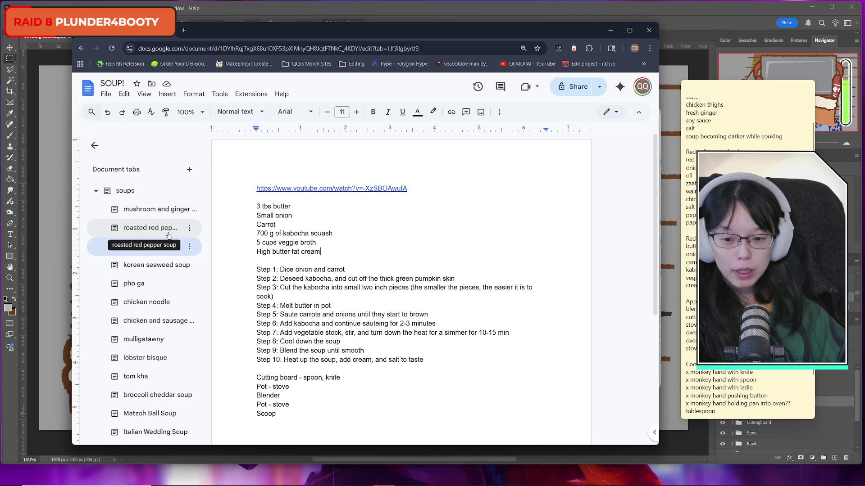
Open the mushroom and ginger chicken soup tab and scan its contents.
{"action": "left_click", "coordinate": [147, 209]}
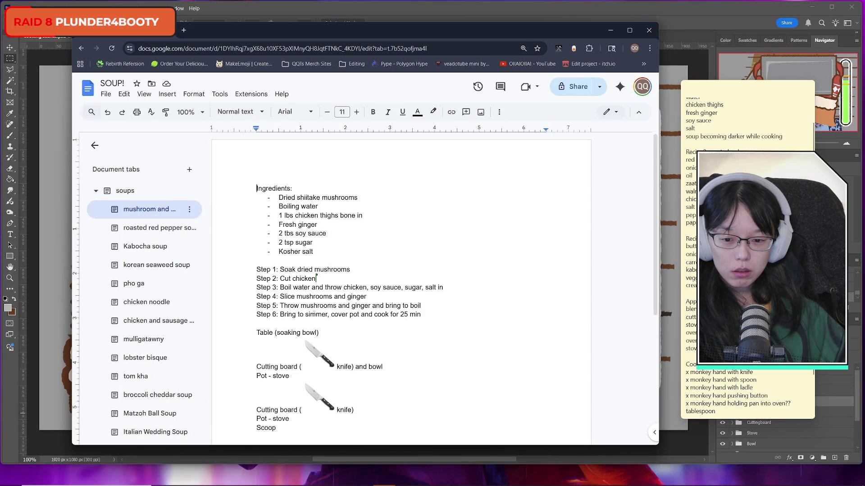
{"action": "scroll", "coordinate": [347, 293], "scroll_direction": "down", "scroll_amount": 4}
{"action": "scroll", "coordinate": [347, 320], "scroll_direction": "up", "scroll_amount": 3}
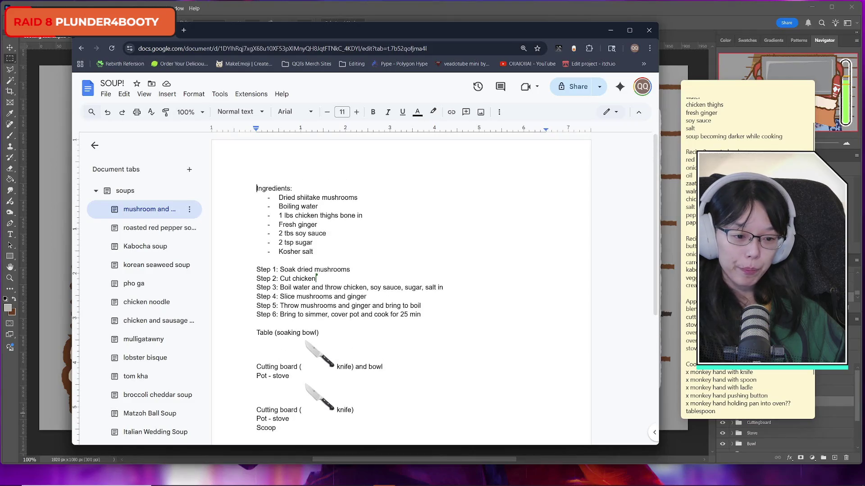
{"action": "scroll", "coordinate": [347, 319], "scroll_direction": "up", "scroll_amount": 1}
Add a 'bowl (rehydrate mushrooms)' line above teaspoon in the sticky note.
{"action": "left_click", "coordinate": [721, 364]}
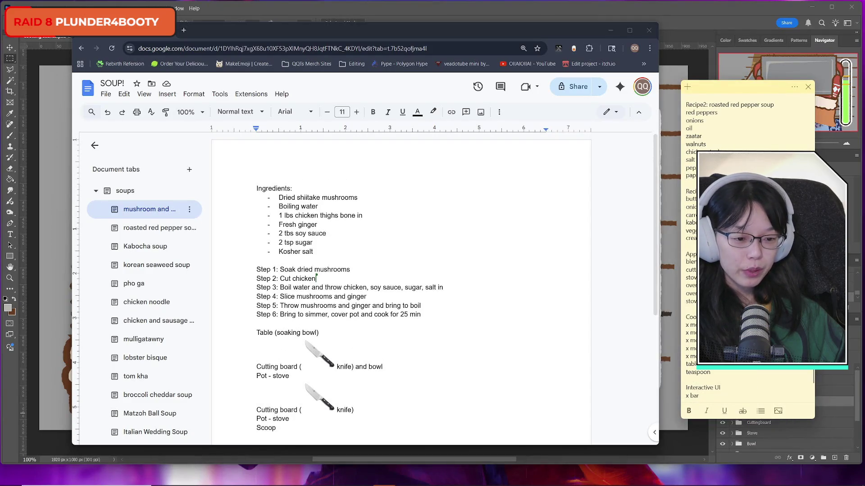
{"action": "key", "text": "Return"}
{"action": "type", "text": "bowl"}
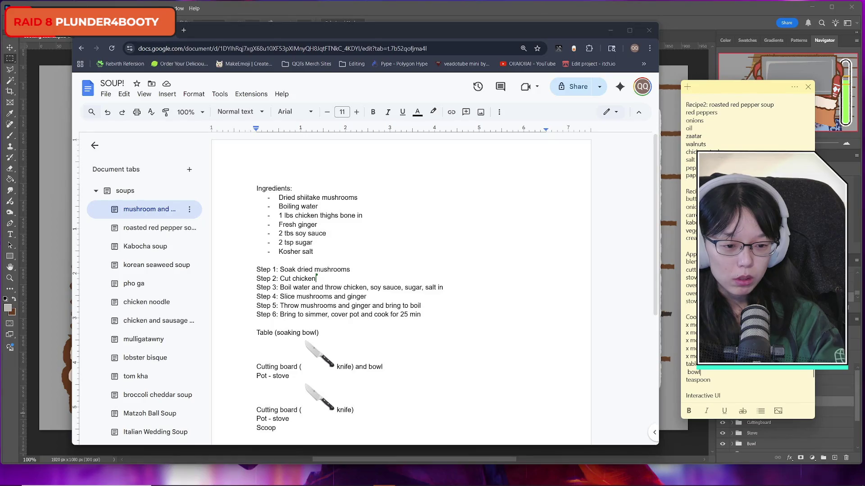
{"action": "type", "text": " ("}
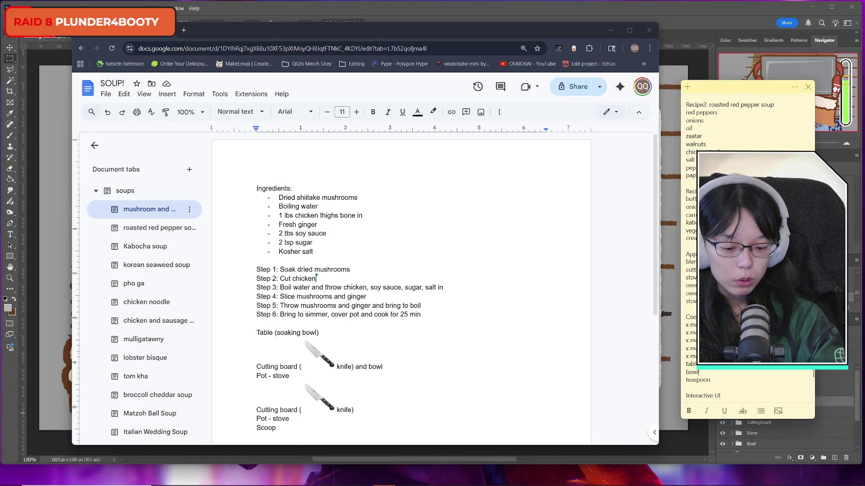
{"action": "type", "text": "re"}
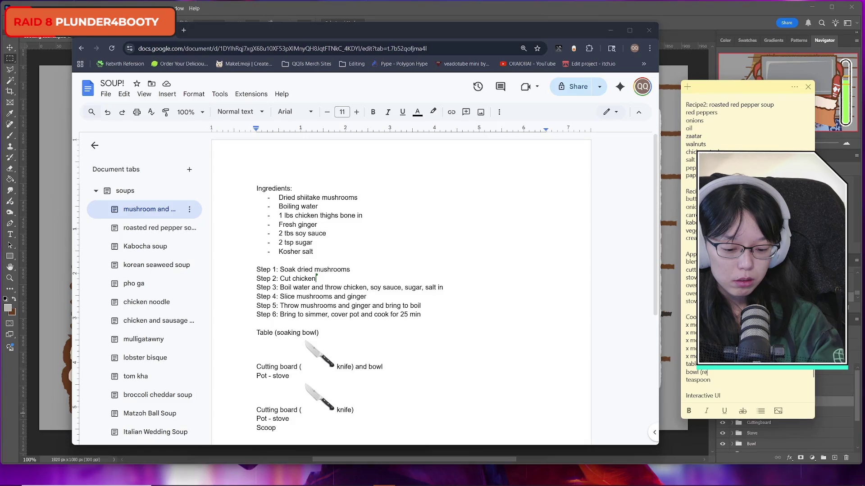
{"action": "type", "text": "hydrate mushrooms)"}
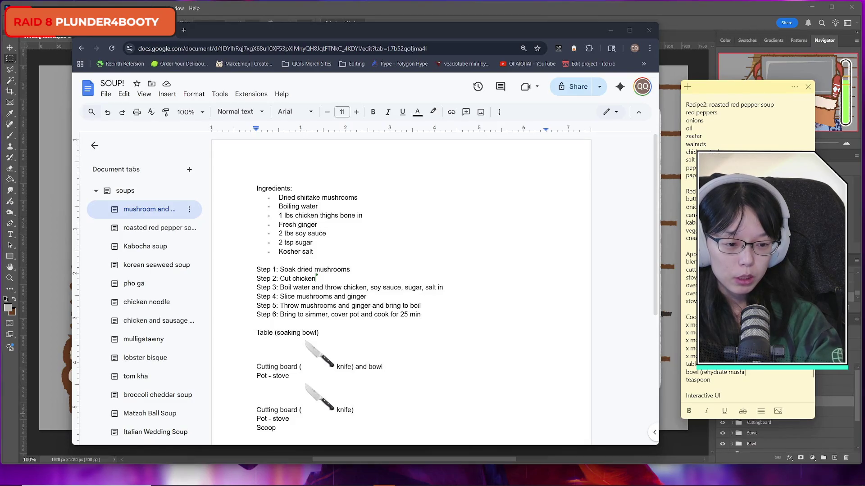
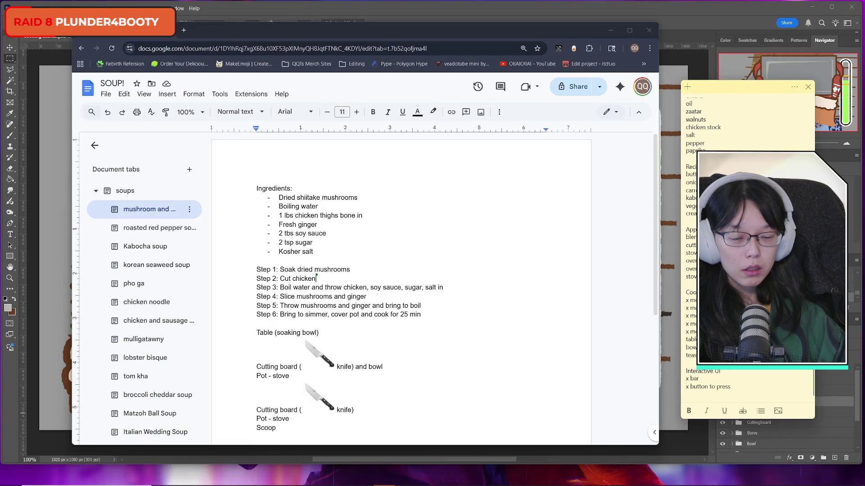
Turn the mushroom recipe tab's heading outline on and off, then collapse and re-expand the soups tab group.
{"action": "left_click_drag", "start_coordinate": [204, 34], "coordinate": [204, 36]}
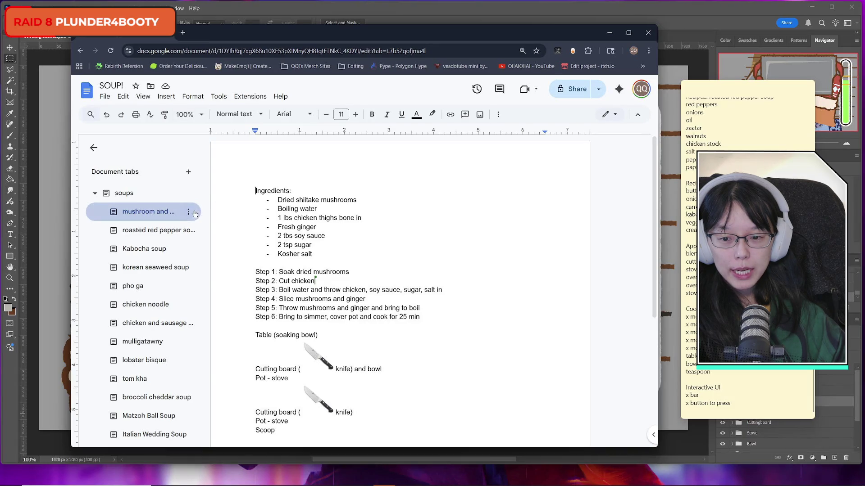
{"action": "left_click", "coordinate": [189, 213]}
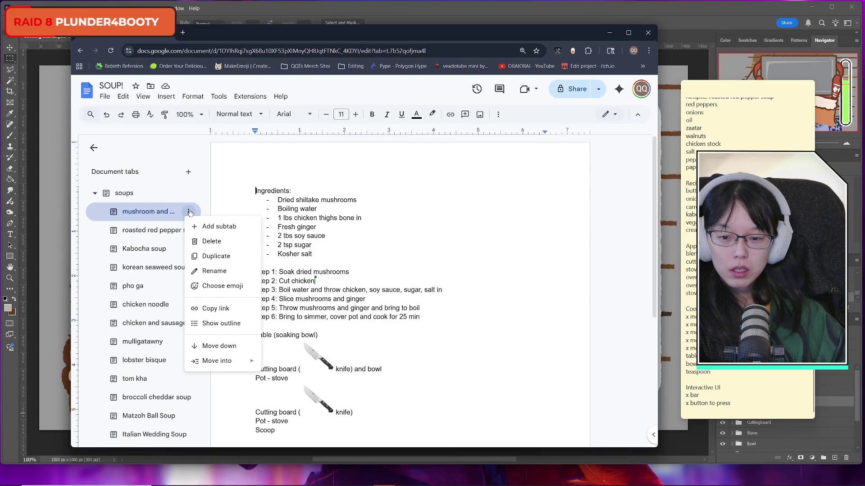
{"action": "left_click", "coordinate": [221, 326]}
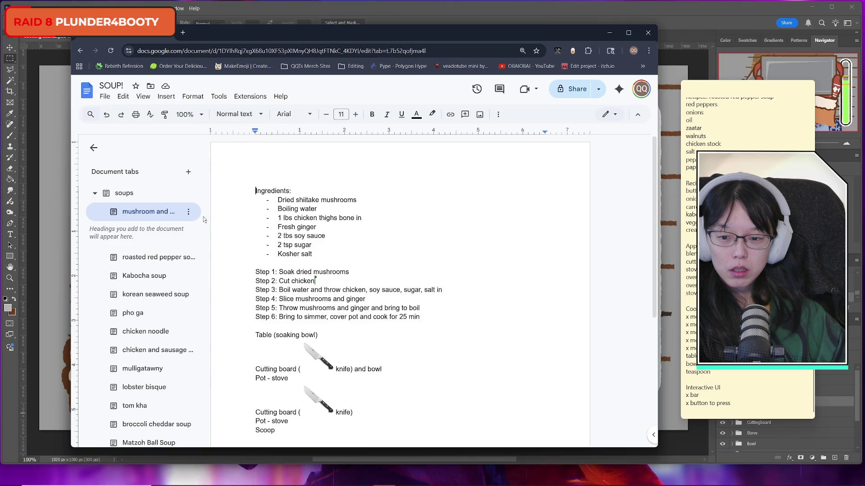
{"action": "left_click", "coordinate": [189, 213]}
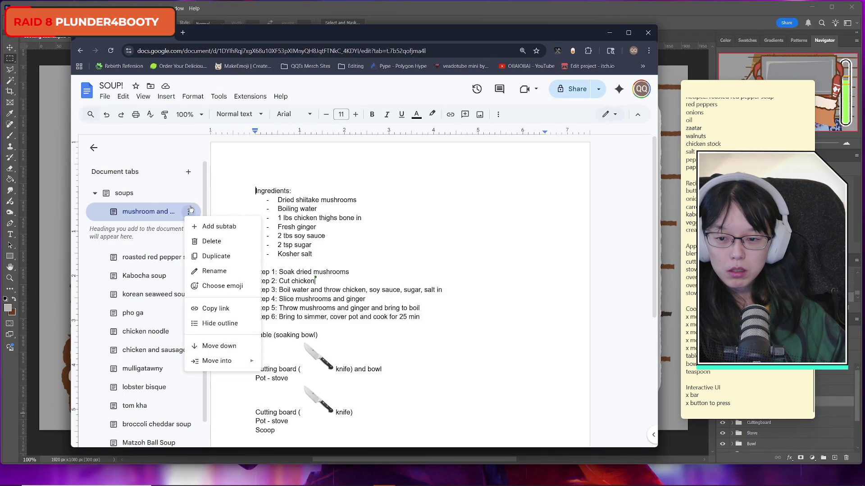
{"action": "left_click", "coordinate": [220, 323]}
{"action": "left_click", "coordinate": [189, 213]}
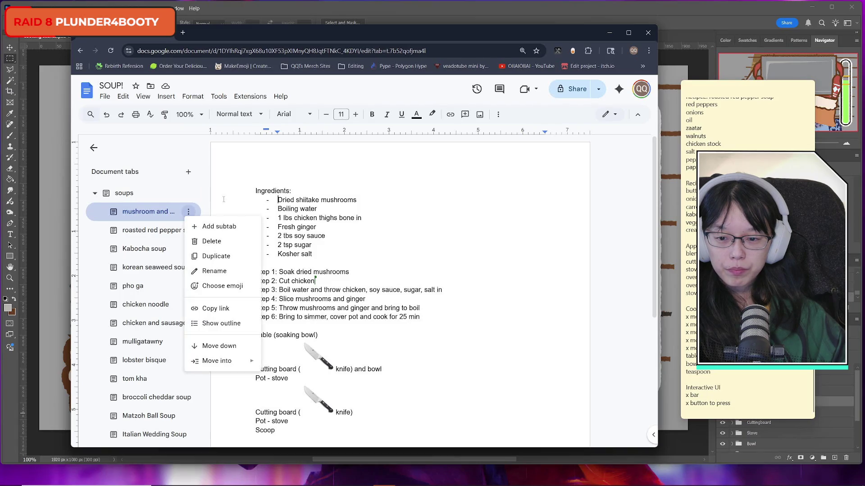
{"action": "left_click", "coordinate": [220, 200]}
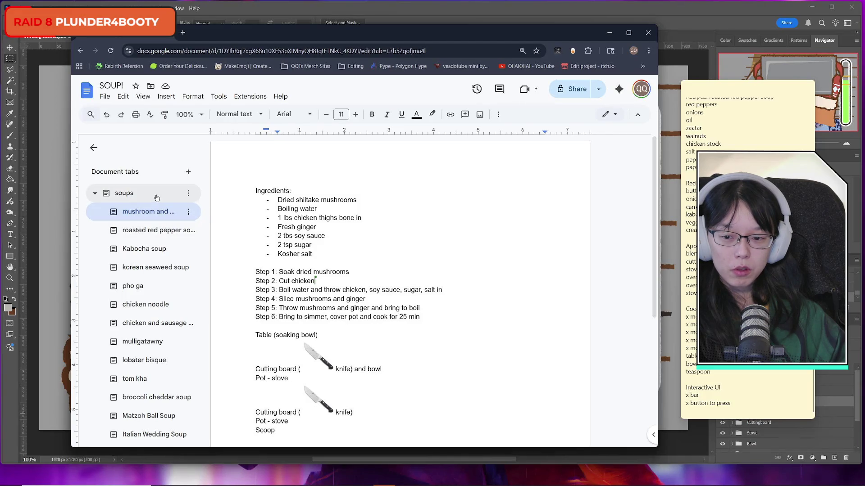
{"action": "left_click", "coordinate": [95, 194]}
{"action": "left_click", "coordinate": [96, 194]}
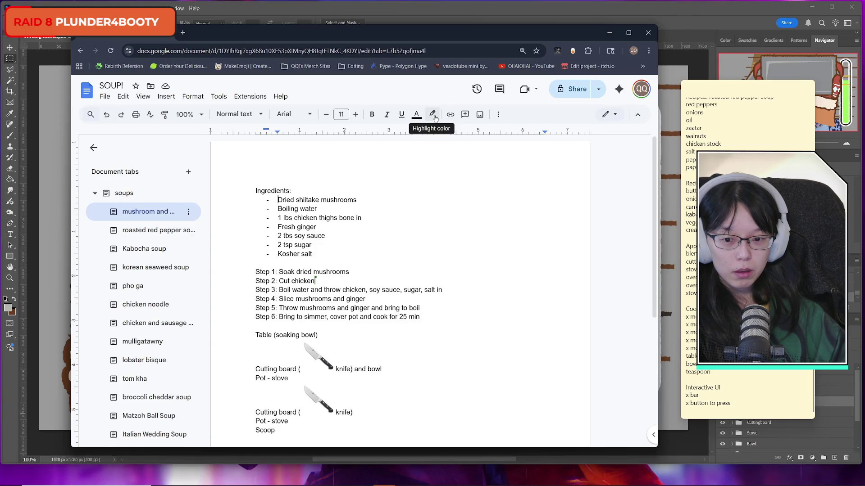
Look through the roasted red pepper, Kabocha, mushroom and mulligatawny recipes, then return to Photoshop.
{"action": "left_click", "coordinate": [573, 50]}
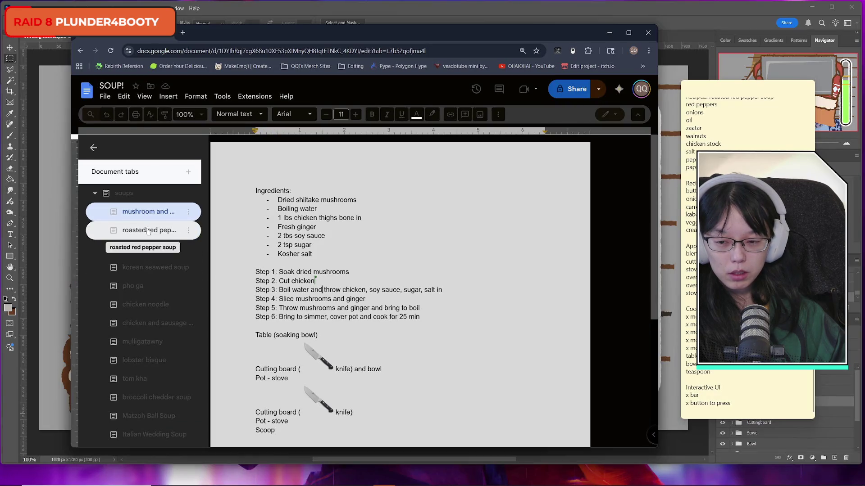
{"action": "left_click", "coordinate": [147, 230]}
{"action": "left_click", "coordinate": [146, 248]}
{"action": "left_click", "coordinate": [146, 230]}
{"action": "left_click", "coordinate": [147, 212]}
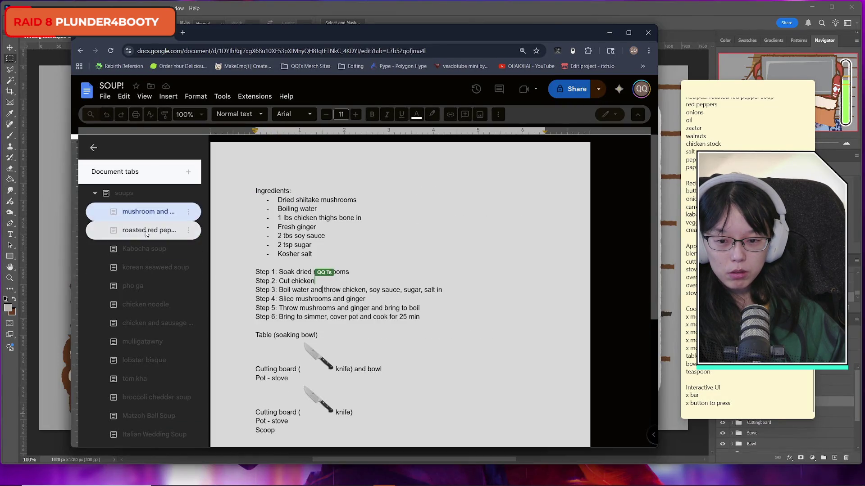
{"action": "left_click", "coordinate": [146, 230]}
{"action": "left_click", "coordinate": [143, 342]}
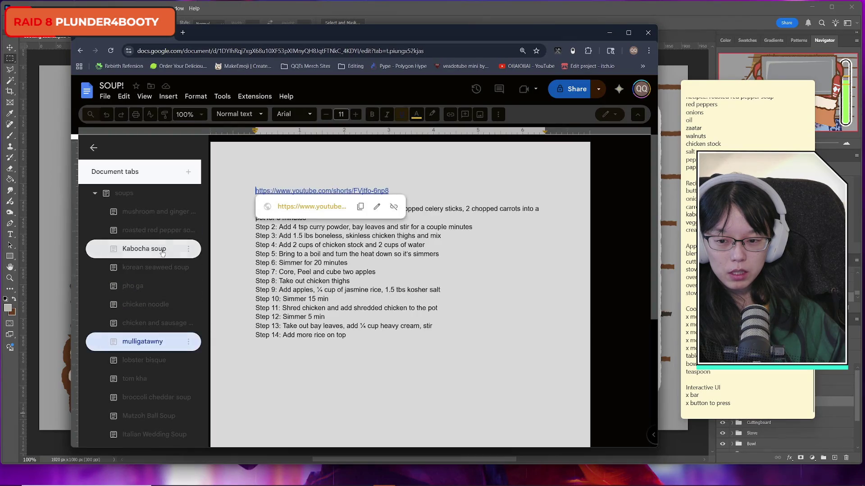
{"action": "left_click", "coordinate": [149, 231]}
{"action": "left_click", "coordinate": [149, 211]}
{"action": "left_click", "coordinate": [150, 230]}
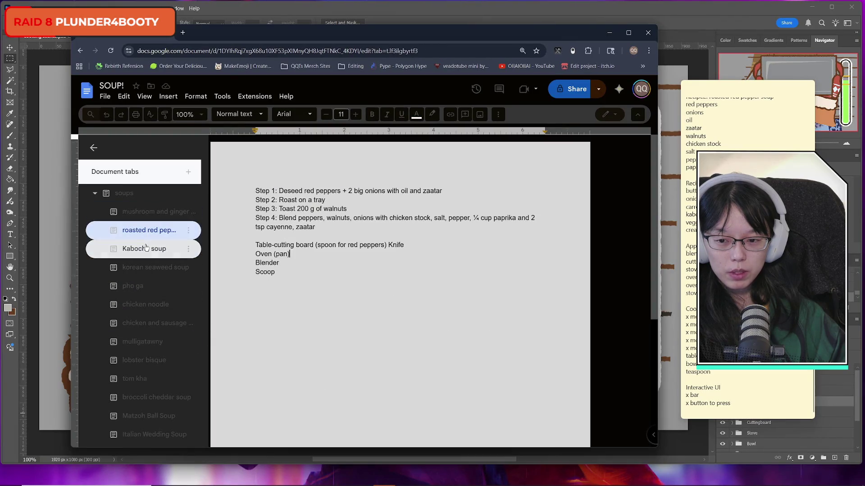
{"action": "left_click", "coordinate": [147, 249]}
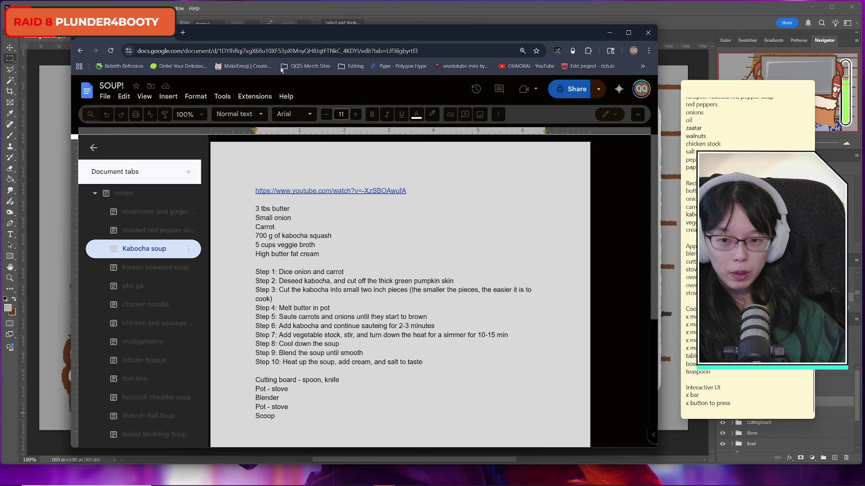
{"action": "key", "text": "alt+Tab"}
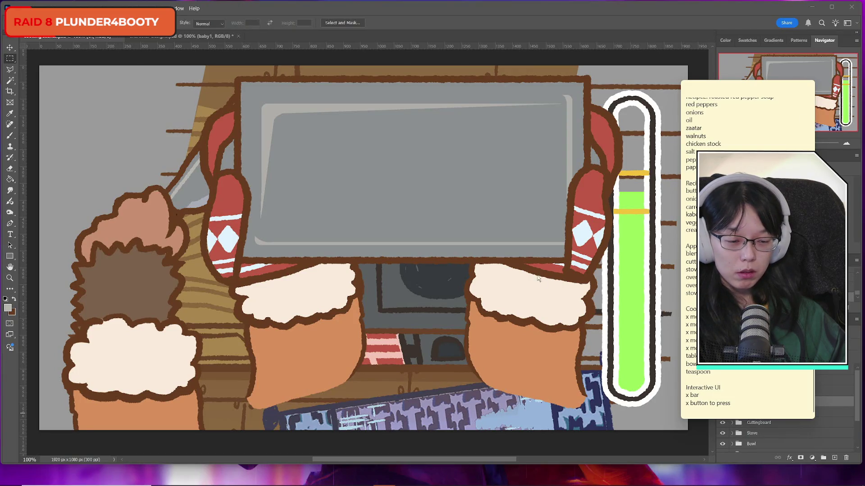
Narrow the Photoshop window beside the notes, then toggle the UI and scene1 groups' visibility off and on.
{"action": "mouse_move", "coordinate": [740, 86]}
{"action": "left_mouse_down"}
{"action": "mouse_move", "coordinate": [630, 88]}
{"action": "mouse_move", "coordinate": [693, 96]}
{"action": "mouse_move", "coordinate": [777, 85]}
{"action": "left_mouse_up"}
{"action": "mouse_move", "coordinate": [863, 51]}
{"action": "left_mouse_down"}
{"action": "mouse_move", "coordinate": [659, 67]}
{"action": "mouse_move", "coordinate": [714, 79]}
{"action": "left_mouse_up"}
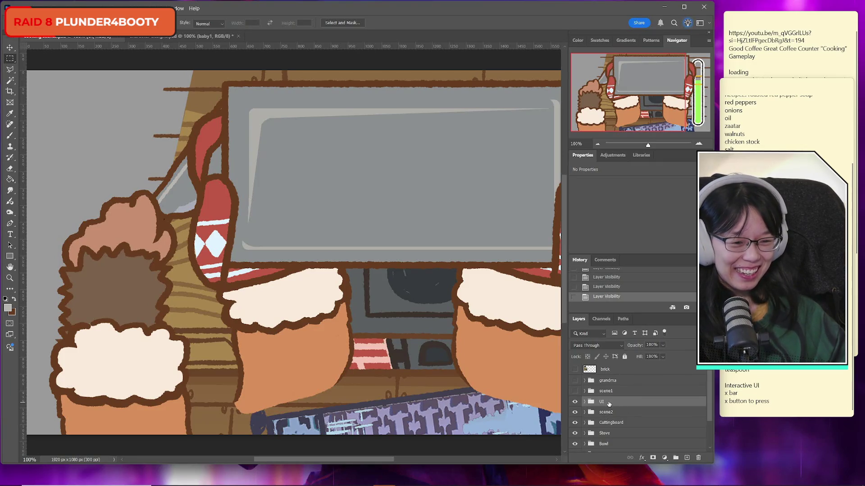
{"action": "left_click", "coordinate": [574, 401]}
{"action": "left_click", "coordinate": [574, 402]}
{"action": "left_click", "coordinate": [574, 402]}
{"action": "left_click", "coordinate": [574, 402]}
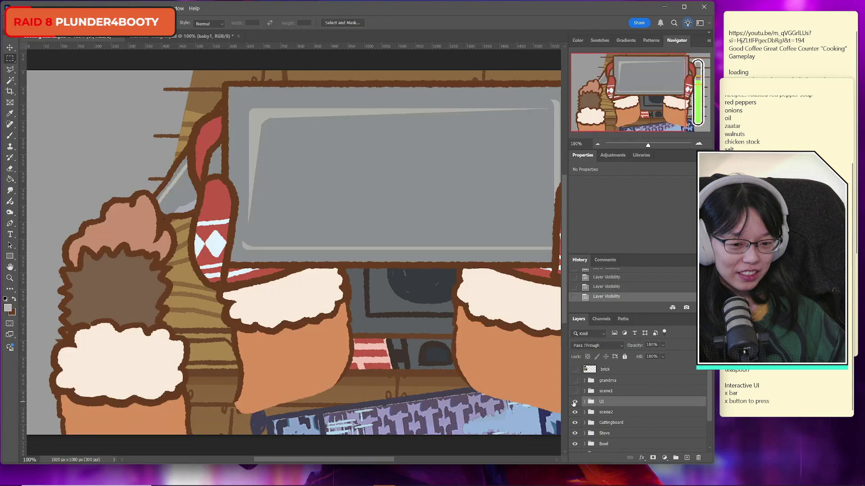
{"action": "left_click", "coordinate": [575, 391]}
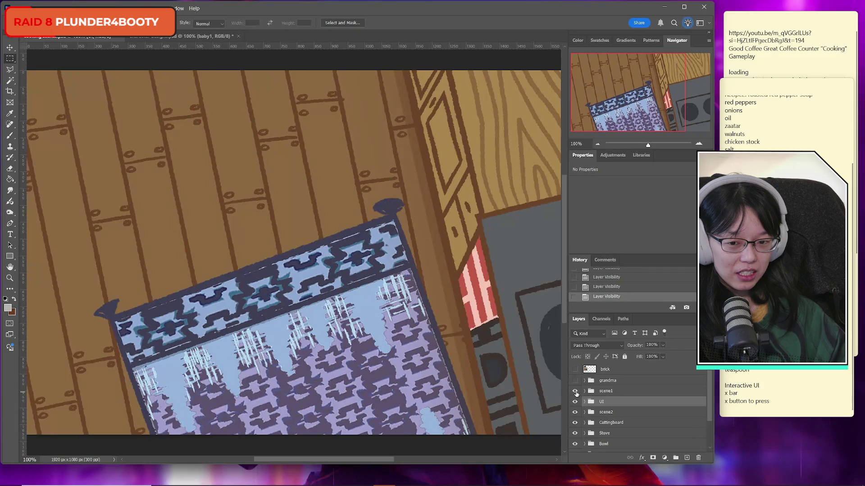
{"action": "left_click", "coordinate": [575, 392]}
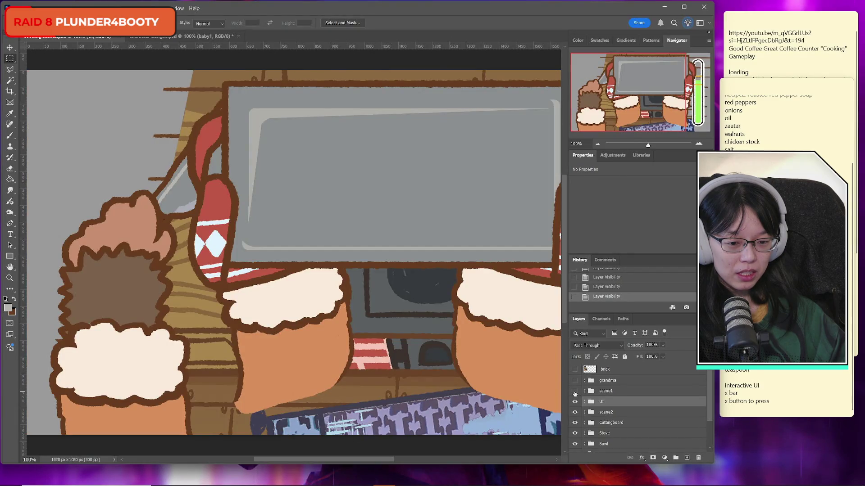
{"action": "left_click", "coordinate": [575, 392]}
{"action": "left_click", "coordinate": [575, 391]}
{"action": "left_click", "coordinate": [574, 392]}
Rename the scene1 group to '1 - request scene'.
{"action": "double_click", "coordinate": [606, 391]}
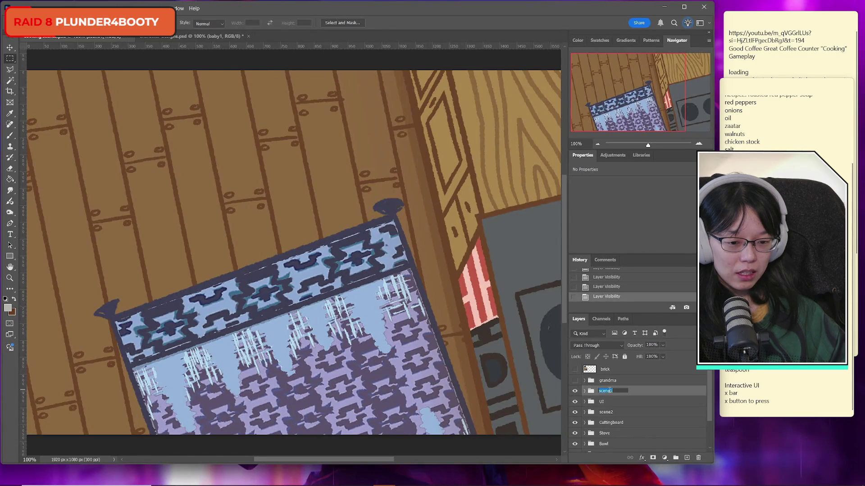
{"action": "type", "text": "request sce"}
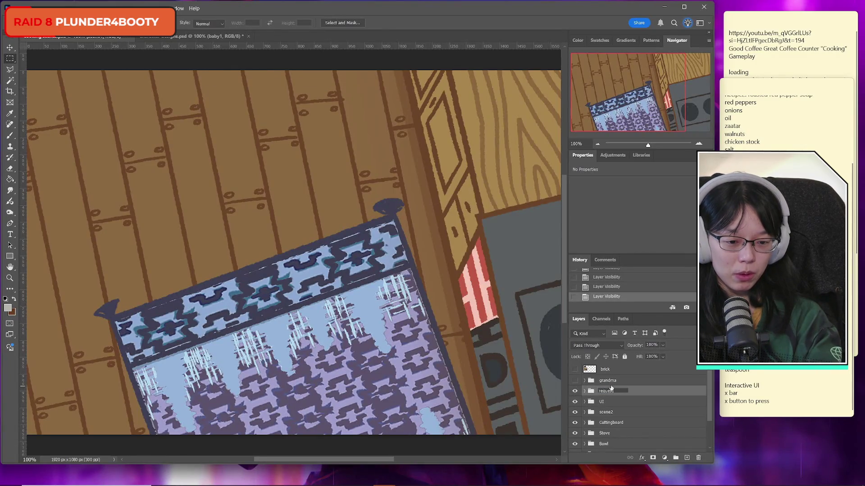
{"action": "type", "text": "ne"}
{"action": "key", "text": "Return"}
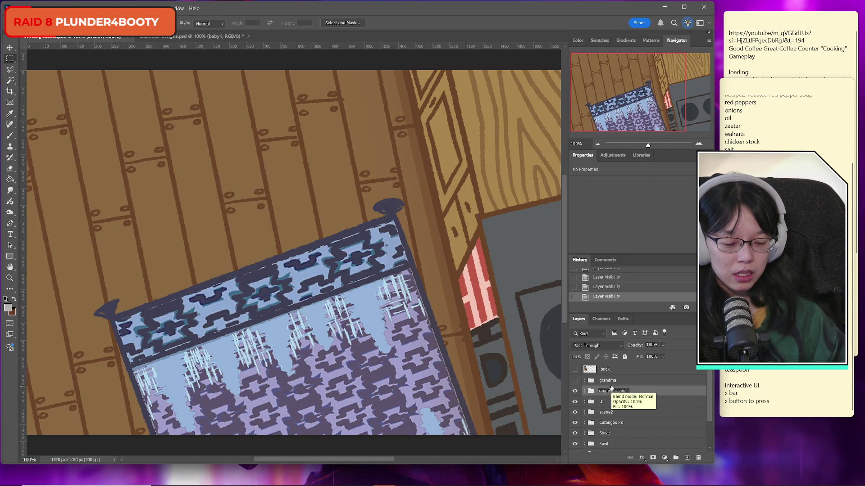
{"action": "double_click", "coordinate": [612, 391]}
{"action": "key", "text": "Home"}
{"action": "type", "text": "1 -"}
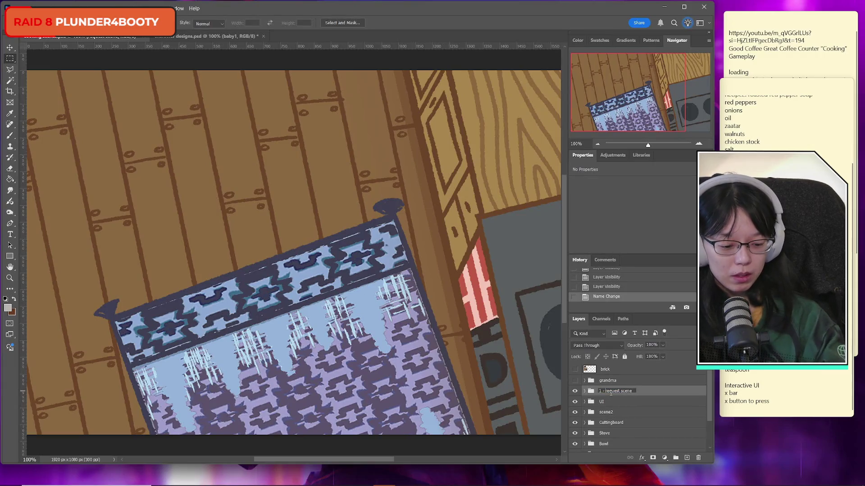
{"action": "key", "text": "Tab"}
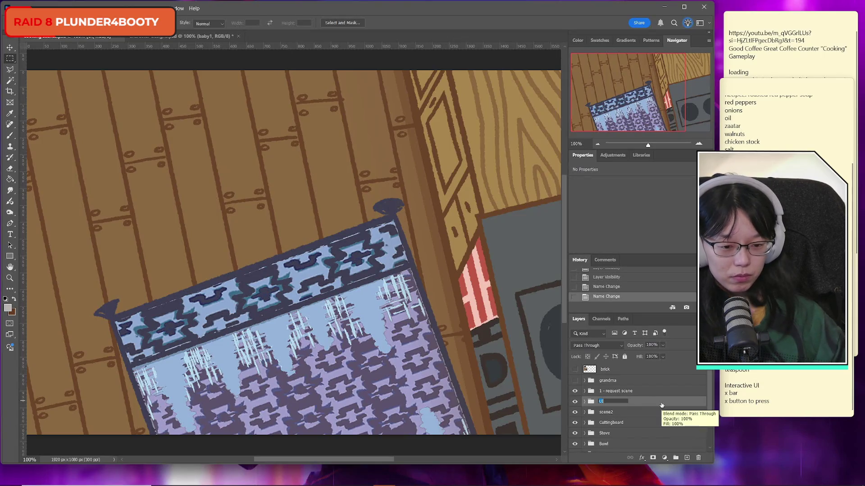
Rename the scene2 group to '2 - cooking counter'.
{"action": "key", "text": "Return"}
{"action": "double_click", "coordinate": [611, 414]}
{"action": "type", "text": "2"}
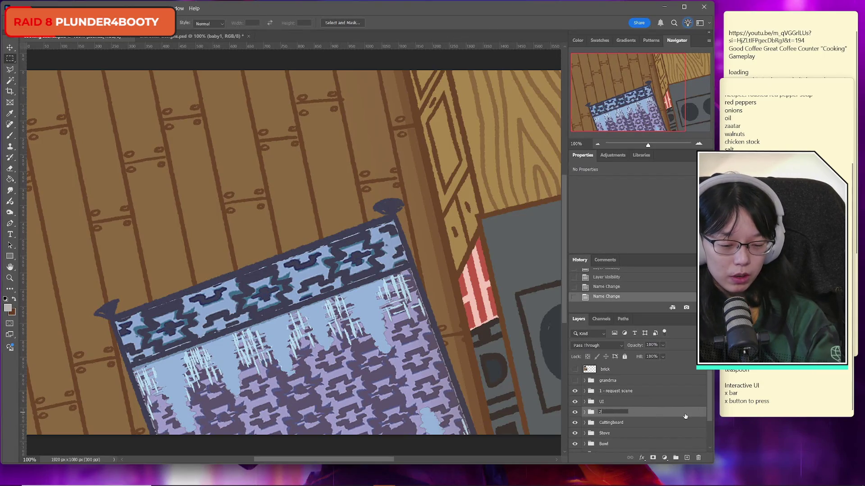
{"action": "type", "text": " - cooking"}
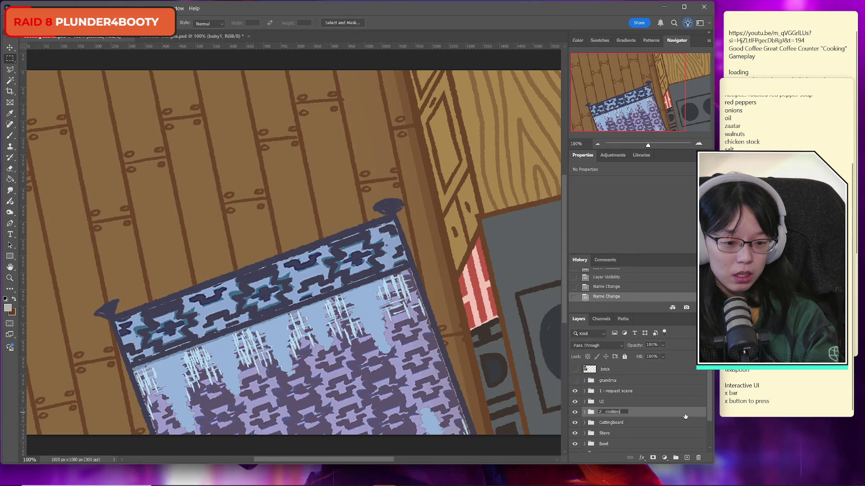
{"action": "key", "text": "BackSpace"}
{"action": "key", "text": "BackSpace"}
{"action": "key", "text": "BackSpace"}
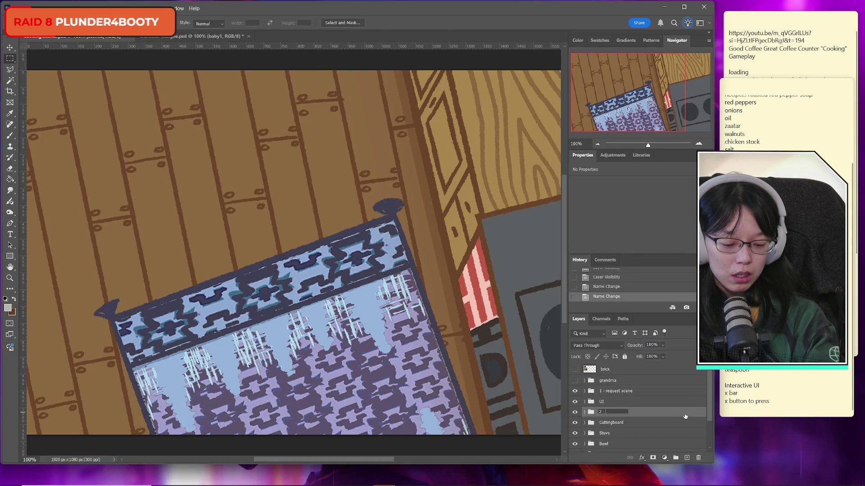
{"action": "type", "text": "cooking counter"}
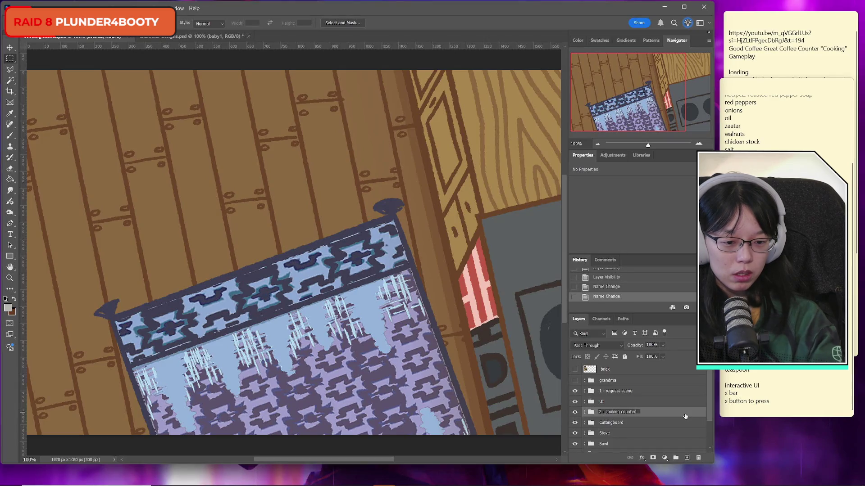
{"action": "key", "text": "Return"}
Shorten '1 - request scene' to '1 - request', then select the 2 - cooking counter group.
{"action": "left_click", "coordinate": [613, 391]}
{"action": "double_click", "coordinate": [613, 391]}
{"action": "key", "text": "BackSpace"}
{"action": "key", "text": "BackSpace"}
{"action": "key", "text": "BackSpace"}
{"action": "key", "text": "Return"}
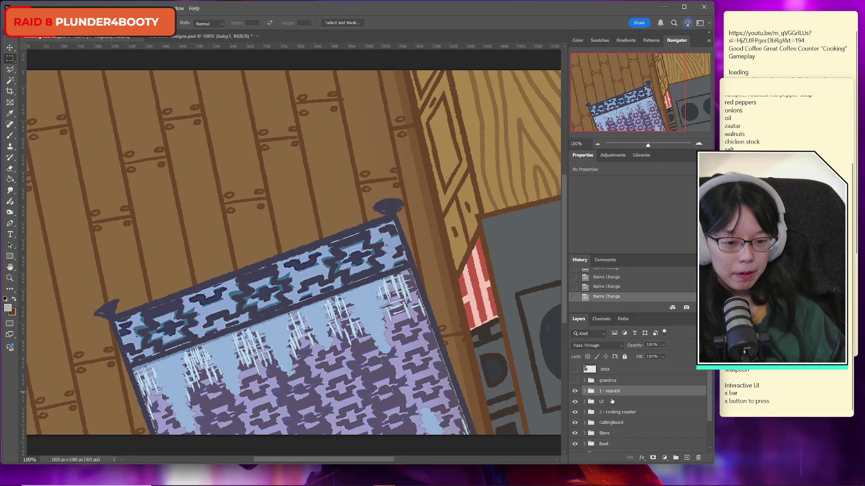
{"action": "left_click", "coordinate": [619, 414]}
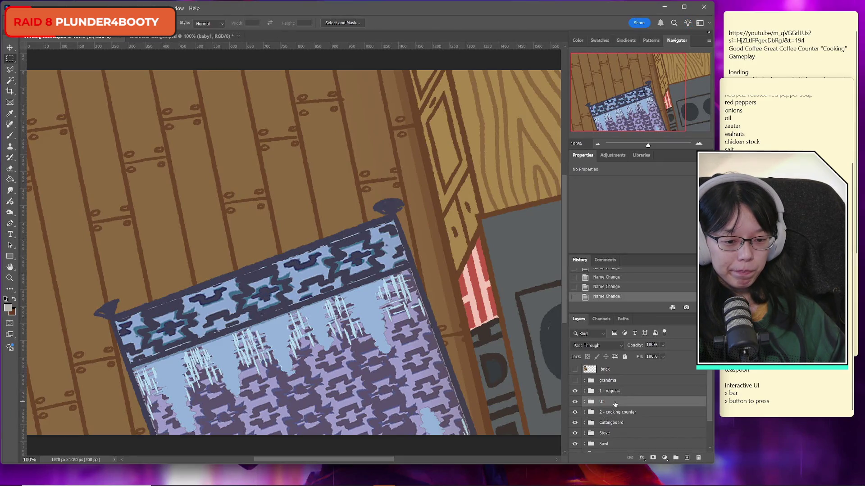
Create a new group named '3 - oven' below 2 - cooking counter.
{"action": "left_click", "coordinate": [675, 459]}
{"action": "left_click_drag", "start_coordinate": [605, 412], "coordinate": [621, 428]}
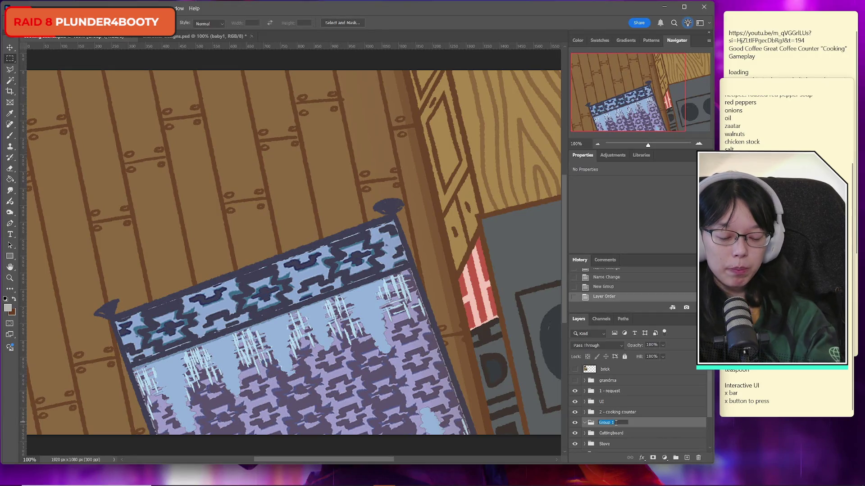
{"action": "type", "text": "3 - oven"}
{"action": "key", "text": "Return"}
Add another group, move it out of 3 - oven, and name it '4 - blender'.
{"action": "left_click", "coordinate": [685, 458]}
{"action": "left_click_drag", "start_coordinate": [608, 423], "coordinate": [612, 434]}
{"action": "double_click", "coordinate": [613, 433]}
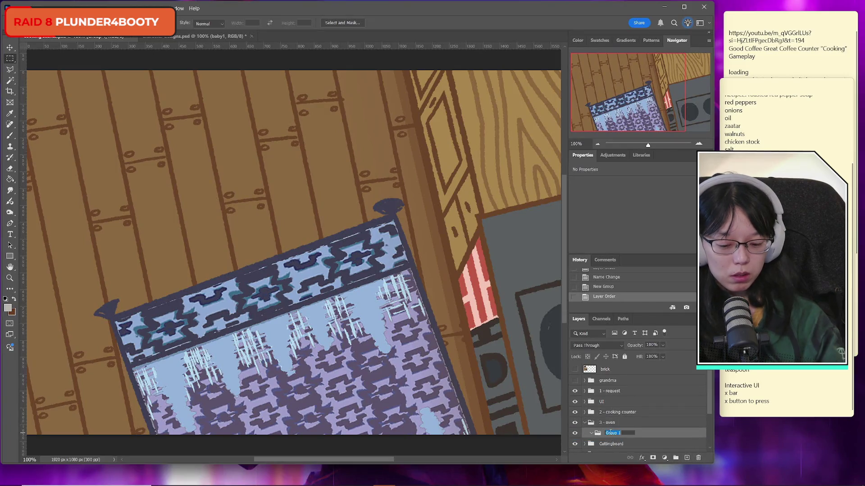
{"action": "left_click", "coordinate": [632, 430]}
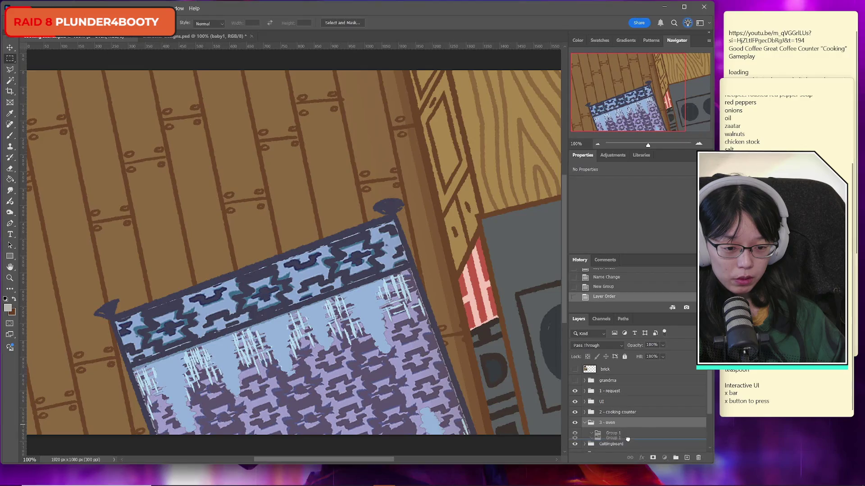
{"action": "left_click", "coordinate": [608, 434]}
{"action": "left_click_drag", "start_coordinate": [607, 435], "coordinate": [611, 421]}
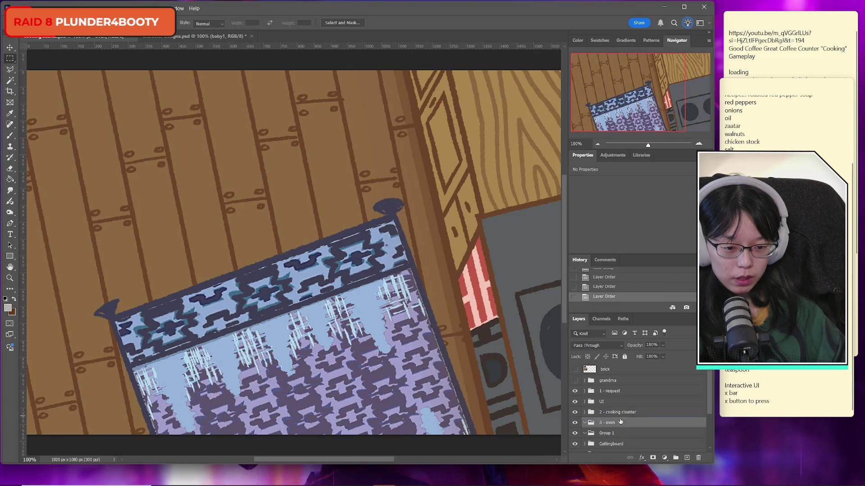
{"action": "double_click", "coordinate": [605, 433]}
{"action": "type", "text": "4 - blender"}
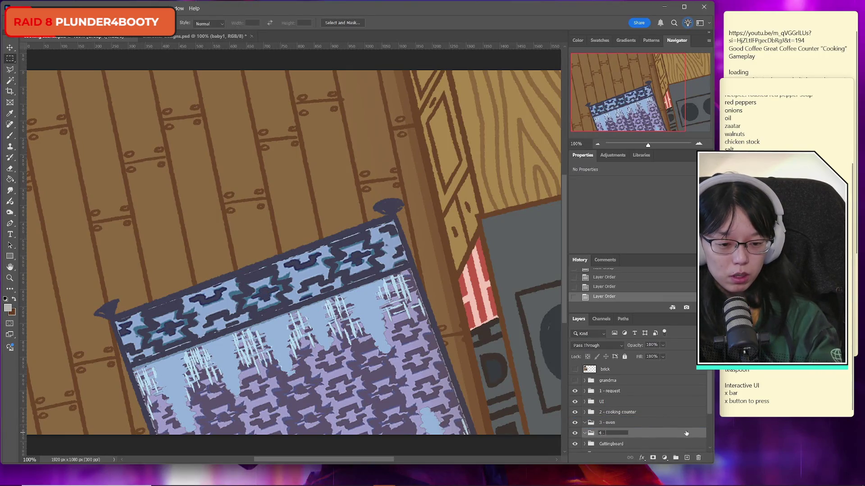
{"action": "key", "text": "Return"}
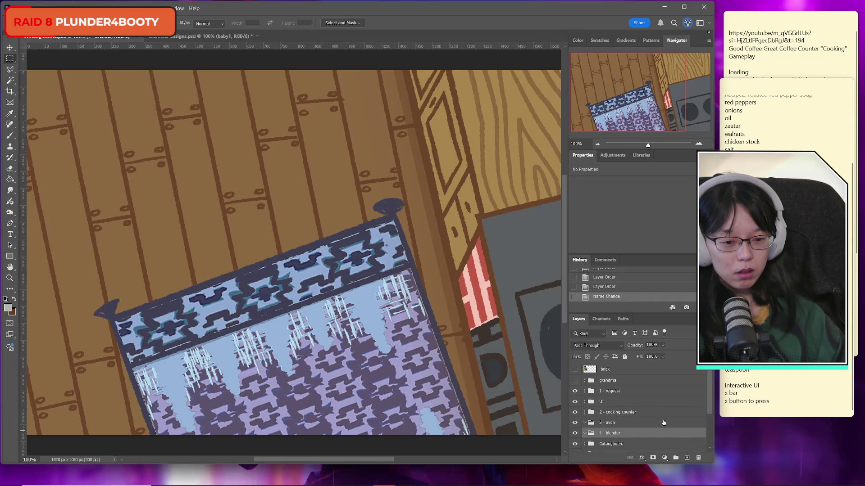
{"action": "scroll", "coordinate": [640, 406], "scroll_direction": "down", "scroll_amount": 3}
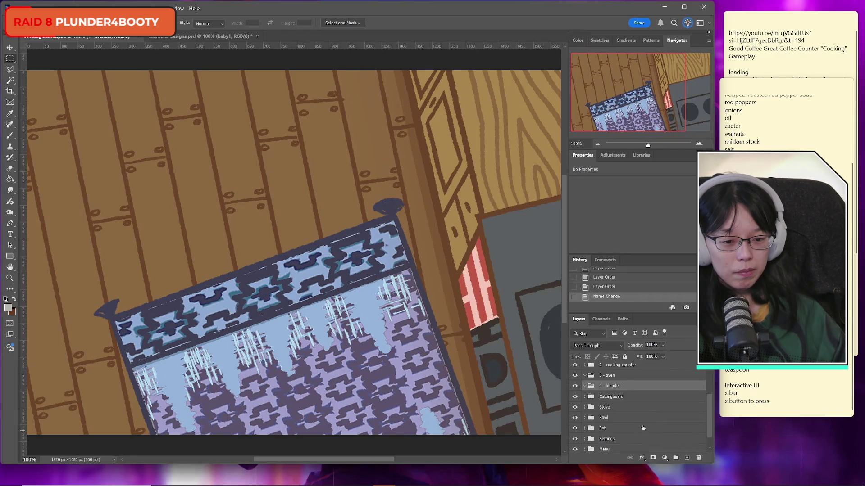
Move the Cuttingboard, Bowl and Pot layers together into the 2 - cooking counter group.
{"action": "left_click", "coordinate": [627, 397]}
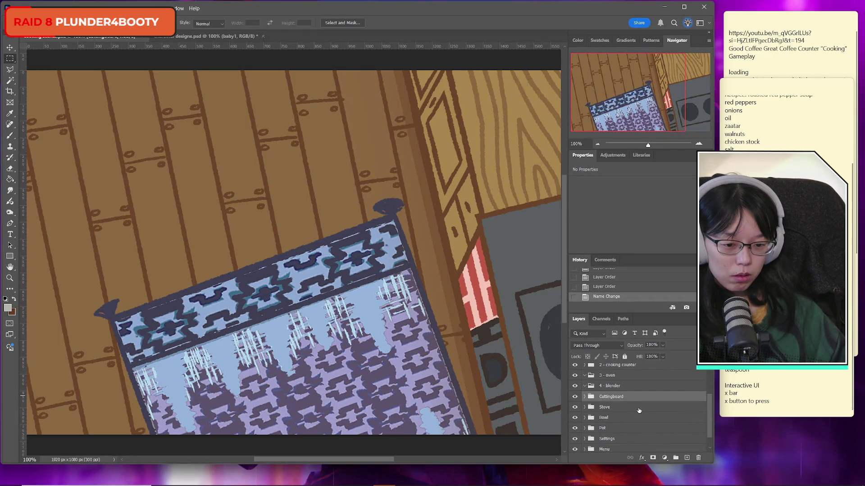
{"action": "left_click", "coordinate": [617, 418], "text": "ctrl"}
{"action": "left_click", "coordinate": [617, 428], "text": "ctrl"}
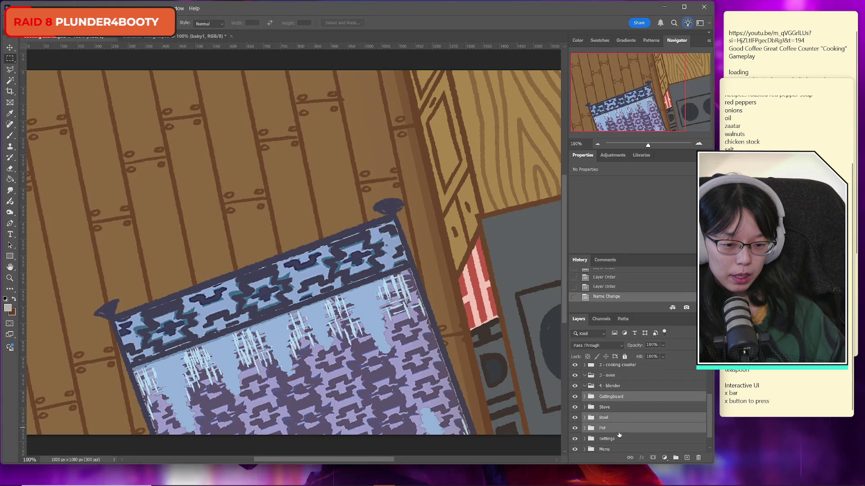
{"action": "scroll", "coordinate": [639, 433], "scroll_direction": "down", "scroll_amount": 1}
{"action": "scroll", "coordinate": [648, 436], "scroll_direction": "up", "scroll_amount": 3}
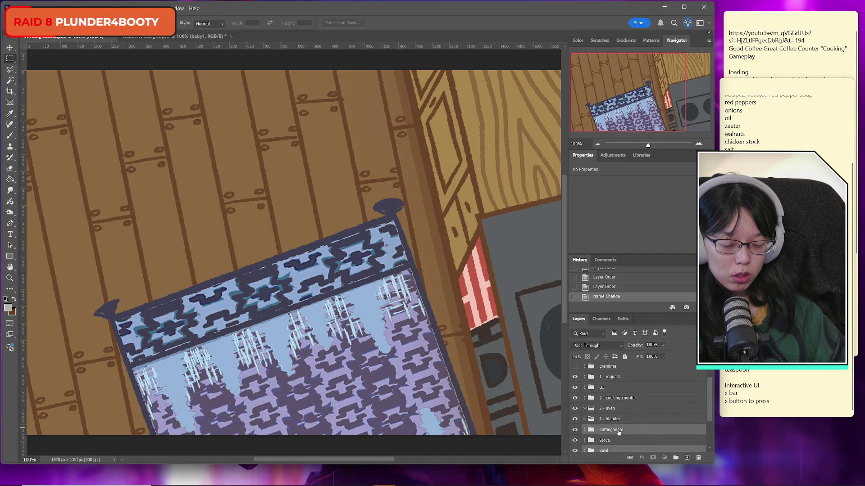
{"action": "left_click_drag", "start_coordinate": [618, 433], "coordinate": [585, 401]}
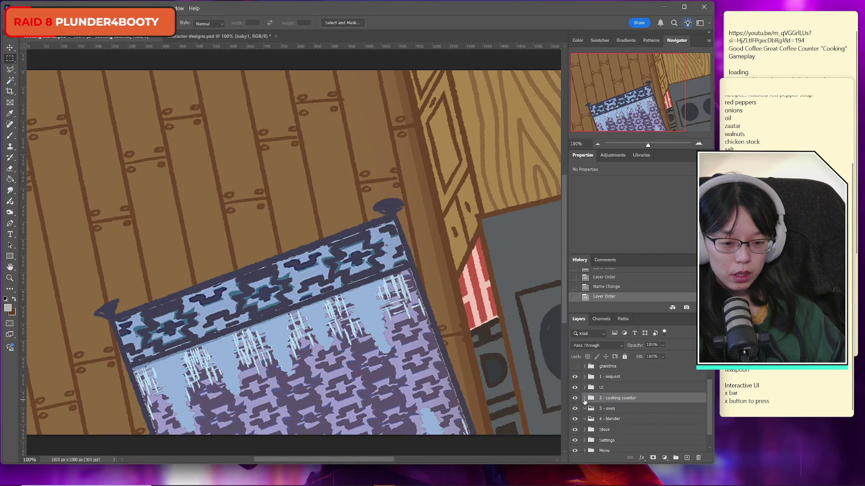
Move Stove into 2 - cooking counter, save, and add a new group below 4 - blender.
{"action": "left_click_drag", "start_coordinate": [607, 434], "coordinate": [619, 402]}
{"action": "key", "text": "ctrl+s"}
{"action": "left_click", "coordinate": [612, 419]}
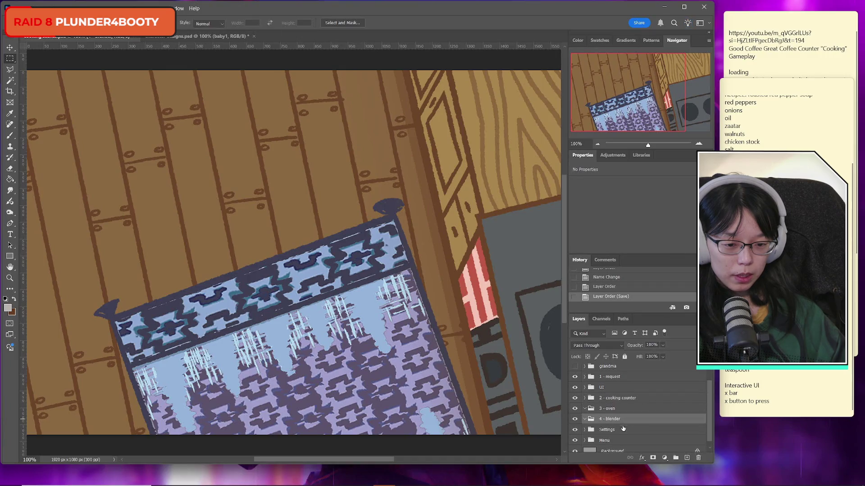
{"action": "left_click", "coordinate": [676, 457]}
Name the new group '5 - serving', then extend the name to '5 - serving/reflection'.
{"action": "double_click", "coordinate": [603, 430]}
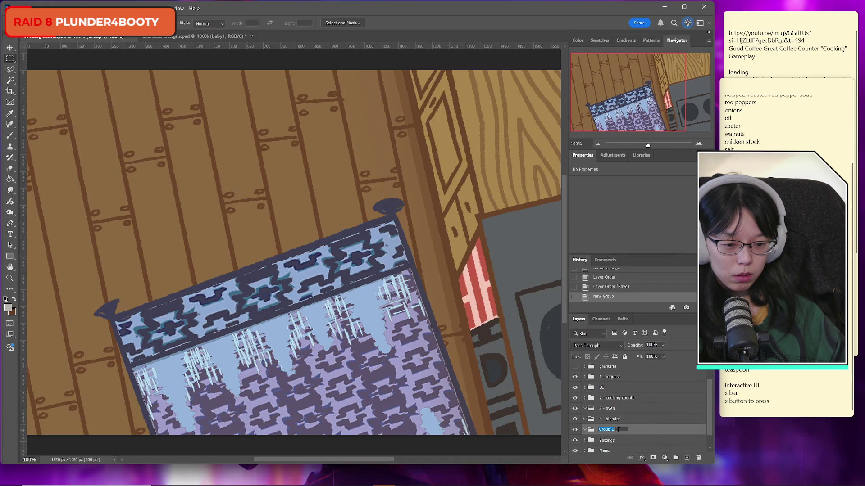
{"action": "type", "text": "5 -"}
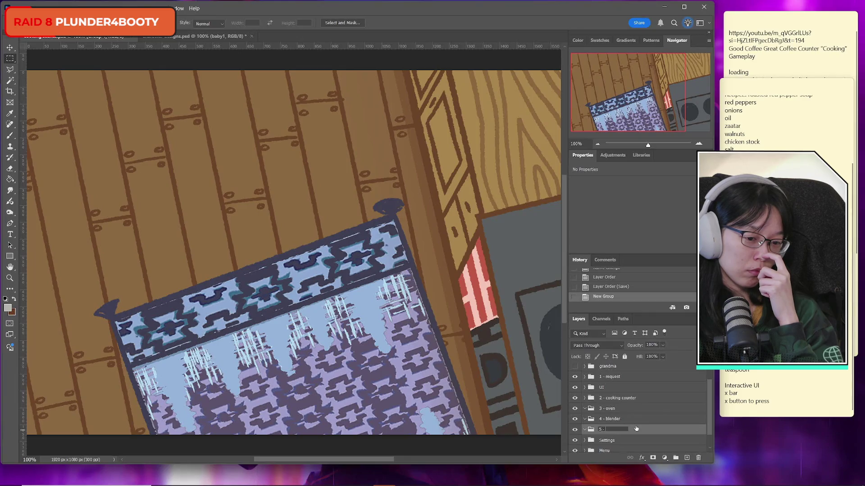
{"action": "type", "text": "diving m"}
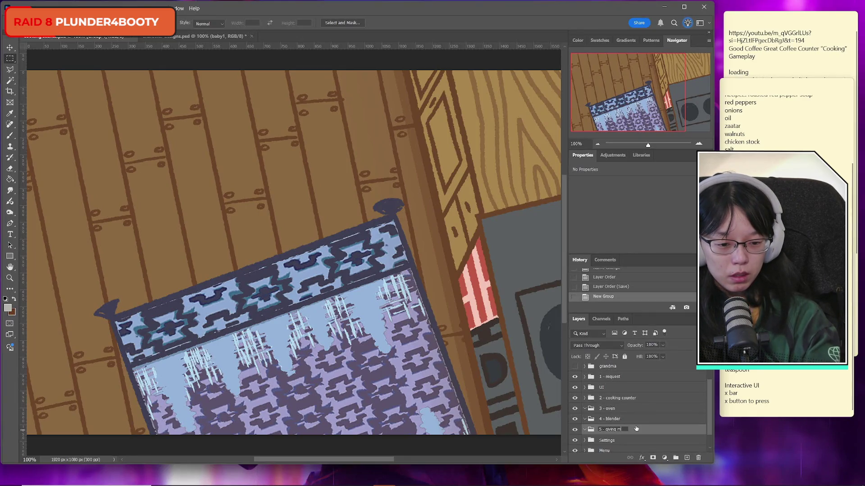
{"action": "key", "text": "BackSpace"}
{"action": "key", "text": "BackSpace"}
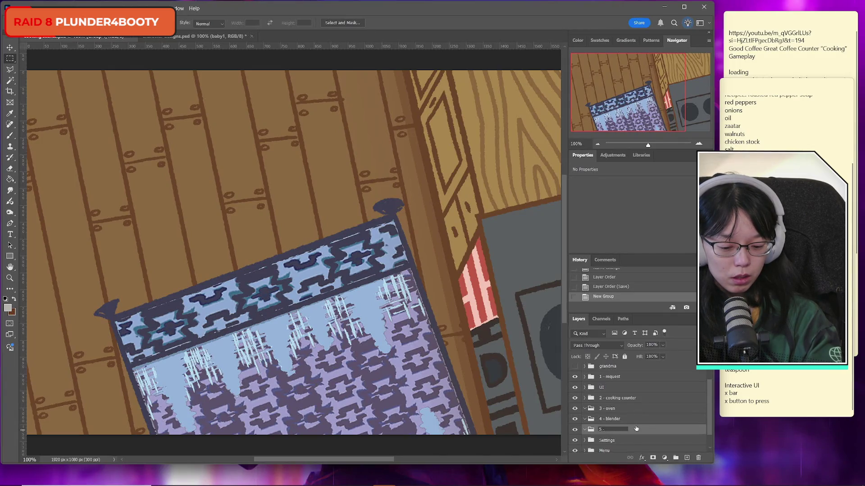
{"action": "type", "text": "ving"}
{"action": "key", "text": "Return"}
{"action": "double_click", "coordinate": [615, 430]}
{"action": "type", "text": "/reflection"}
{"action": "key", "text": "Return"}
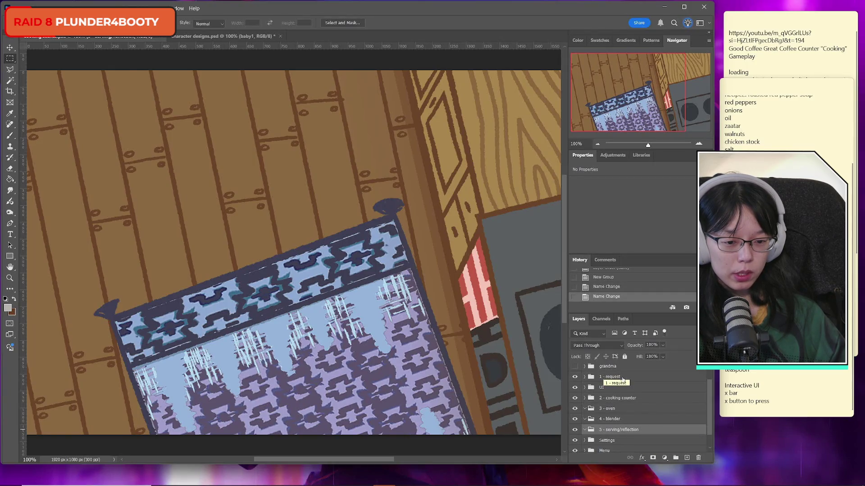
Delete the 5 group and rename '1 - request' to '1/5 - request/serving', checking its visibility.
{"action": "key", "text": "Delete"}
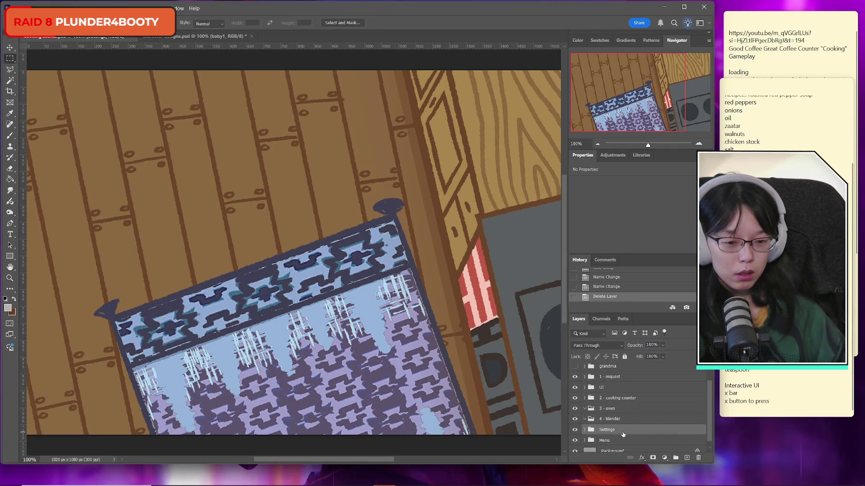
{"action": "double_click", "coordinate": [609, 377]}
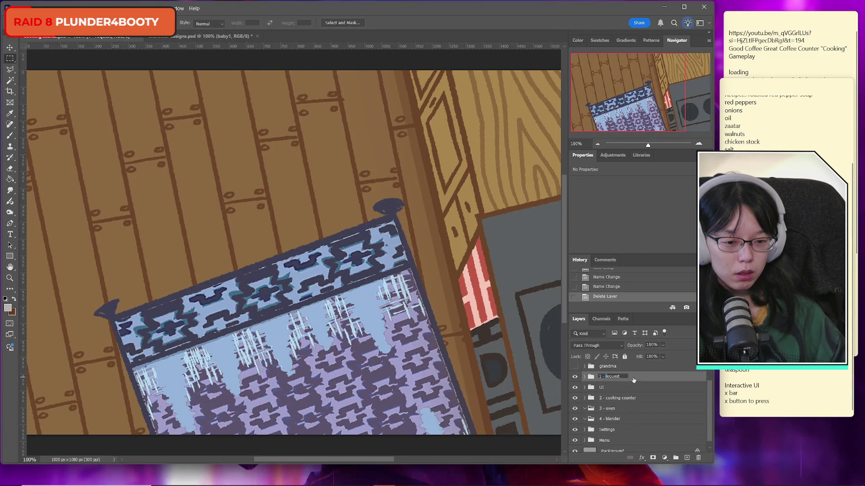
{"action": "type", "text": "/5 - request"}
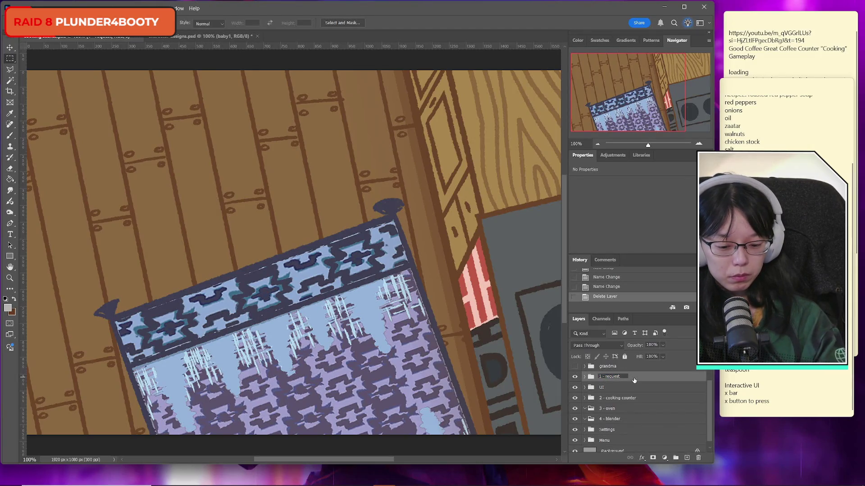
{"action": "type", "text": "/ser"}
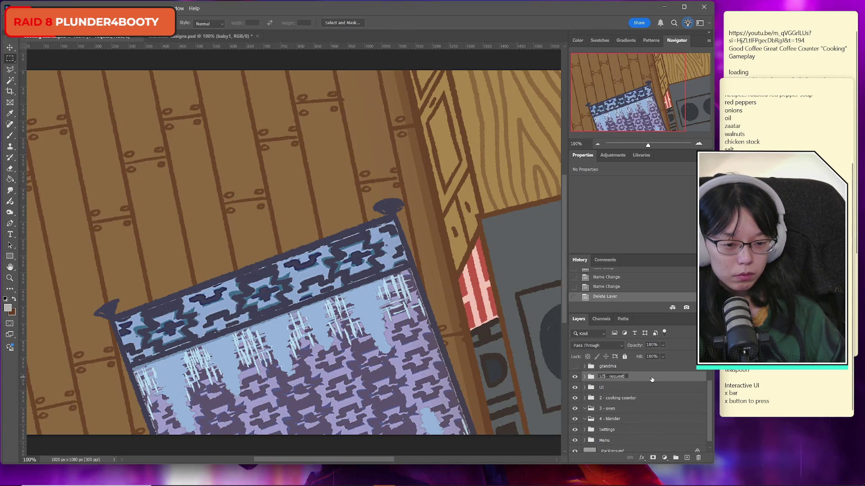
{"action": "type", "text": "ving"}
{"action": "key", "text": "Return"}
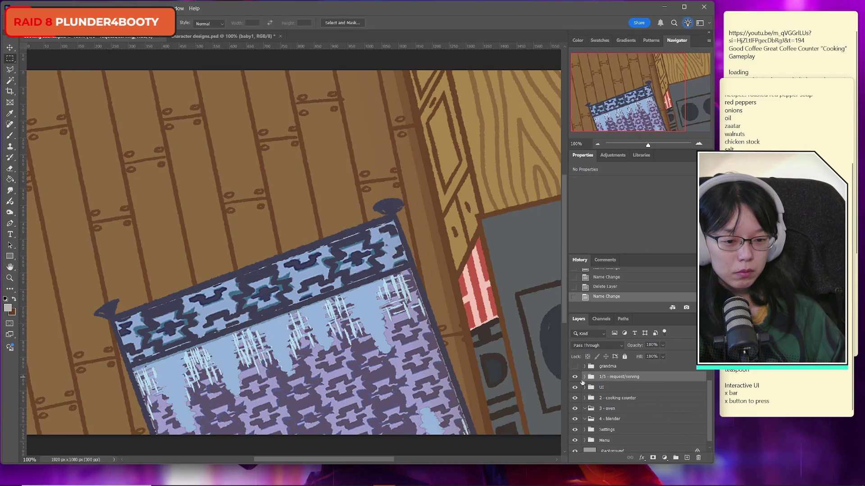
{"action": "left_click", "coordinate": [575, 378]}
{"action": "left_click", "coordinate": [575, 379]}
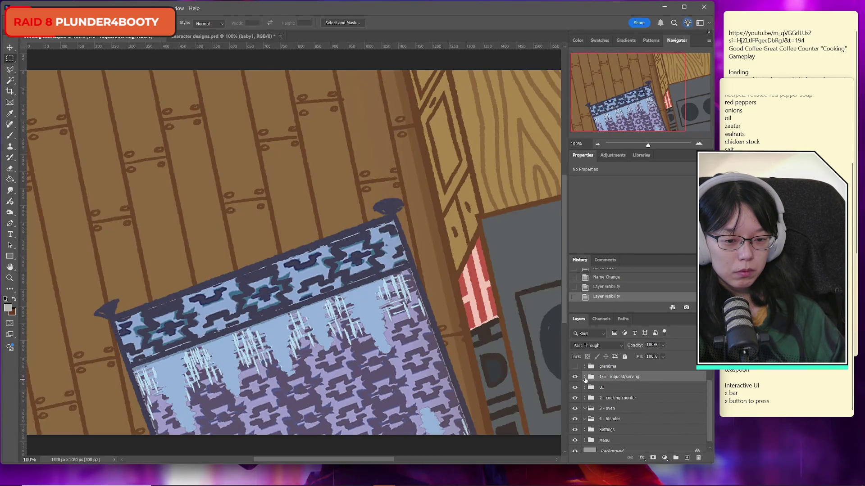
{"action": "left_click", "coordinate": [575, 378]}
{"action": "left_click", "coordinate": [575, 379]}
Inside 1/5 - request/serving, create a subgroup named 'request1' above the counter layer.
{"action": "left_click", "coordinate": [584, 377]}
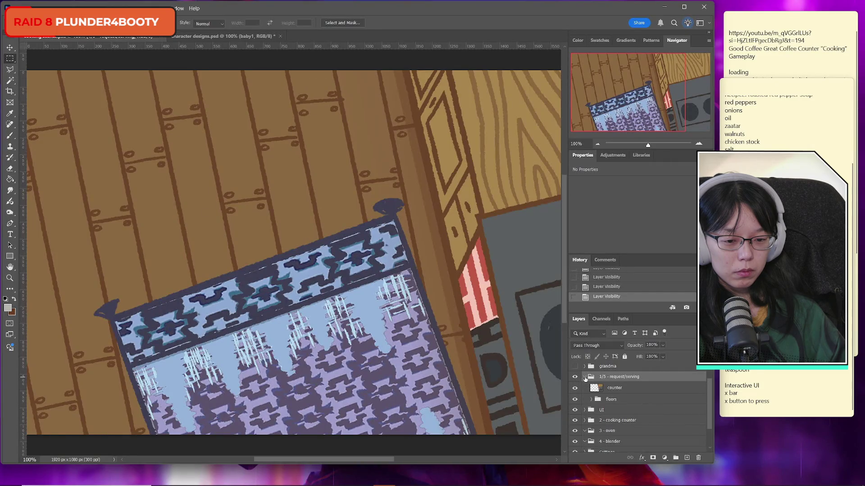
{"action": "left_click", "coordinate": [615, 387]}
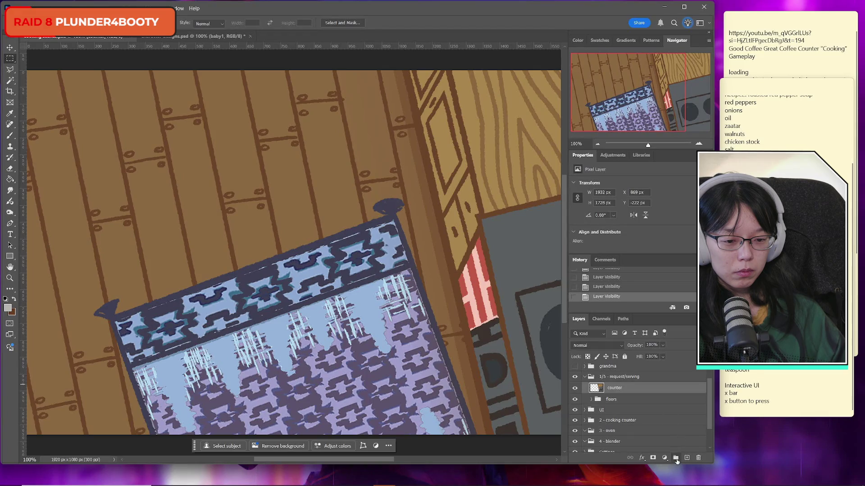
{"action": "left_click", "coordinate": [675, 457]}
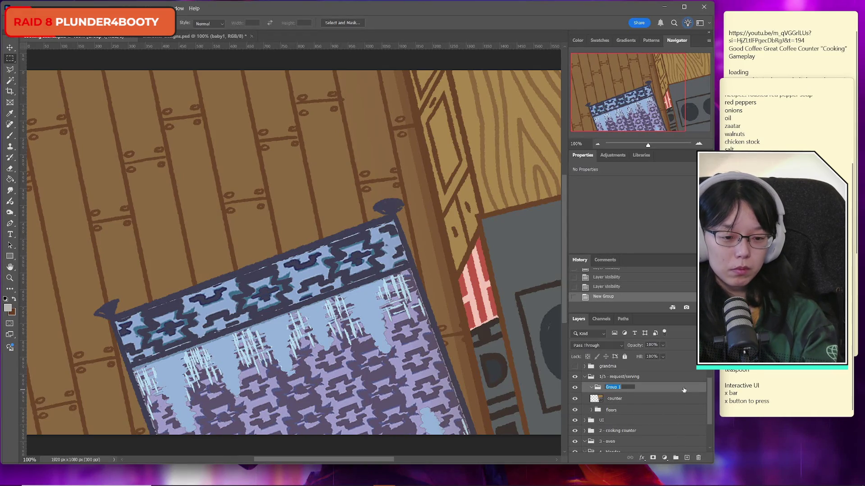
{"action": "type", "text": "request"}
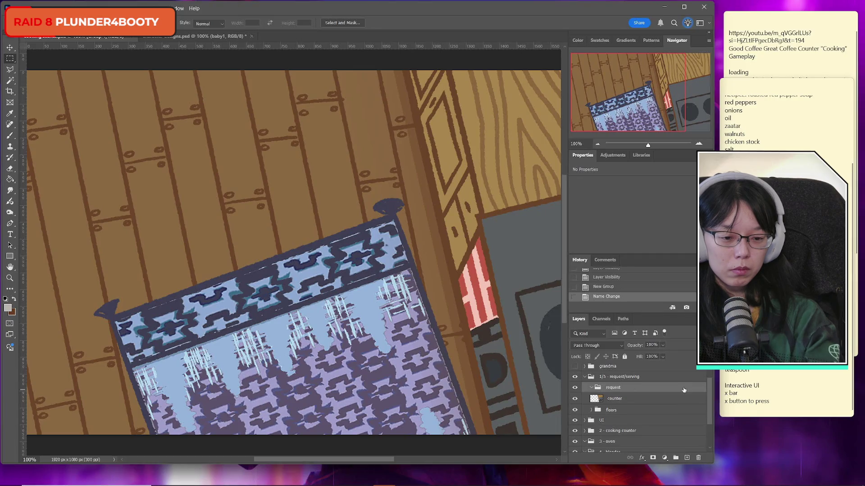
{"action": "key", "text": "Return"}
{"action": "double_click", "coordinate": [614, 387]}
{"action": "type", "text": "1"}
{"action": "key", "text": "Return"}
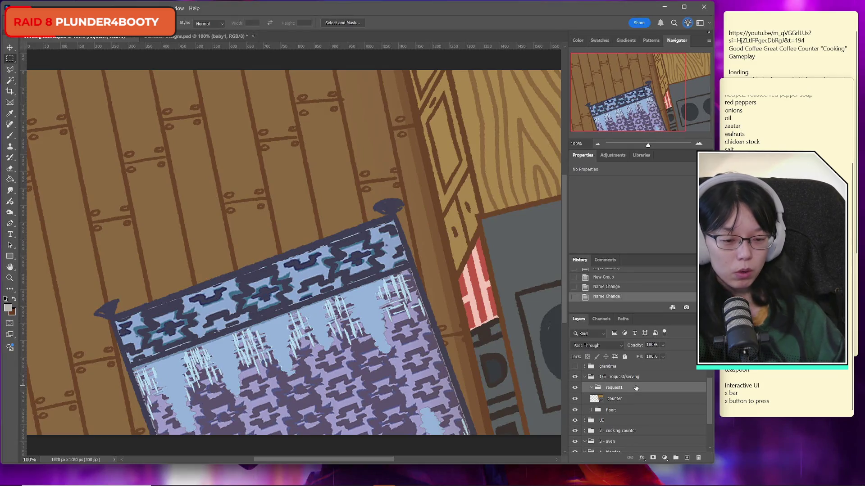
Add a 'serving' subgroup below request1, save, and collapse the 1/5 - request/serving group.
{"action": "left_click", "coordinate": [676, 457]}
{"action": "double_click", "coordinate": [613, 387]}
{"action": "type", "text": "serving"}
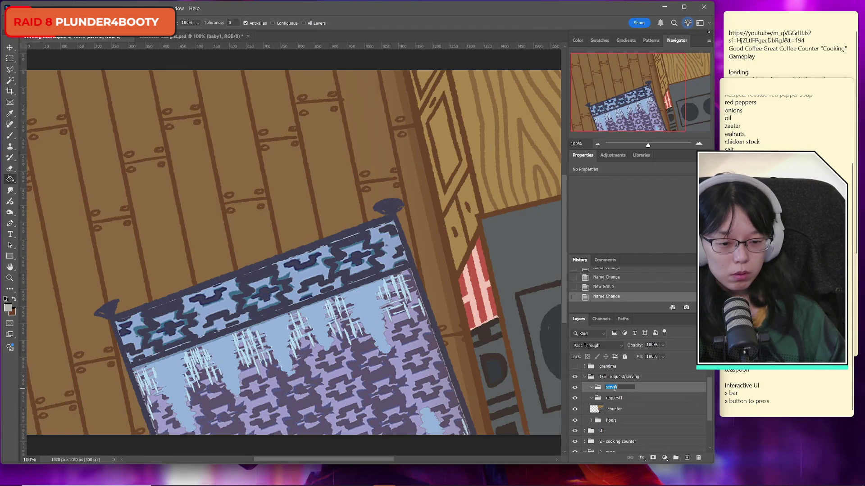
{"action": "type", "text": "g"}
{"action": "key", "text": "Return"}
{"action": "left_click_drag", "start_coordinate": [613, 390], "coordinate": [615, 403]}
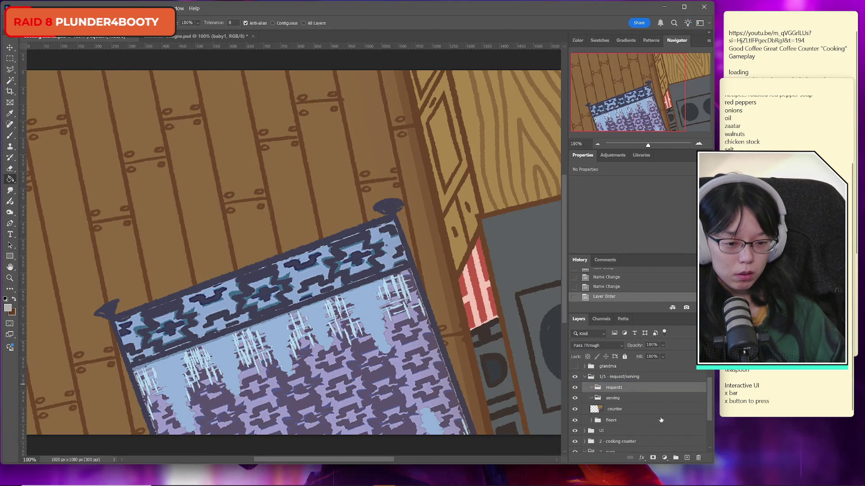
{"action": "key", "text": "ctrl+s"}
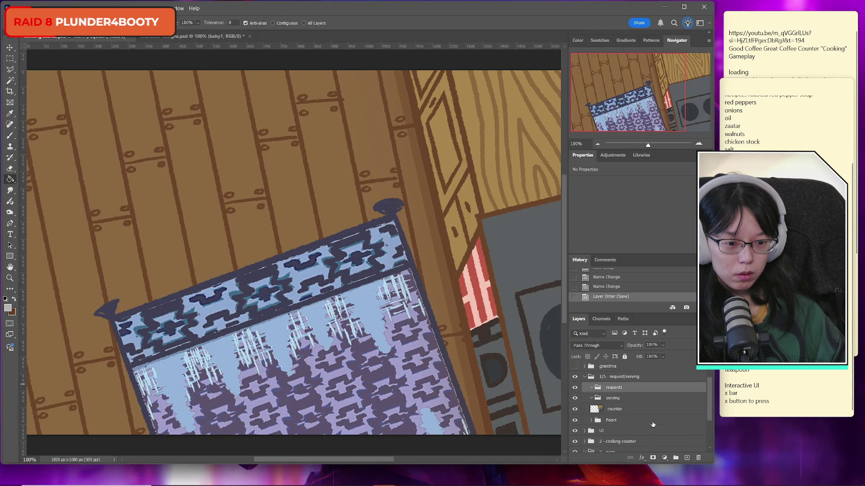
{"action": "left_click", "coordinate": [585, 377]}
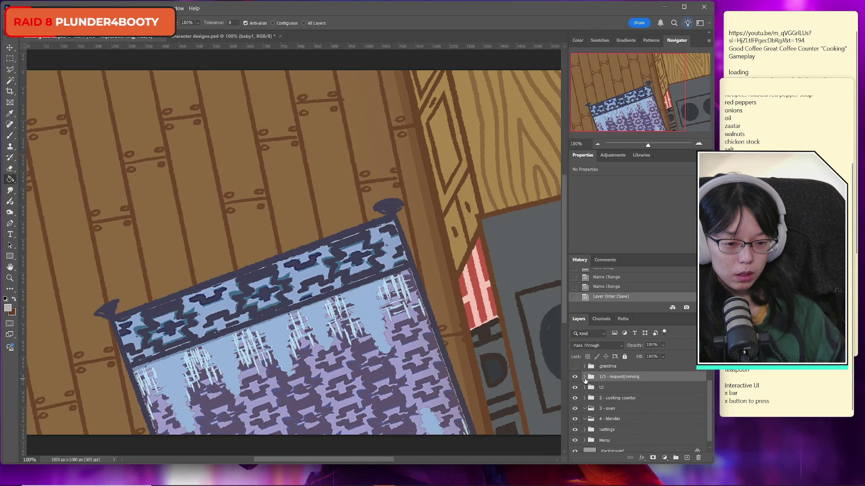
Expand 2 - cooking counter and toggle a layer inside it to check its content.
{"action": "scroll", "coordinate": [639, 417], "scroll_direction": "down", "scroll_amount": 1}
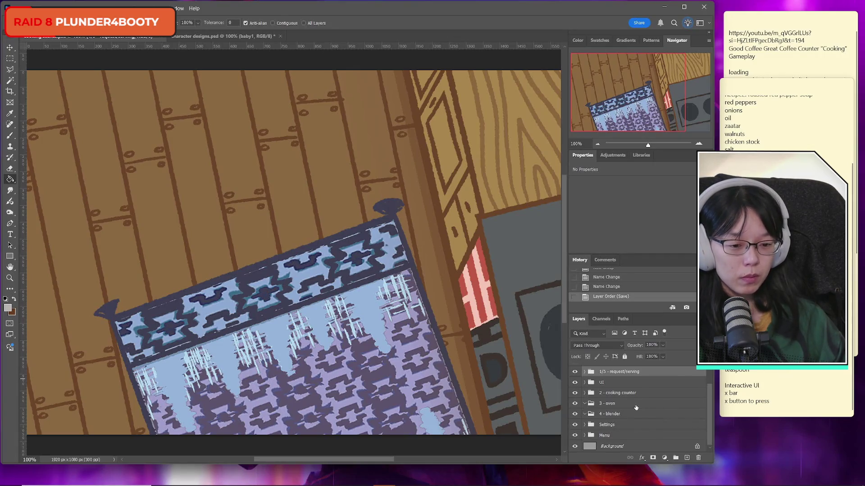
{"action": "left_click", "coordinate": [584, 394]}
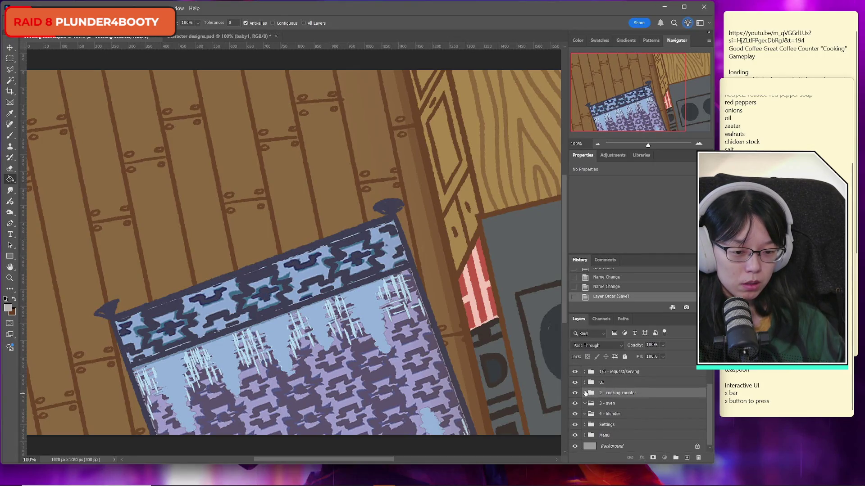
{"action": "scroll", "coordinate": [627, 418], "scroll_direction": "down", "scroll_amount": 3}
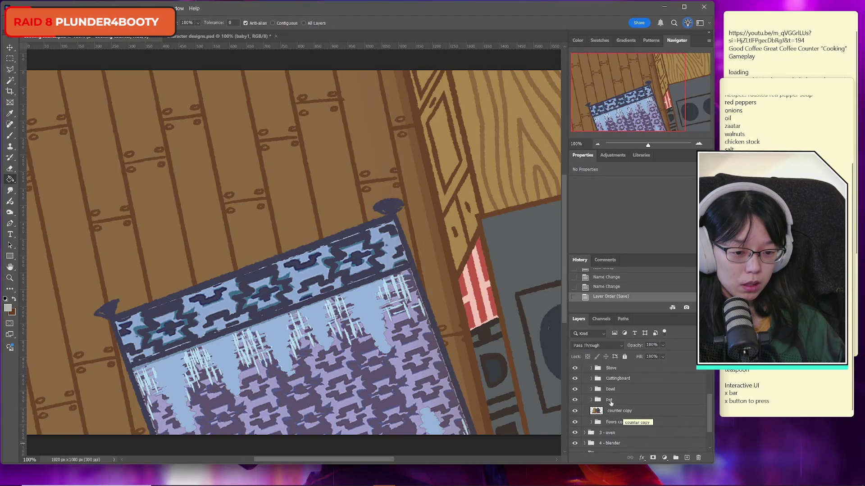
{"action": "left_click", "coordinate": [610, 403]}
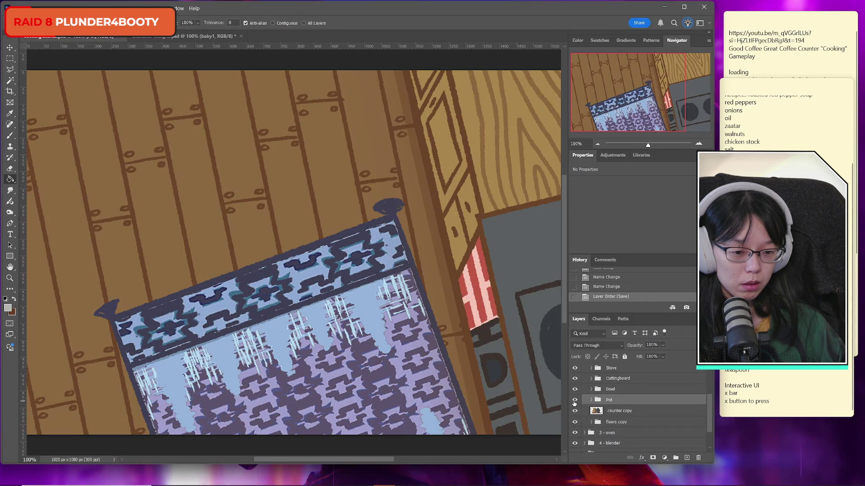
{"action": "left_click", "coordinate": [616, 411]}
{"action": "left_click", "coordinate": [575, 411]}
{"action": "left_click", "coordinate": [574, 411]}
{"action": "scroll", "coordinate": [640, 427], "scroll_direction": "up", "scroll_amount": 3}
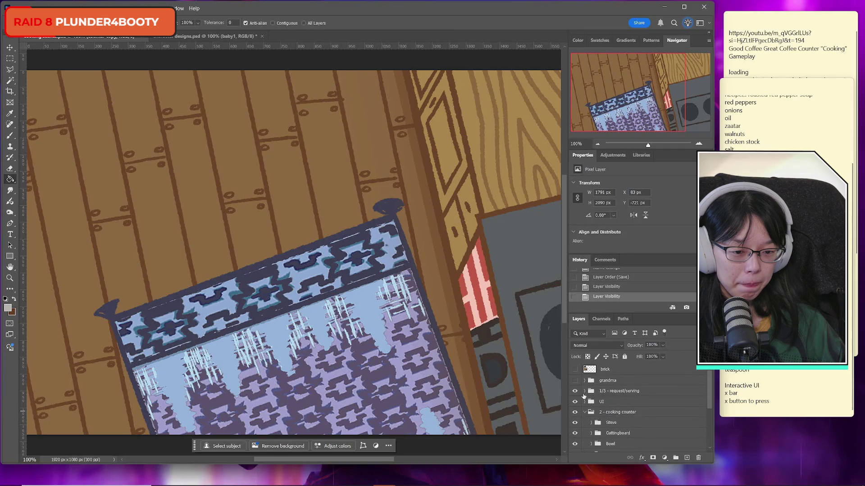
Hide the 1/5 - request/serving group and toggle the UI group off and on to compare.
{"action": "left_click", "coordinate": [574, 391]}
{"action": "left_click", "coordinate": [574, 401]}
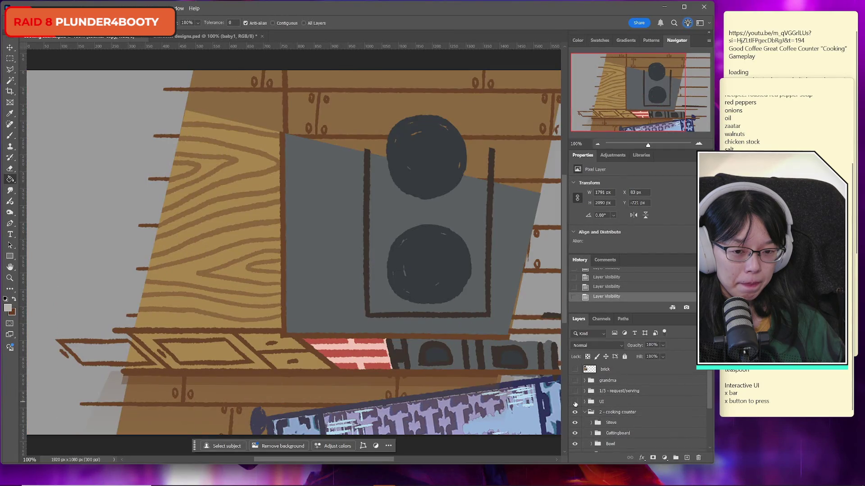
{"action": "left_click", "coordinate": [575, 403]}
{"action": "left_click", "coordinate": [575, 401]}
{"action": "left_click", "coordinate": [575, 402]}
Toggle the counter copy layer off and on repeatedly to see what it covers.
{"action": "scroll", "coordinate": [632, 427], "scroll_direction": "down", "scroll_amount": 5}
{"action": "left_click", "coordinate": [575, 383]}
{"action": "left_click", "coordinate": [574, 383]}
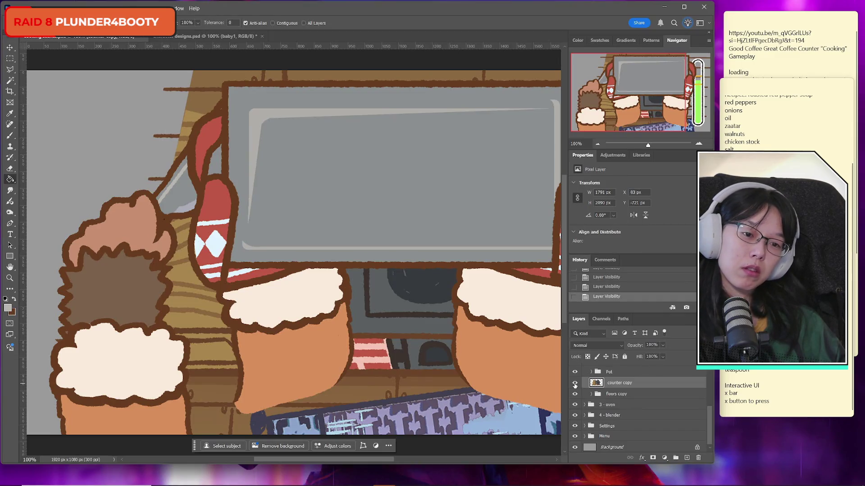
{"action": "left_click", "coordinate": [575, 384]}
{"action": "left_click", "coordinate": [574, 384]}
{"action": "left_click", "coordinate": [574, 384]}
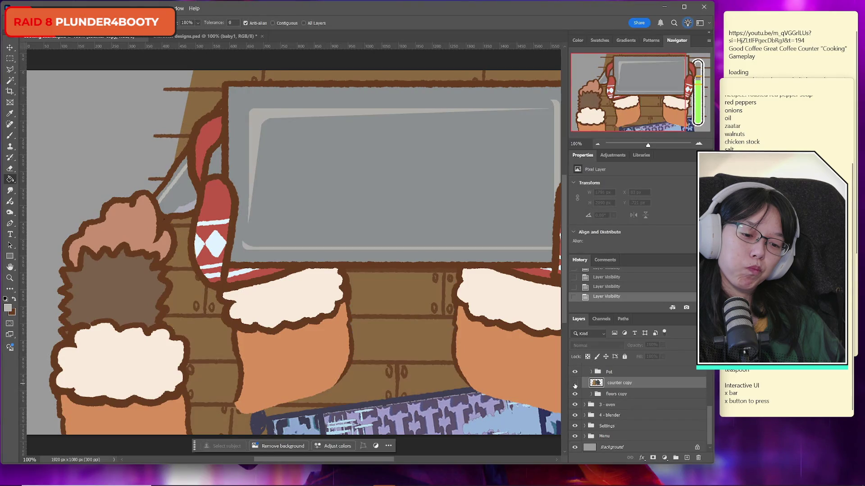
{"action": "left_click", "coordinate": [574, 384]}
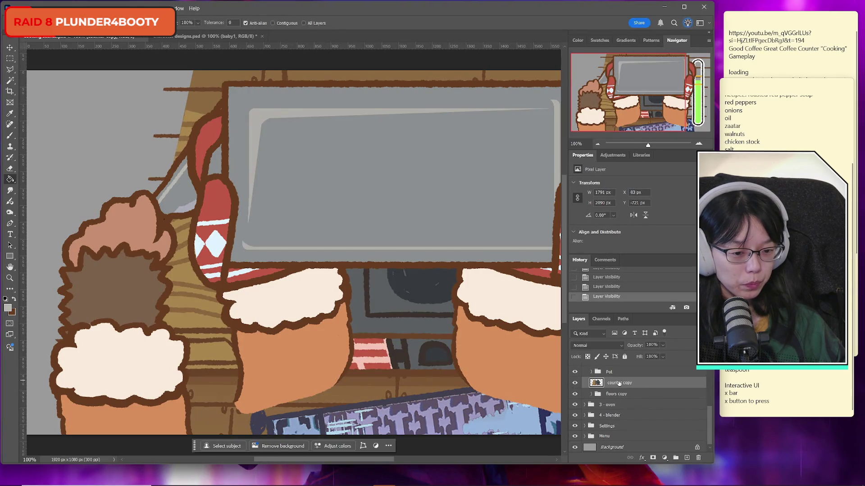
Select the Stove group and begin renaming the 2 - cooking counter group.
{"action": "scroll", "coordinate": [621, 385], "scroll_direction": "up", "scroll_amount": 2}
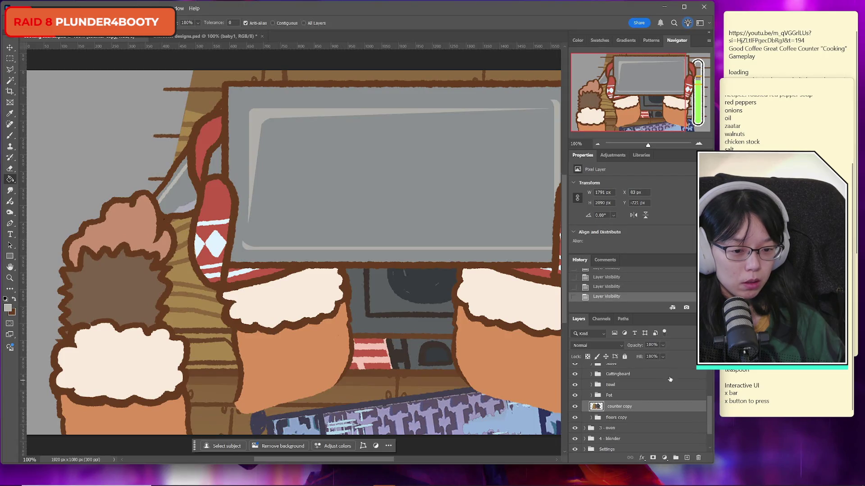
{"action": "scroll", "coordinate": [654, 397], "scroll_direction": "up", "scroll_amount": 1}
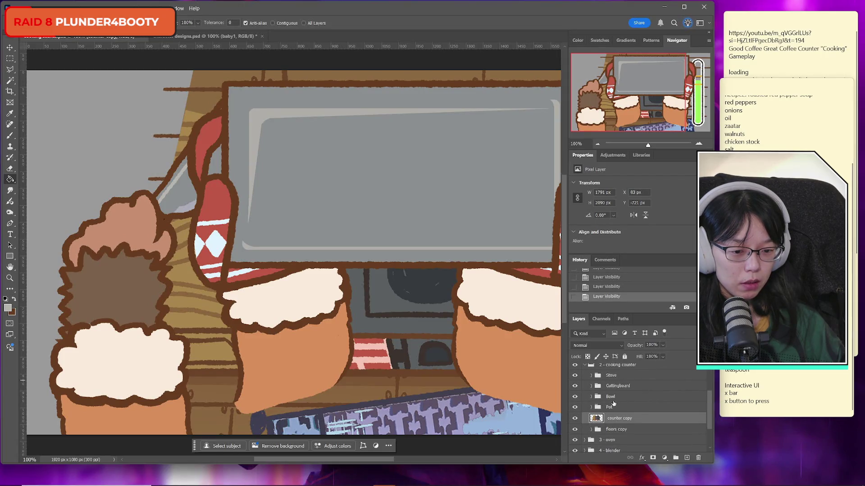
{"action": "left_click", "coordinate": [615, 377]}
{"action": "scroll", "coordinate": [635, 418], "scroll_direction": "down", "scroll_amount": 1}
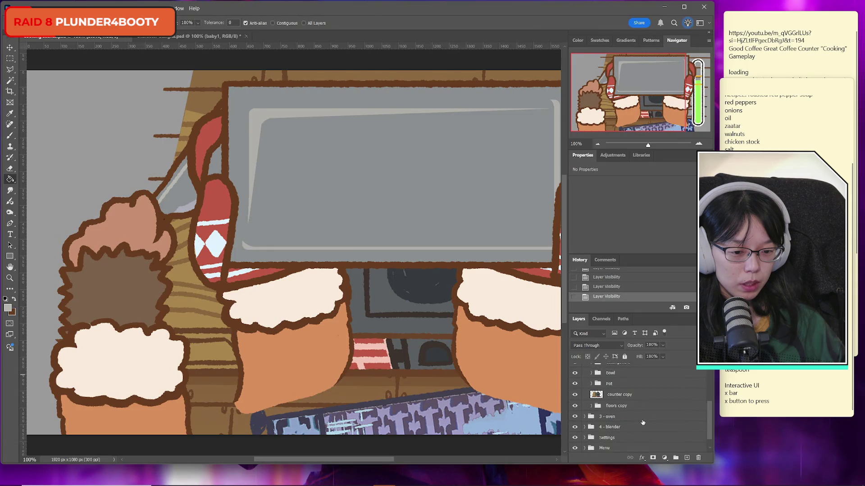
{"action": "scroll", "coordinate": [621, 440], "scroll_direction": "up", "scroll_amount": 2}
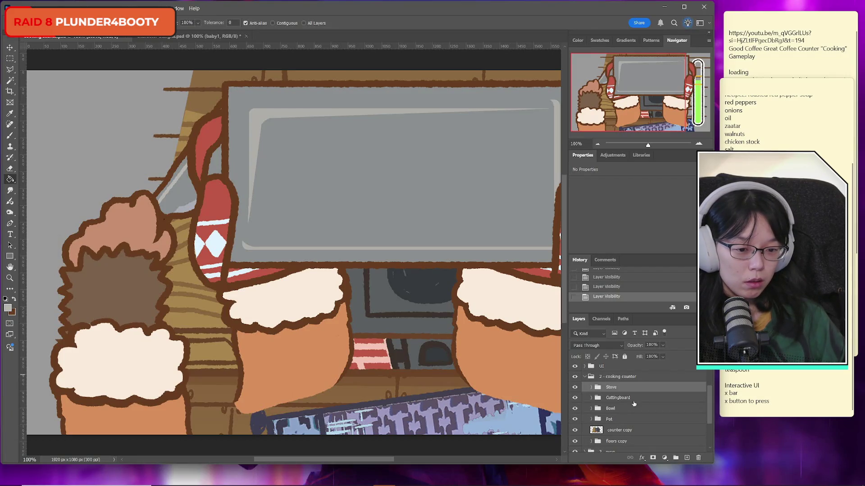
{"action": "double_click", "coordinate": [613, 376]}
Rename the cooking counter group to '2 - main counter'.
{"action": "left_click_drag", "start_coordinate": [606, 377], "coordinate": [681, 377]}
{"action": "type", "text": "main counter"}
{"action": "key", "text": "Return"}
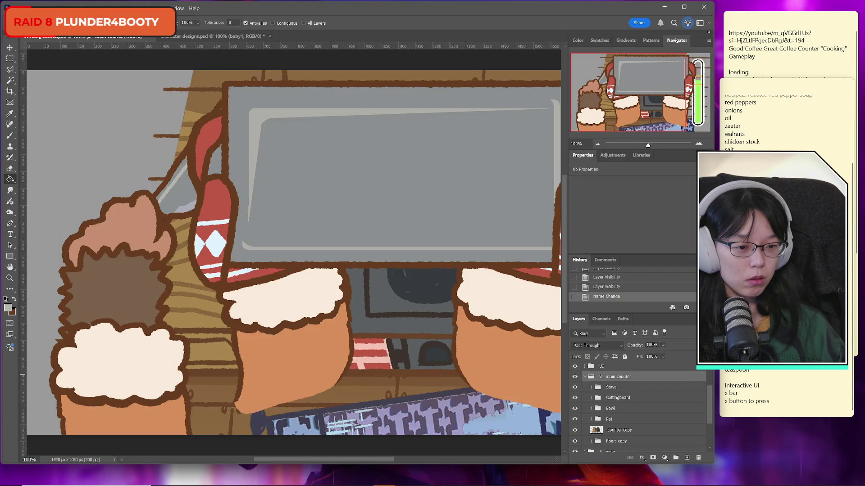
Move Cuttingboard above Stove and add an 'x button to press' line to the sticky note.
{"action": "key", "text": "alt+Tab"}
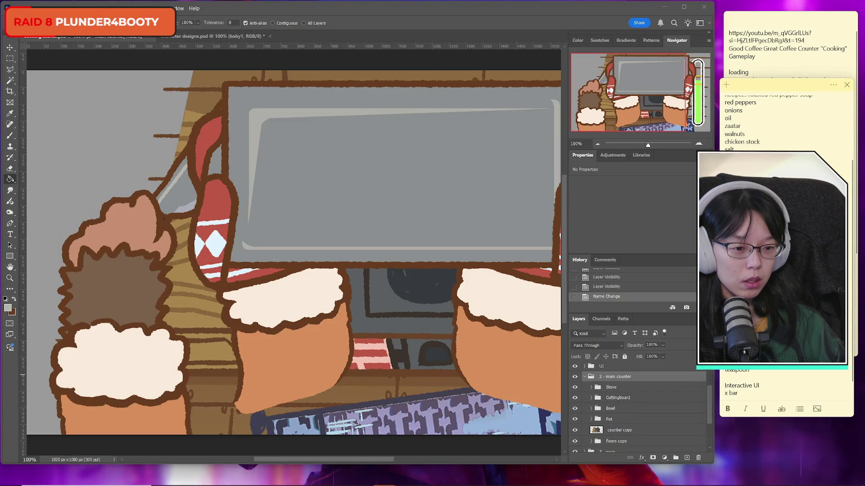
{"action": "left_click_drag", "start_coordinate": [619, 398], "coordinate": [621, 383]}
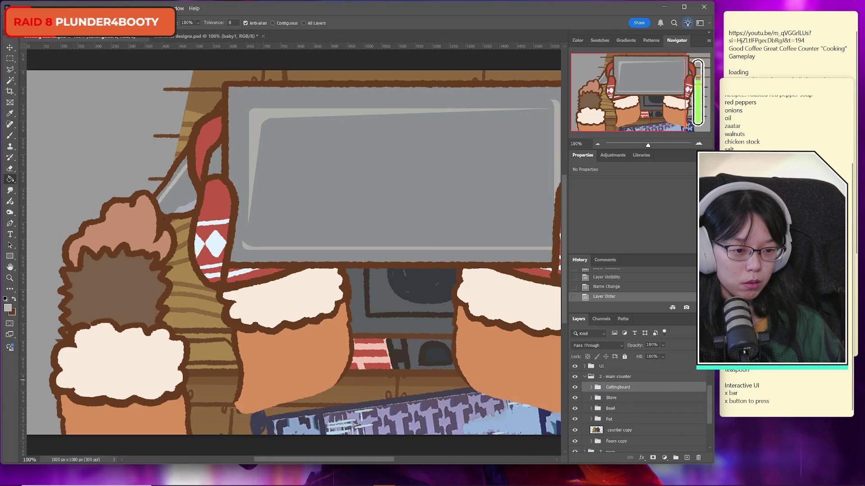
{"action": "key", "text": "alt+Tab"}
{"action": "key", "text": "Return"}
{"action": "type", "text": "x button to press"}
{"action": "key", "text": "alt+Tab"}
Move Pot up under Cuttingboard and rename the Stove group to Stove-pot.
{"action": "left_click_drag", "start_coordinate": [611, 420], "coordinate": [613, 393]}
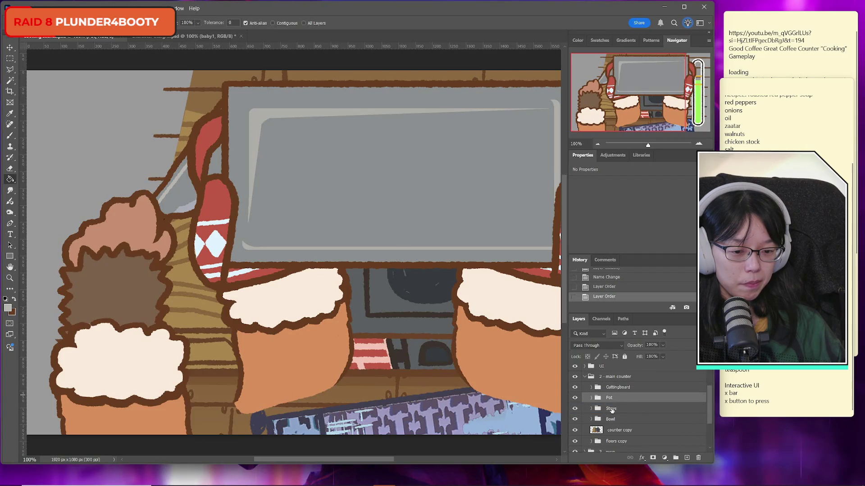
{"action": "double_click", "coordinate": [612, 409]}
{"action": "type", "text": "pot"}
{"action": "key", "text": "Return"}
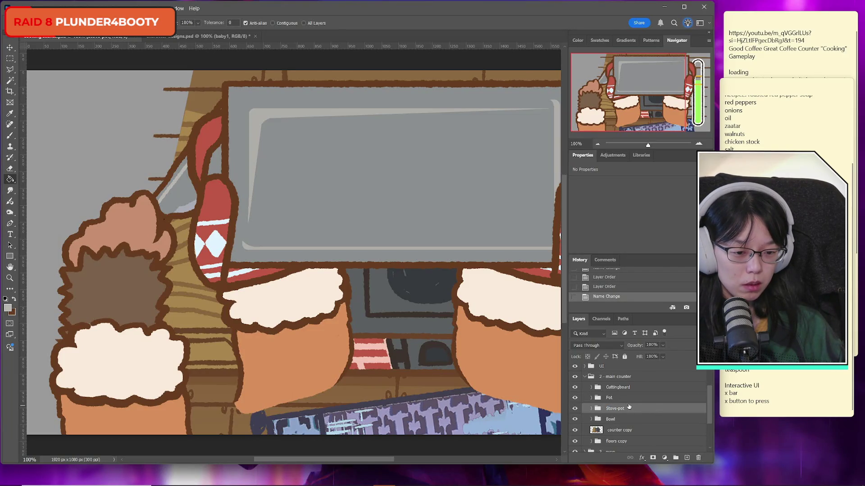
Add a new group inside Stove-pot named stove, and save the document.
{"action": "left_click", "coordinate": [675, 459]}
{"action": "left_click_drag", "start_coordinate": [625, 423], "coordinate": [614, 413]}
{"action": "left_click", "coordinate": [593, 409]}
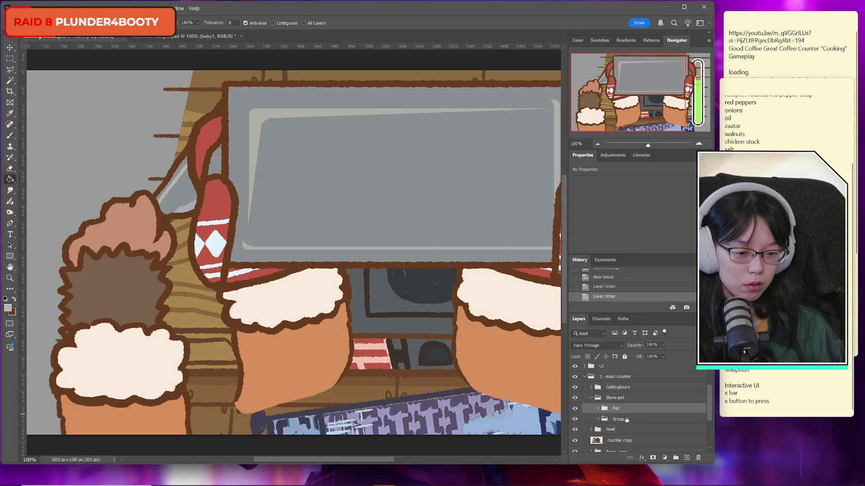
{"action": "double_click", "coordinate": [618, 419]}
{"action": "type", "text": "stove"}
{"action": "key", "text": "Return"}
{"action": "key", "text": "ctrl+s"}
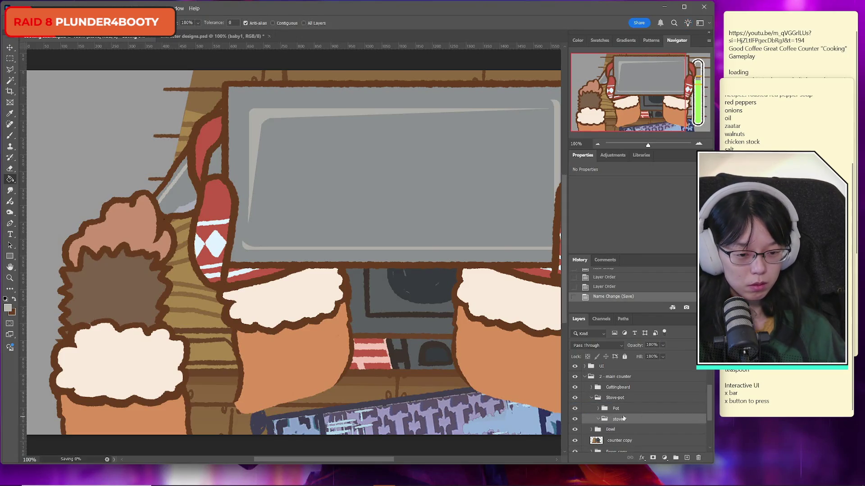
Capitalise the new group's name to Stove and collapse Stove-pot.
{"action": "double_click", "coordinate": [625, 421]}
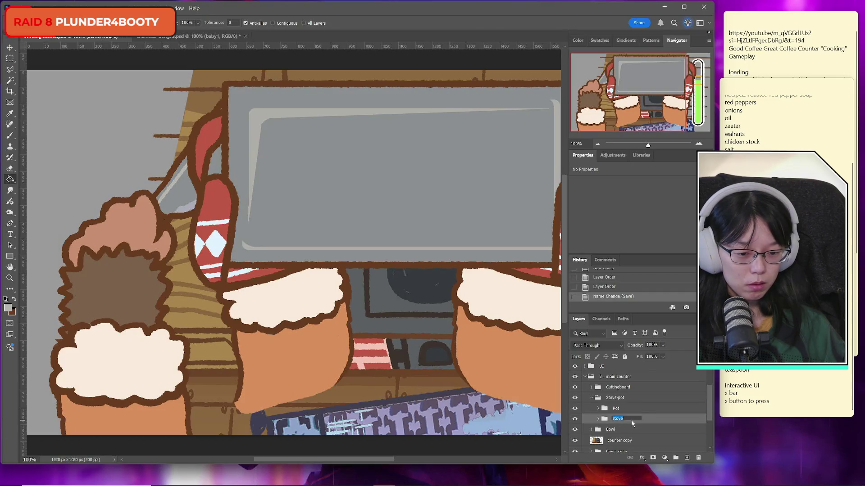
{"action": "type", "text": "Stove"}
{"action": "key", "text": "Return"}
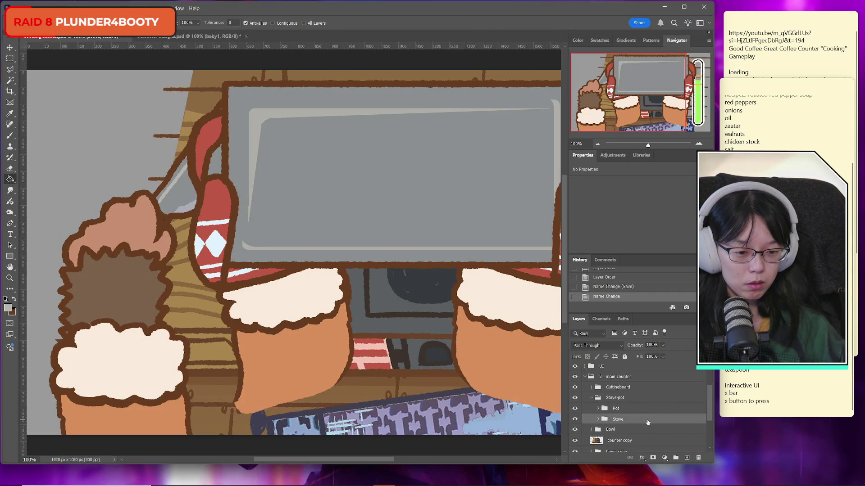
{"action": "left_click", "coordinate": [590, 398]}
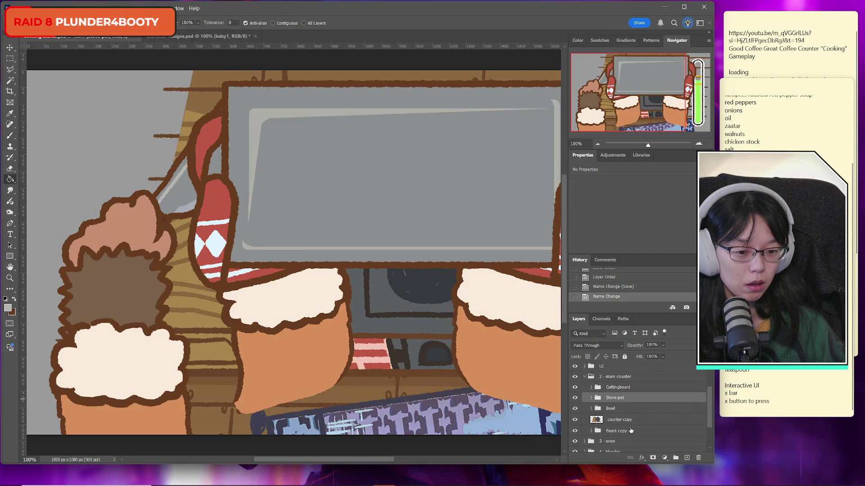
{"action": "scroll", "coordinate": [631, 432], "scroll_direction": "down", "scroll_amount": 3}
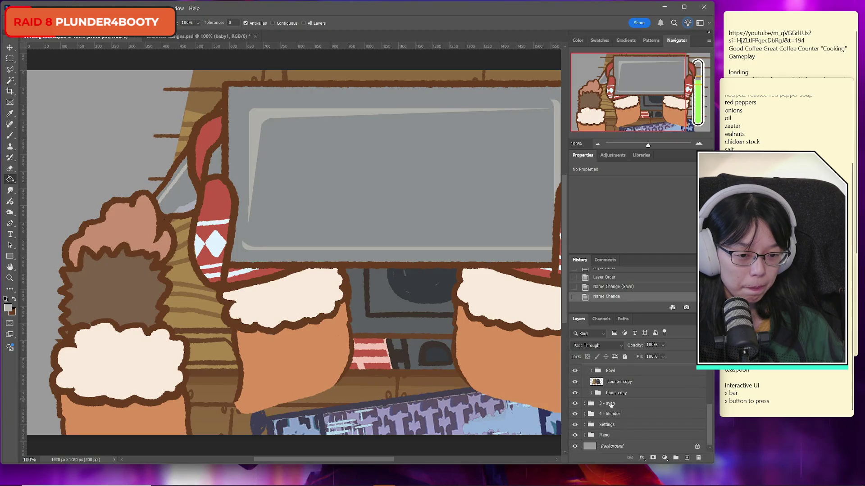
Rename the oven group to '3 - Oven'.
{"action": "double_click", "coordinate": [610, 404]}
{"action": "key", "text": "BackSpace"}
{"action": "type", "text": "en"}
{"action": "key", "text": "Return"}
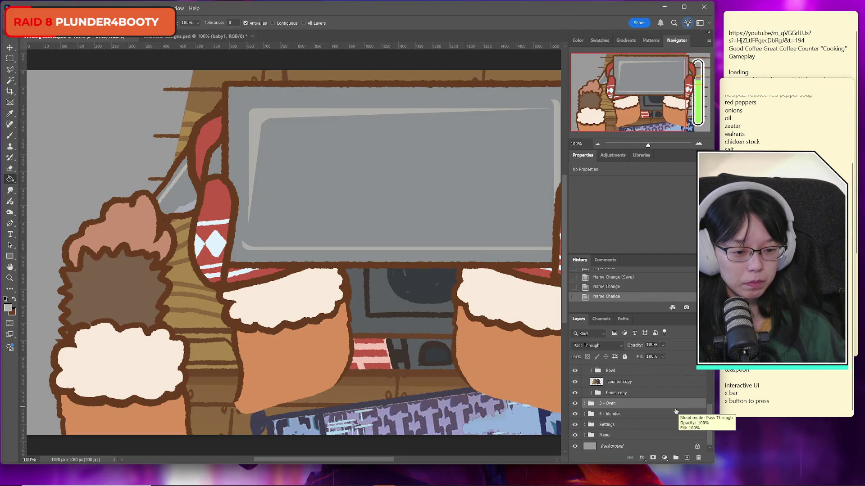
Add a new group inside 3 - Oven named Door open.
{"action": "left_click", "coordinate": [676, 458]}
{"action": "mouse_move", "coordinate": [612, 405]}
{"action": "left_mouse_down"}
{"action": "mouse_move", "coordinate": [636, 422]}
{"action": "mouse_move", "coordinate": [615, 405]}
{"action": "left_mouse_up"}
{"action": "double_click", "coordinate": [616, 415]}
{"action": "left_click", "coordinate": [584, 404]}
{"action": "double_click", "coordinate": [613, 414]}
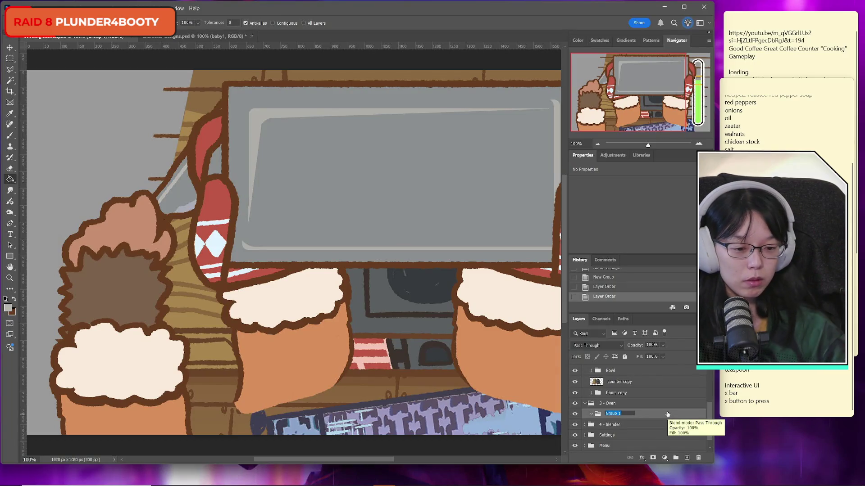
{"action": "type", "text": "Door open"}
{"action": "key", "text": "Return"}
Add two more groups inside 3 - Oven, named Oven On and Door closed.
{"action": "left_click", "coordinate": [676, 458]}
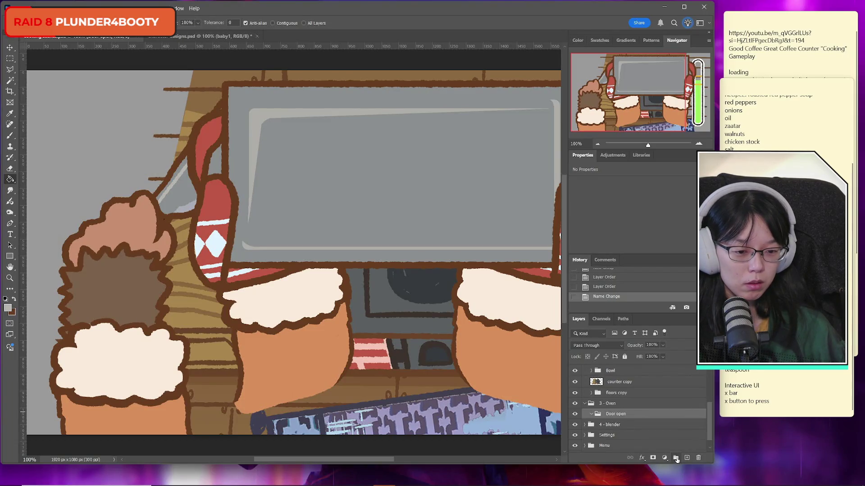
{"action": "double_click", "coordinate": [643, 417]}
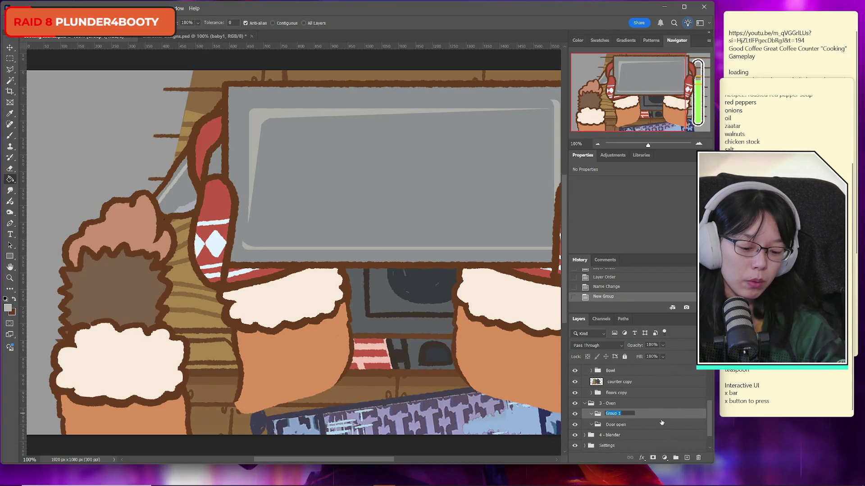
{"action": "type", "text": "Oven On"}
{"action": "key", "text": "Return"}
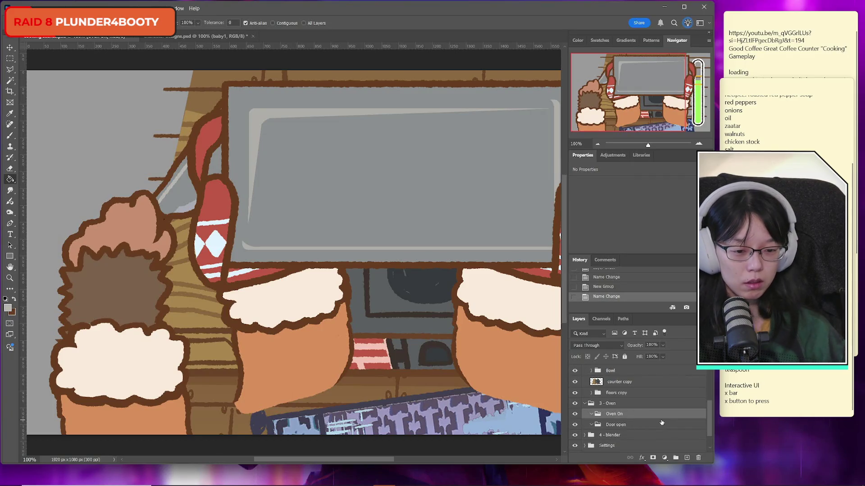
{"action": "left_click", "coordinate": [676, 458]}
{"action": "double_click", "coordinate": [612, 413]}
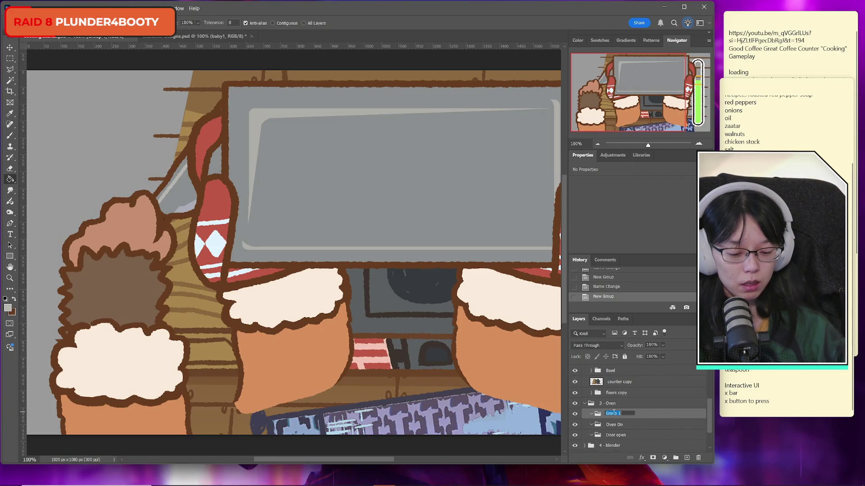
{"action": "type", "text": "Door"}
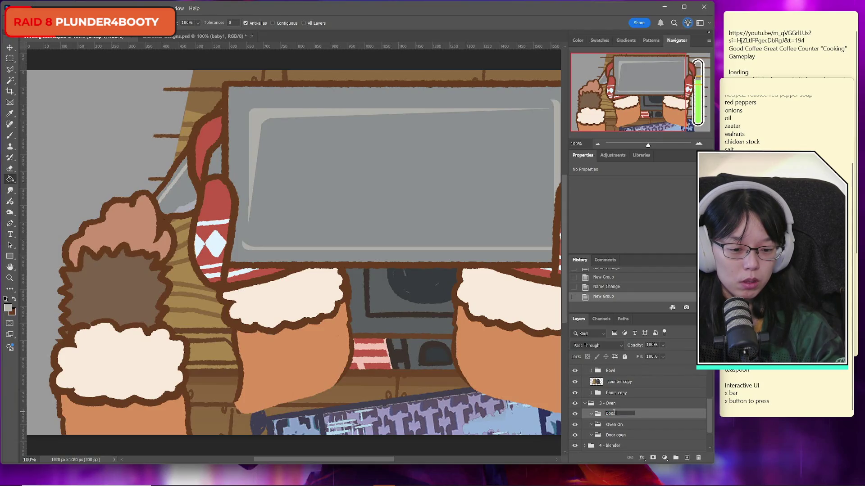
{"action": "type", "text": " closed"}
{"action": "key", "text": "Return"}
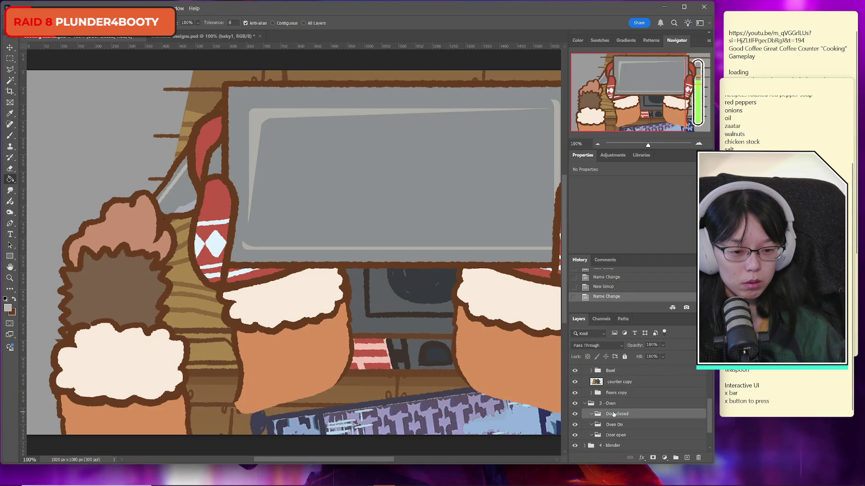
Reorder Door open and rename the others 'Door closed - oven off' and 'Door closed - oven on'.
{"action": "mouse_move", "coordinate": [621, 435]}
{"action": "left_mouse_down"}
{"action": "mouse_move", "coordinate": [639, 412]}
{"action": "mouse_move", "coordinate": [647, 417]}
{"action": "mouse_move", "coordinate": [632, 411]}
{"action": "left_mouse_up"}
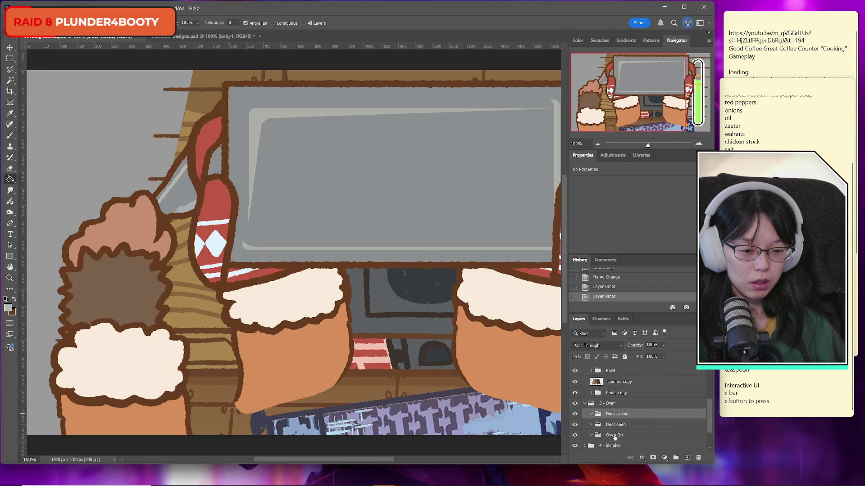
{"action": "double_click", "coordinate": [630, 435]}
{"action": "left_click", "coordinate": [628, 415]}
{"action": "double_click", "coordinate": [616, 414]}
{"action": "type", "text": "-"}
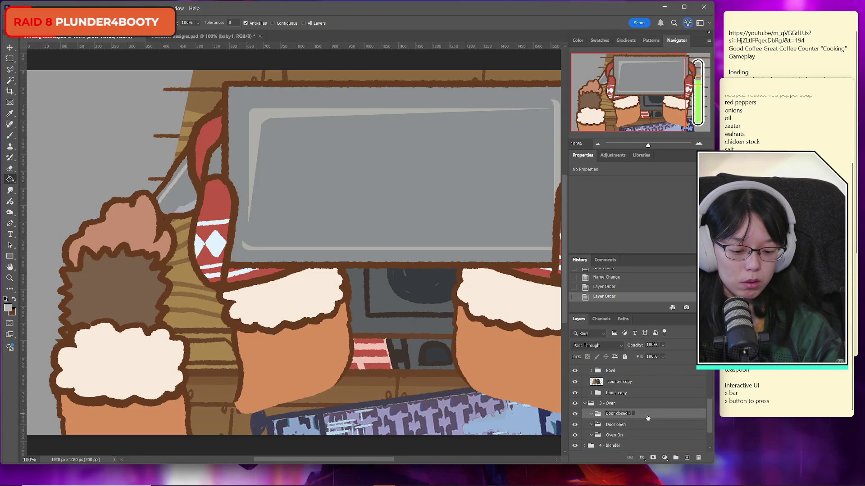
{"action": "key", "text": "Return"}
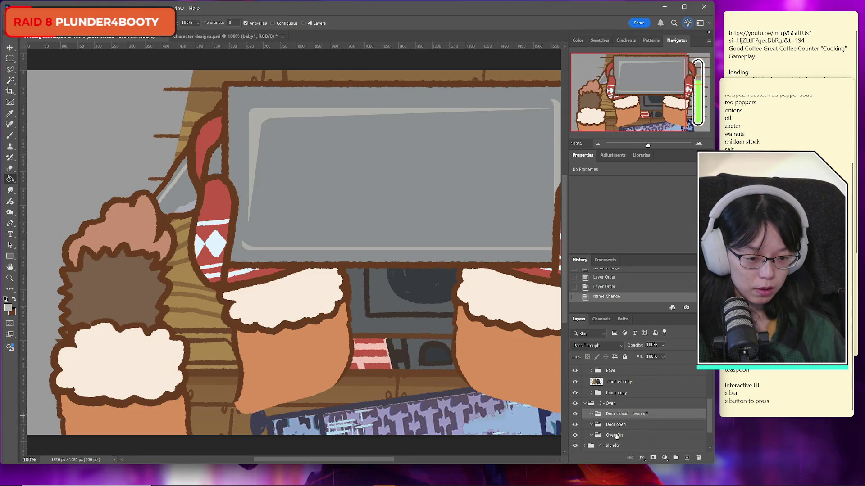
{"action": "double_click", "coordinate": [628, 435]}
{"action": "type", "text": "Door closed - o"}
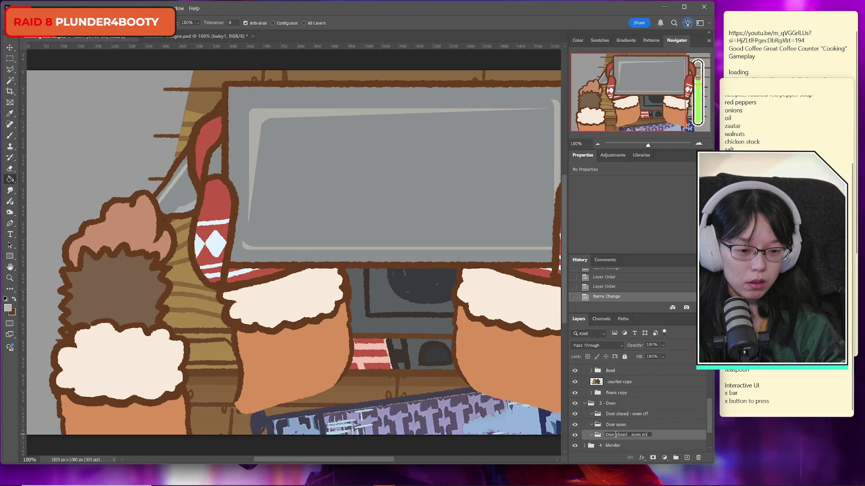
{"action": "key", "text": "Return"}
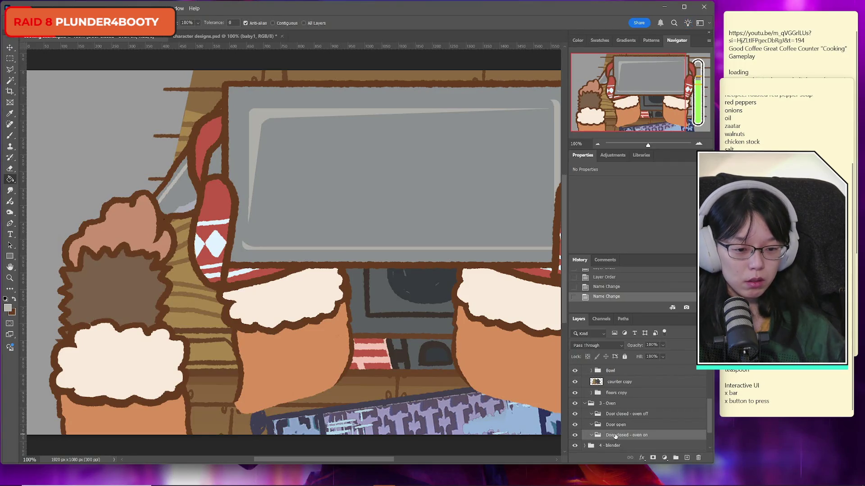
{"action": "left_click", "coordinate": [583, 405]}
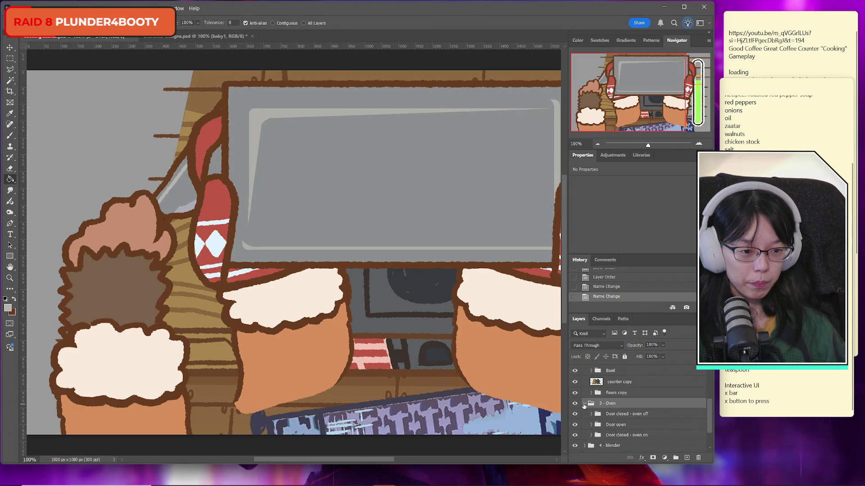
{"action": "left_click", "coordinate": [584, 404]}
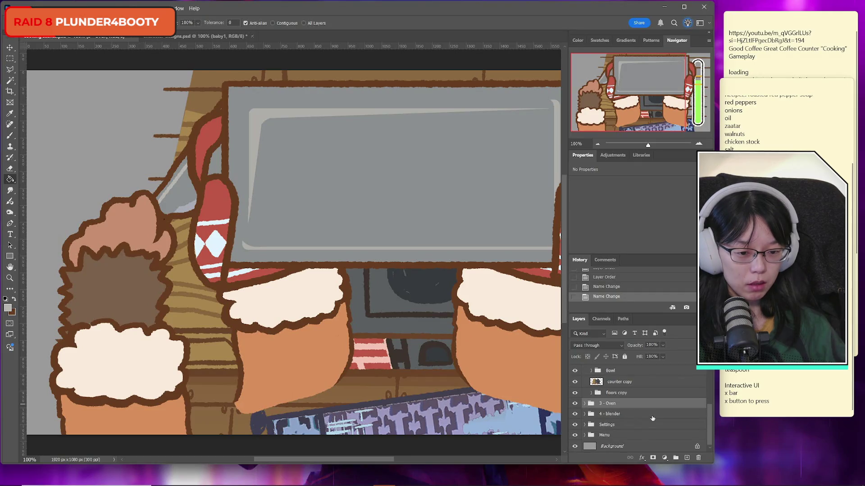
Expand Stove-pot and Stove, and add a new empty group inside Stove.
{"action": "scroll", "coordinate": [639, 412], "scroll_direction": "up", "scroll_amount": 3}
{"action": "left_click", "coordinate": [614, 397]}
{"action": "left_click", "coordinate": [591, 397]}
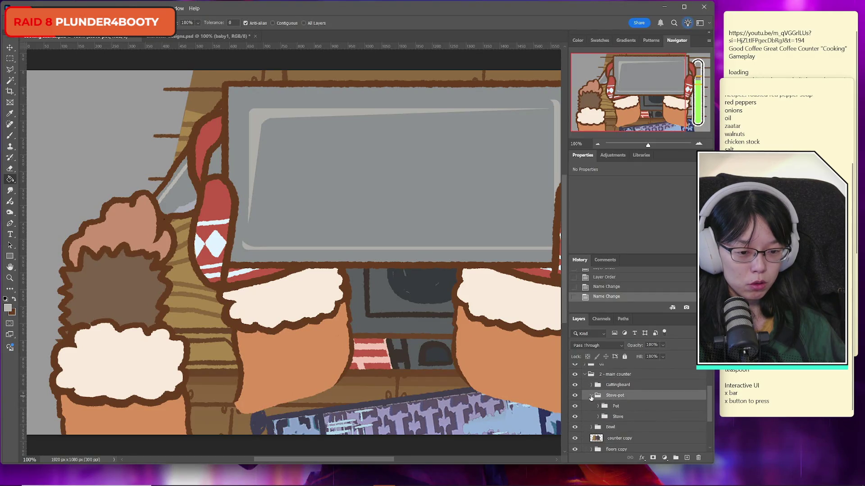
{"action": "double_click", "coordinate": [618, 417]}
{"action": "left_click", "coordinate": [599, 416]}
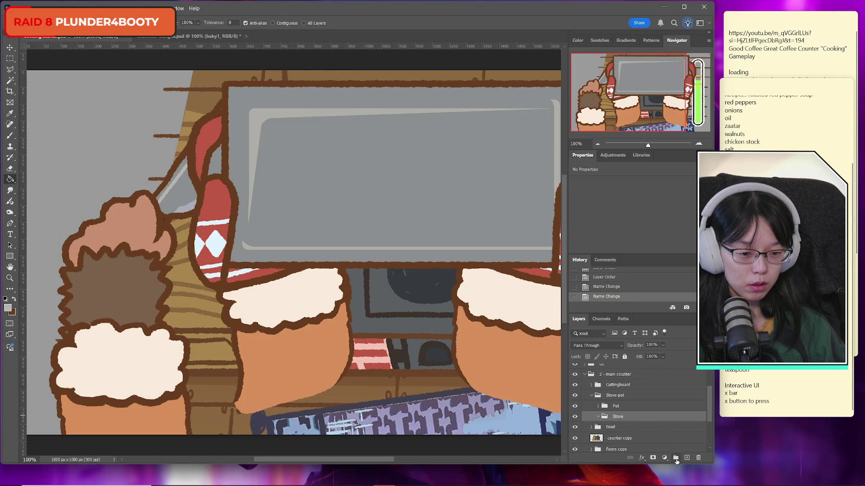
{"action": "left_click", "coordinate": [676, 460]}
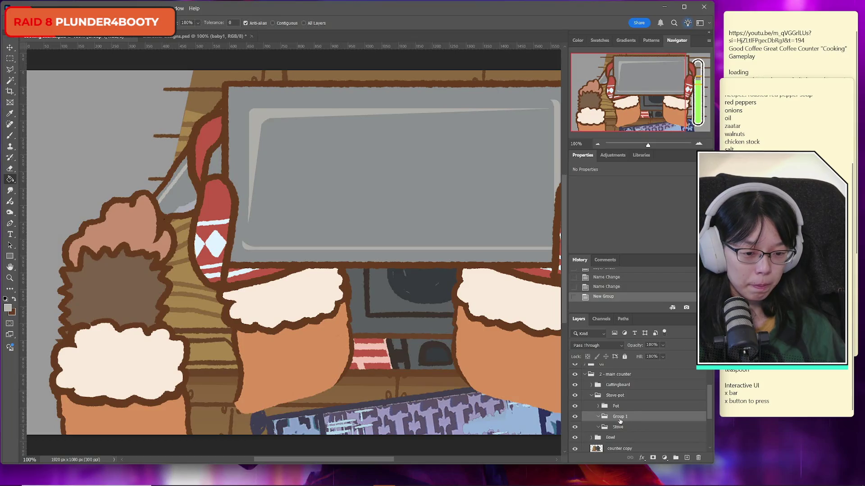
{"action": "left_click_drag", "start_coordinate": [624, 417], "coordinate": [628, 428]}
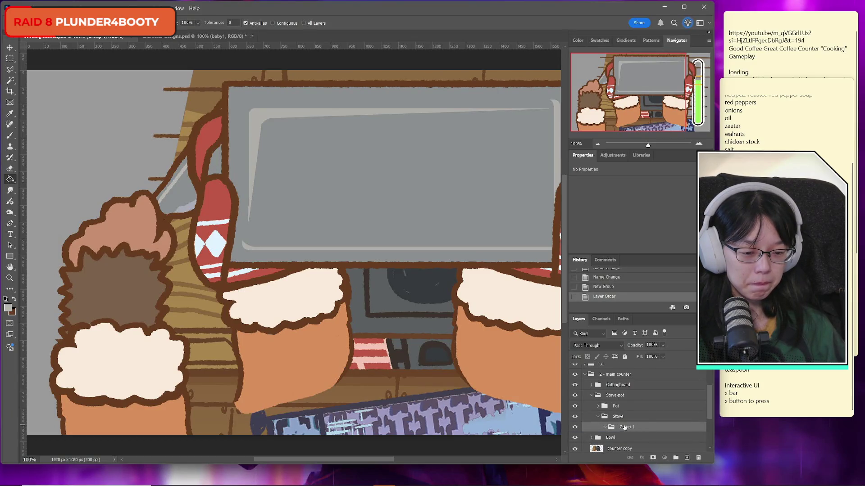
{"action": "double_click", "coordinate": [624, 427]}
{"action": "type", "text": "Sto"}
{"action": "key", "text": "BackSpace"}
{"action": "key", "text": "BackSpace"}
{"action": "key", "text": "BackSpace"}
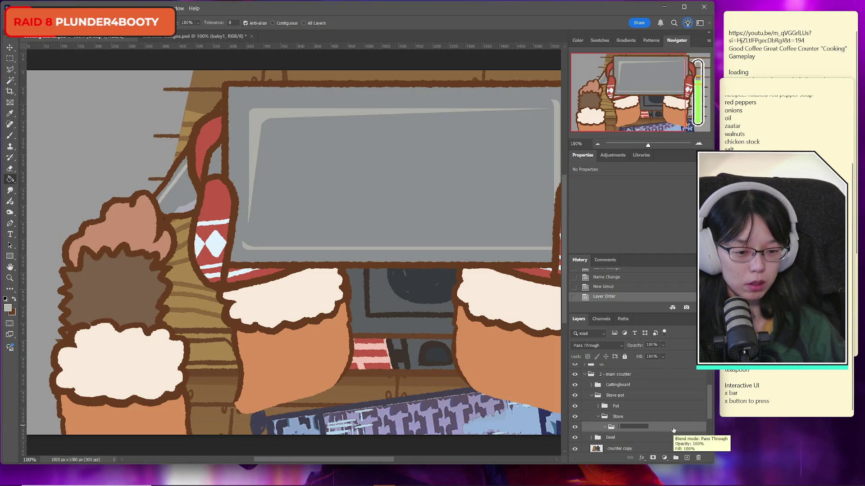
Rename the Stove group to Stove Off.
{"action": "left_click", "coordinate": [619, 416]}
{"action": "double_click", "coordinate": [620, 417]}
{"action": "type", "text": "Off"}
{"action": "key", "text": "Return"}
Move the new group out beside Stove Off and name it Stove On.
{"action": "left_click_drag", "start_coordinate": [629, 428], "coordinate": [622, 414]}
{"action": "double_click", "coordinate": [620, 427]}
{"action": "type", "text": "Stove On"}
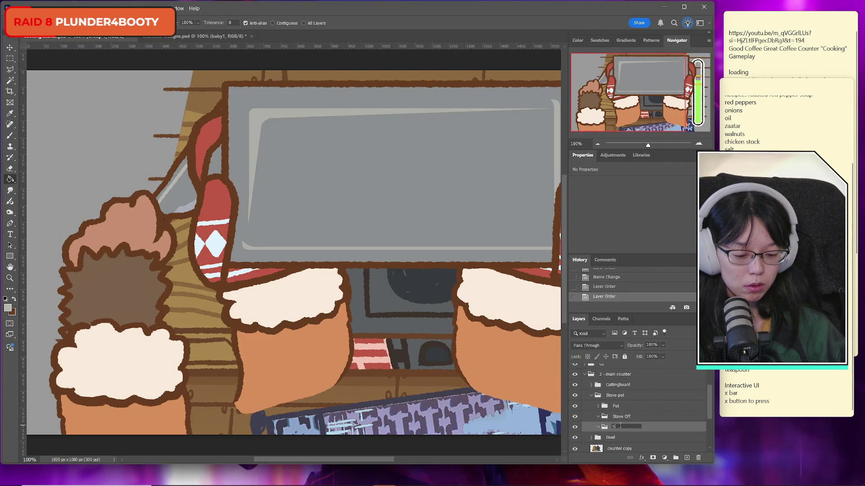
{"action": "key", "text": "Return"}
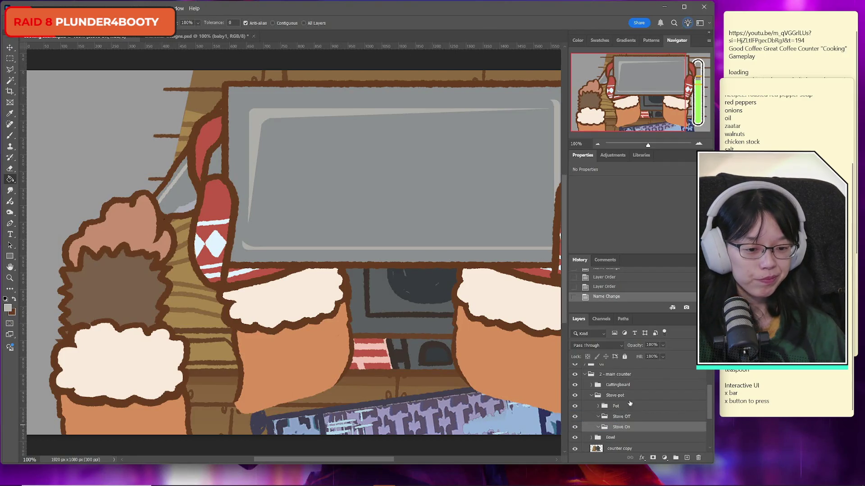
Collapse Stove Off, Stove-pot and 2 - main counter, and save the file.
{"action": "left_click", "coordinate": [598, 417]}
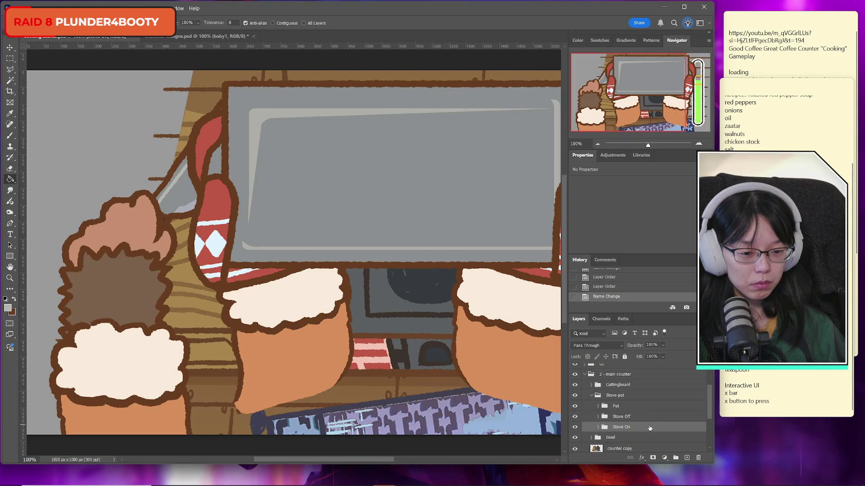
{"action": "scroll", "coordinate": [641, 422], "scroll_direction": "up", "scroll_amount": 1}
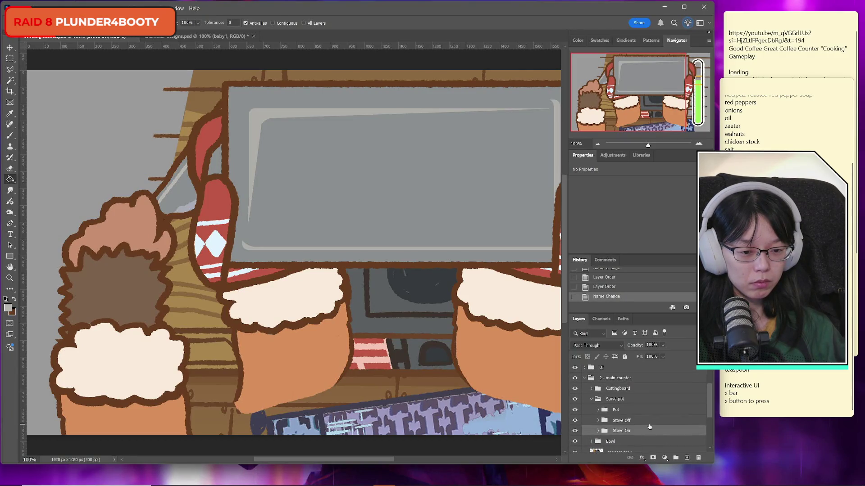
{"action": "left_click", "coordinate": [590, 401]}
{"action": "key", "text": "ctrl+s"}
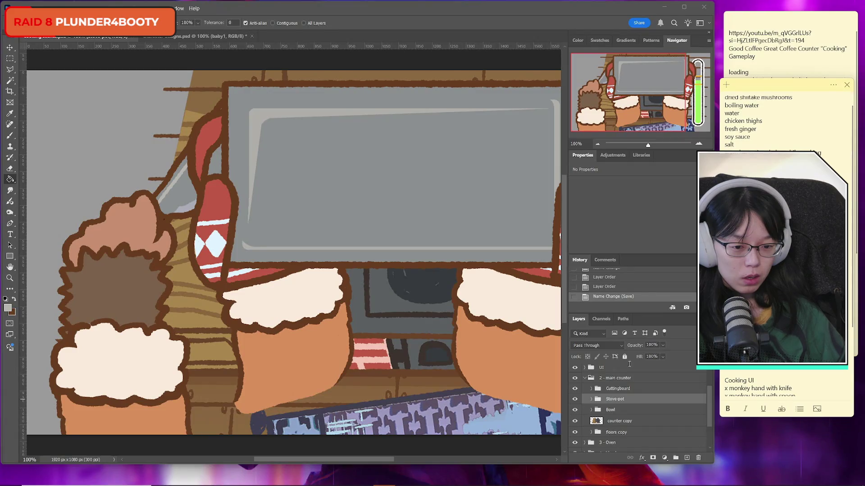
{"action": "left_click", "coordinate": [584, 380]}
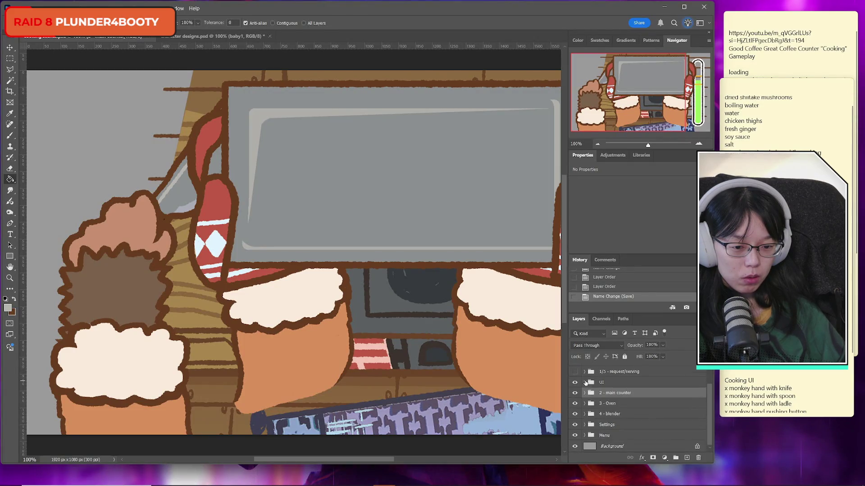
Rename the blender group to '4 - Blender'.
{"action": "double_click", "coordinate": [612, 415]}
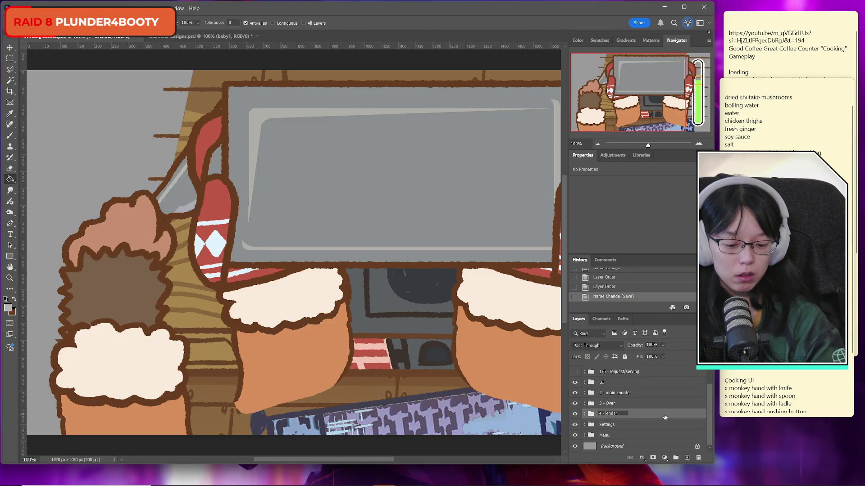
{"action": "type", "text": "B"}
{"action": "key", "text": "Return"}
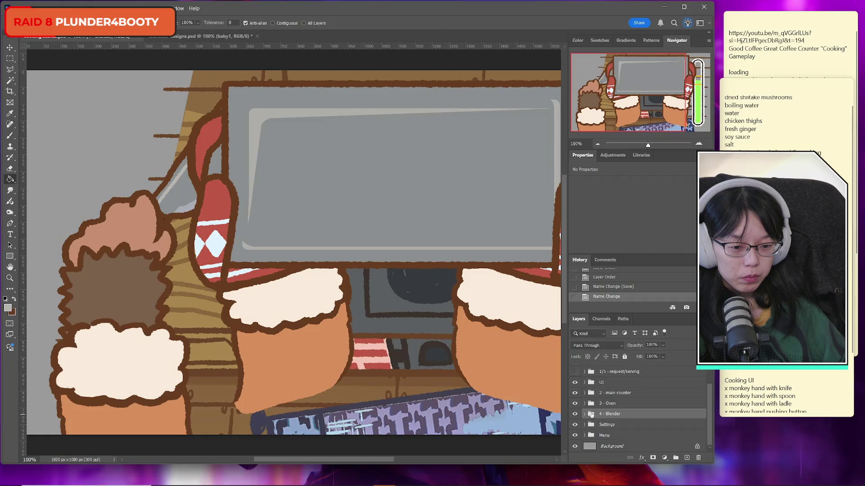
Add a new group inside 4 - Blender named Blending Recipe2.
{"action": "left_click", "coordinate": [676, 456]}
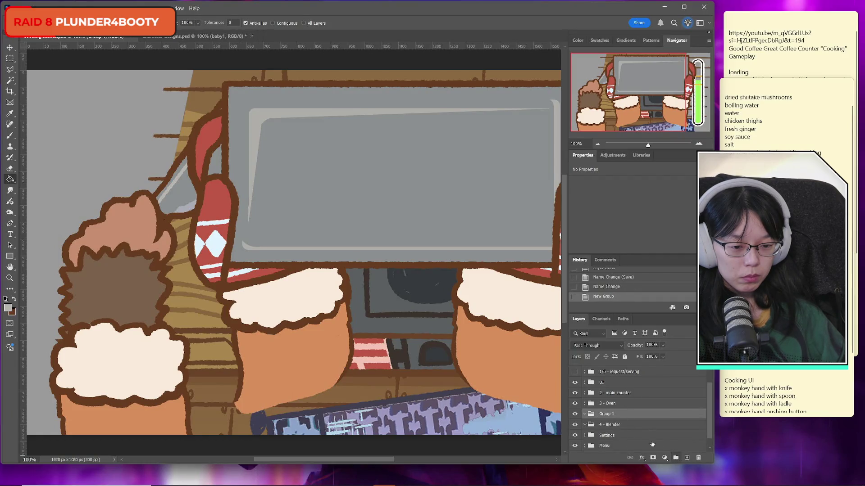
{"action": "left_click_drag", "start_coordinate": [608, 414], "coordinate": [614, 424]}
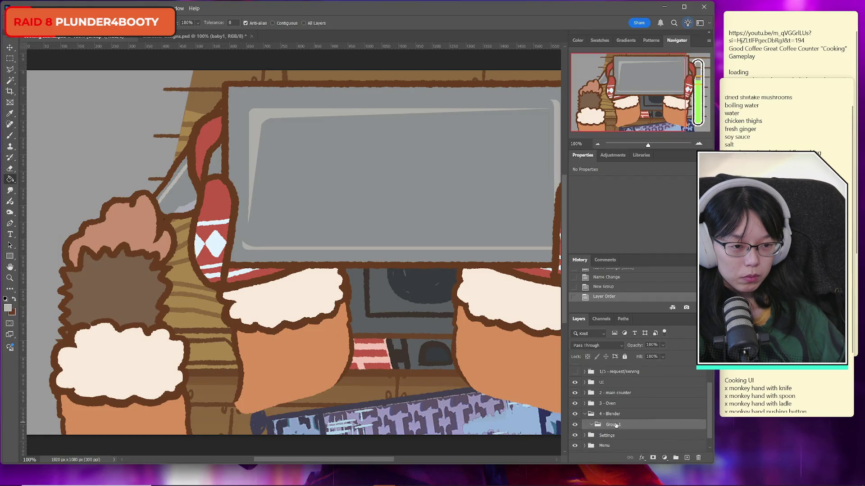
{"action": "left_click", "coordinate": [774, 113]}
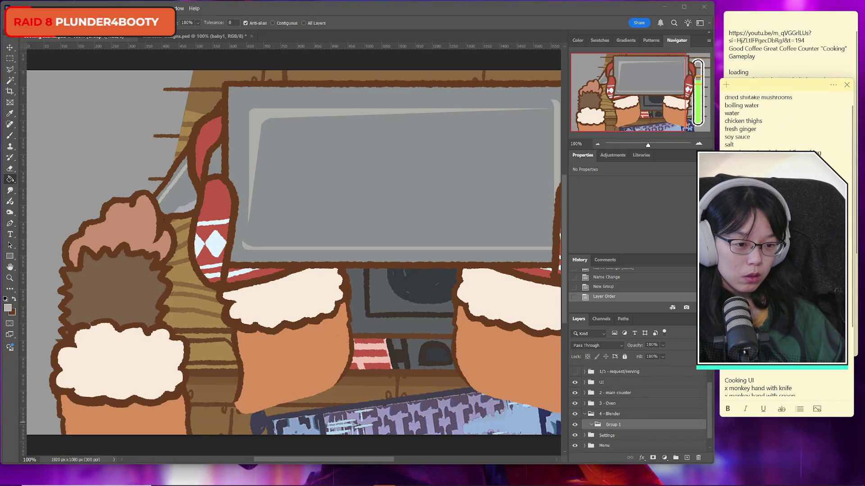
{"action": "double_click", "coordinate": [613, 424]}
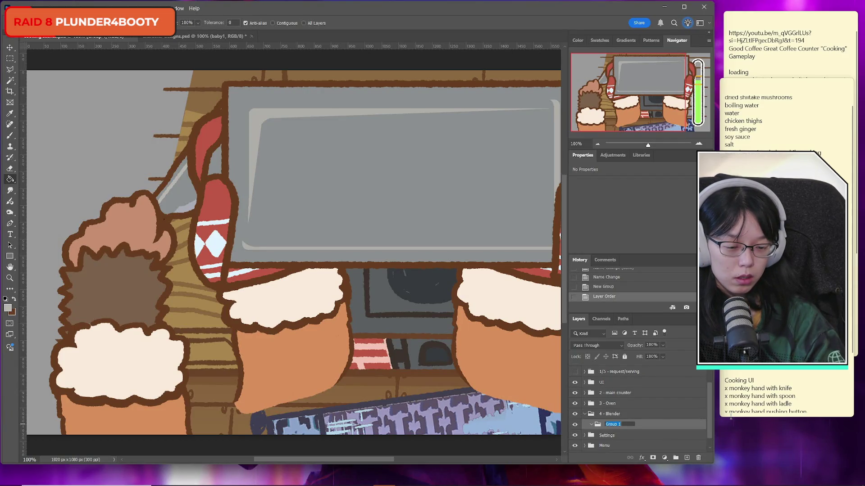
{"action": "type", "text": "No"}
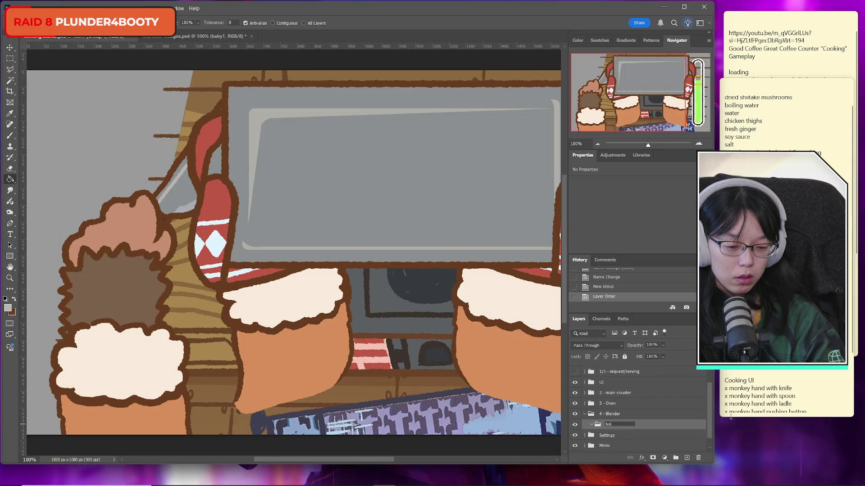
{"action": "key", "text": "BackSpace"}
{"action": "key", "text": "BackSpace"}
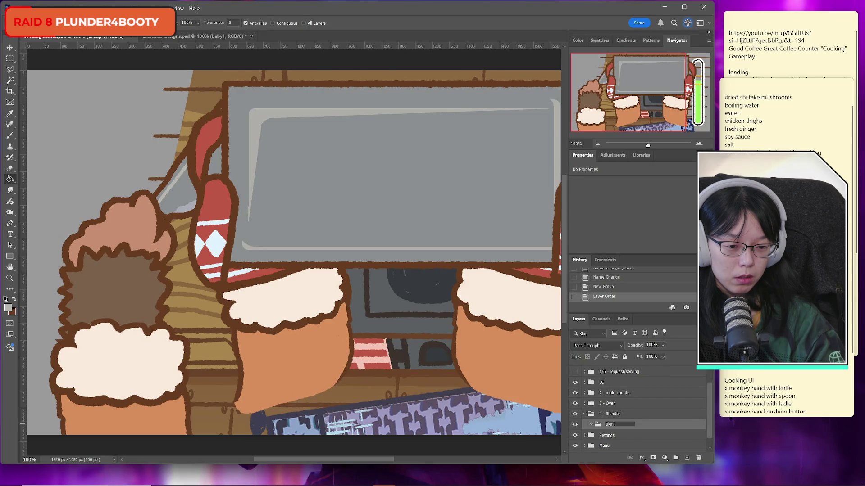
{"action": "key", "text": "BackSpace"}
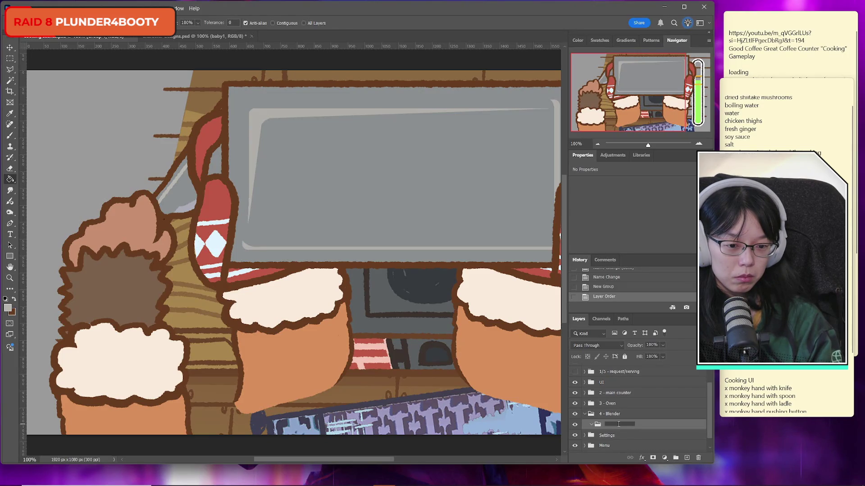
{"action": "type", "text": "Blend"}
{"action": "type", "text": "ing re"}
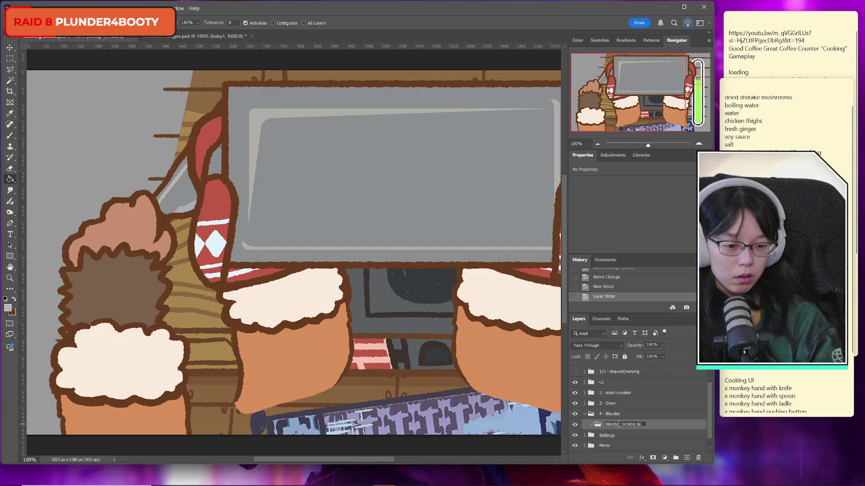
{"action": "type", "text": "Bl"}
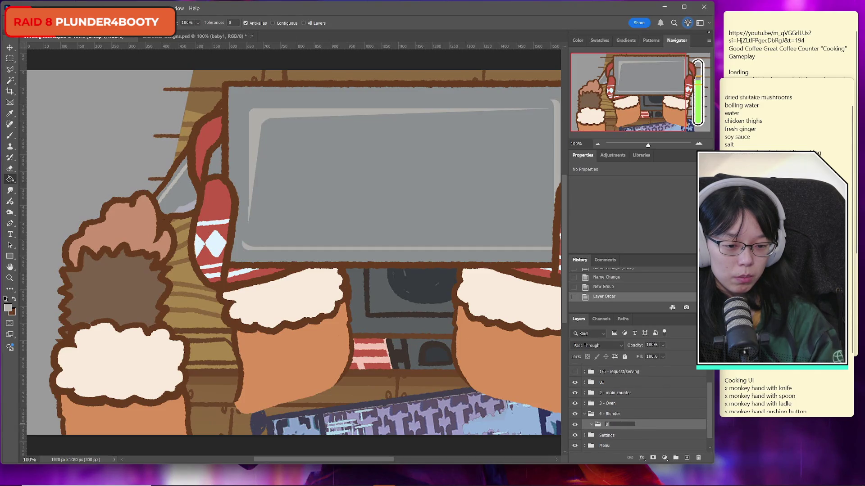
{"action": "type", "text": "ee"}
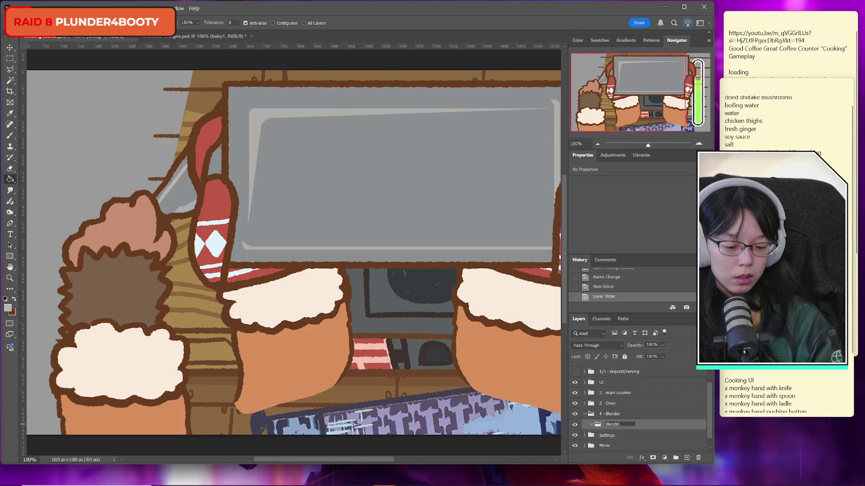
{"action": "type", "text": "eci"}
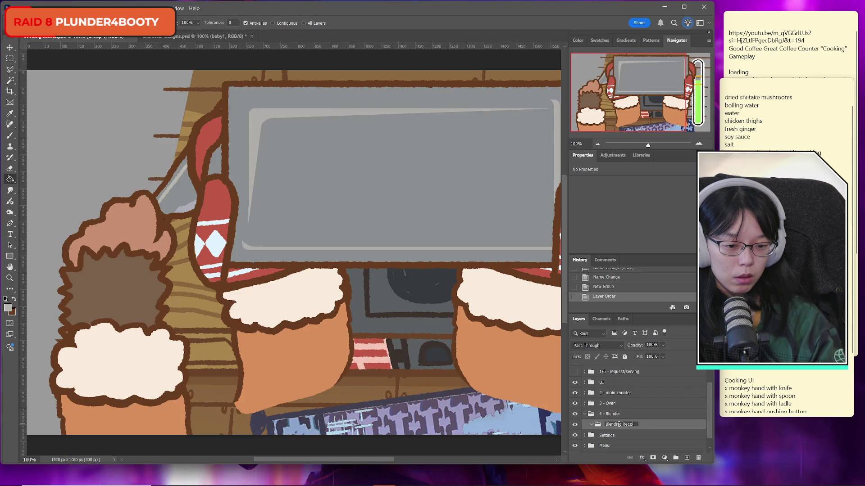
{"action": "type", "text": "pe2"}
{"action": "key", "text": "Return"}
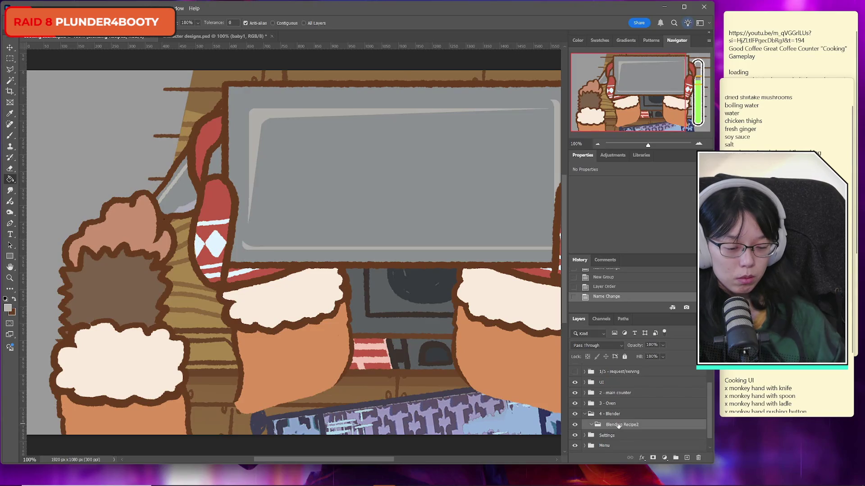
Duplicate Blending Recipe2 and rename the copy Blending Recipe3.
{"action": "key", "text": "ctrl+j"}
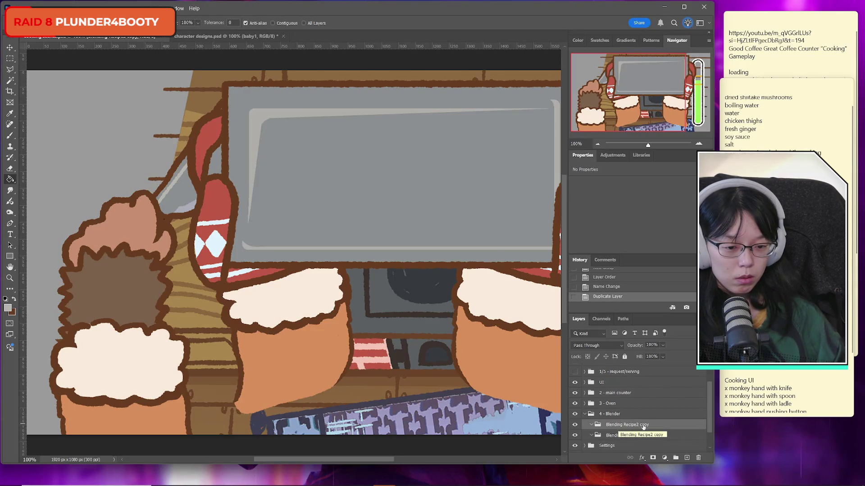
{"action": "double_click", "coordinate": [644, 426]}
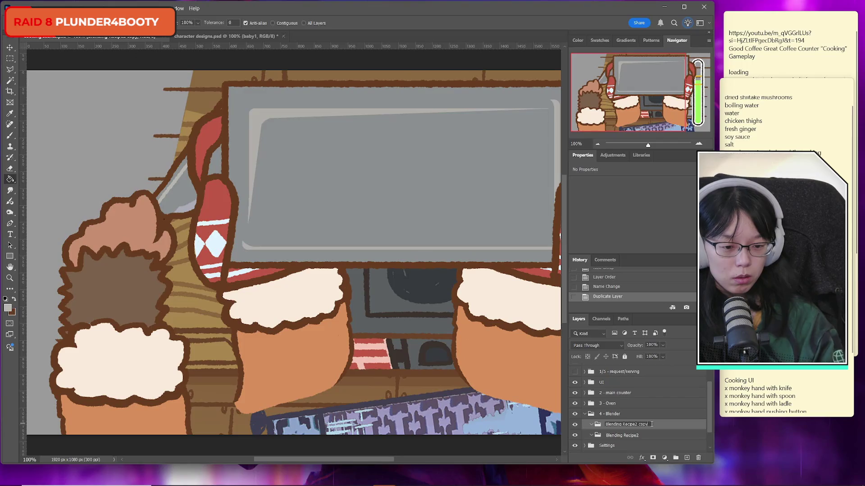
{"action": "key", "text": "BackSpace"}
{"action": "key", "text": "BackSpace"}
{"action": "key", "text": "BackSpace"}
{"action": "key", "text": "Return"}
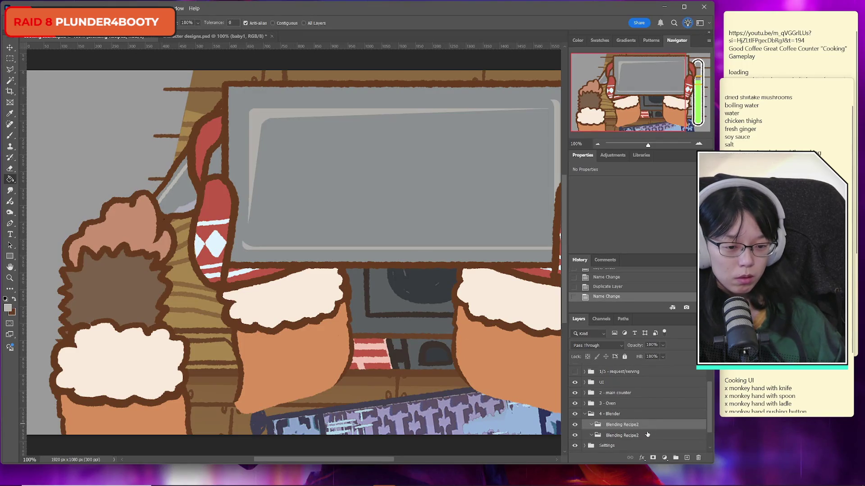
{"action": "double_click", "coordinate": [633, 436]}
{"action": "key", "text": "BackSpace"}
{"action": "type", "text": "3"}
{"action": "key", "text": "Return"}
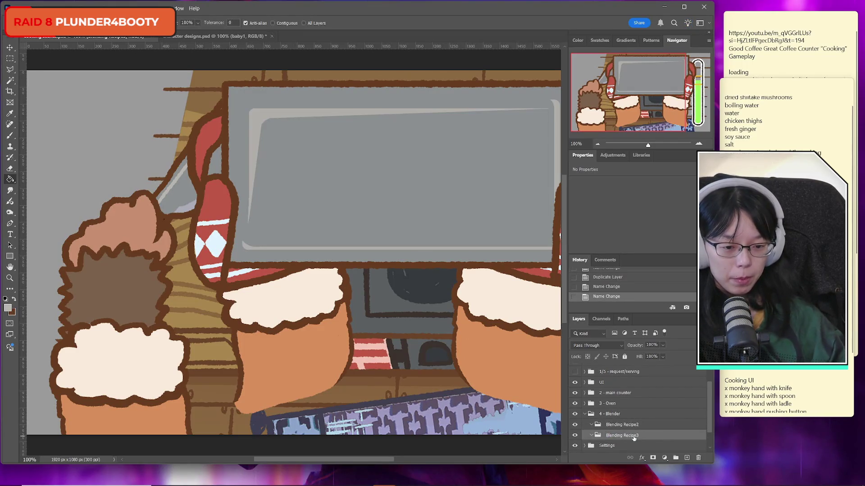
Collapse 4 - Blender and save the document.
{"action": "left_click", "coordinate": [645, 428]}
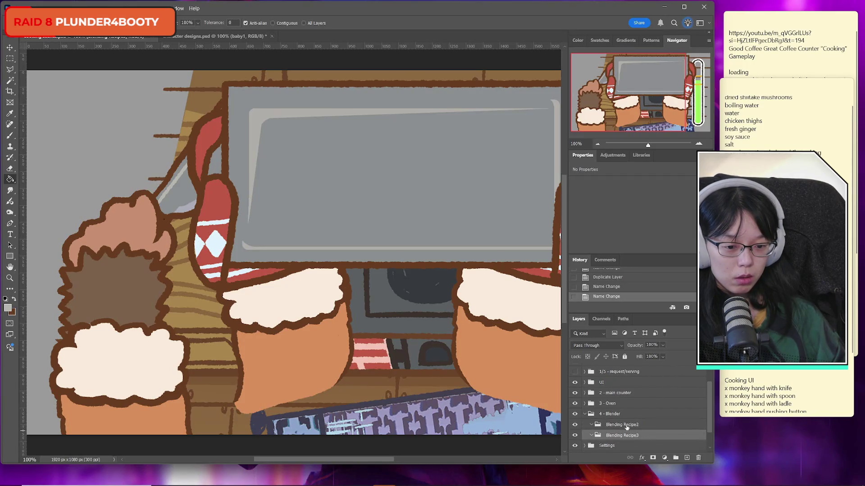
{"action": "left_click", "coordinate": [584, 414]}
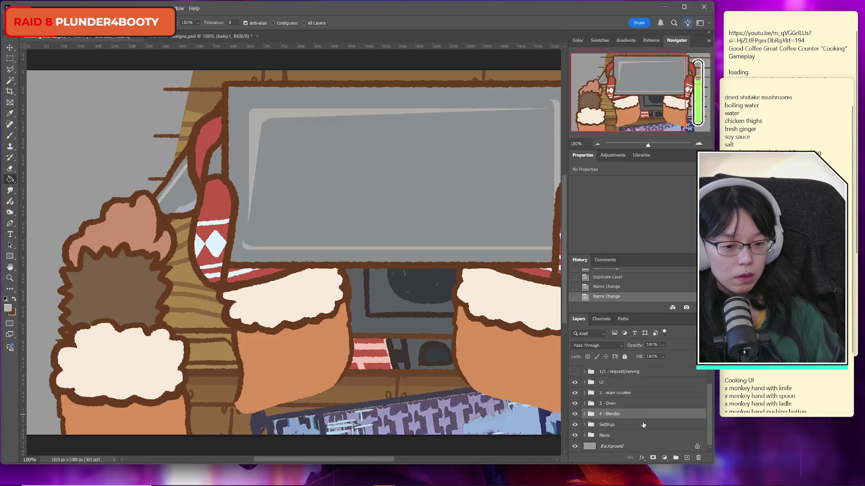
{"action": "key", "text": "ctrl+s"}
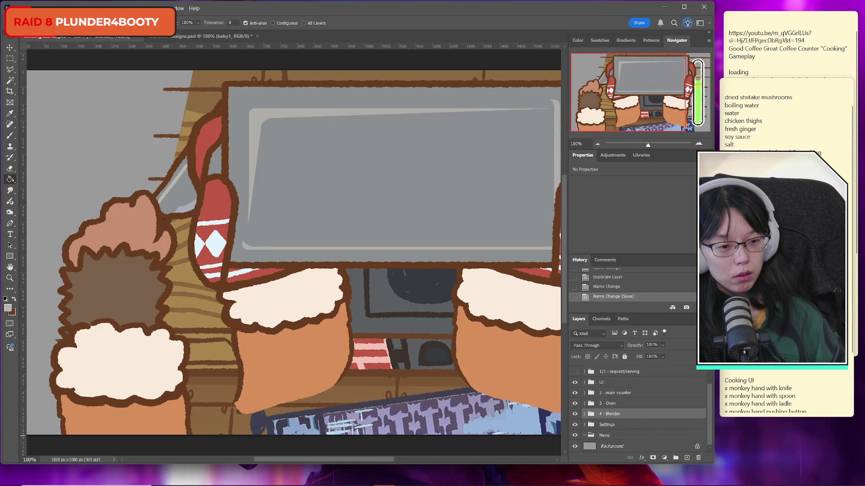
{"action": "key", "text": "alt+Tab"}
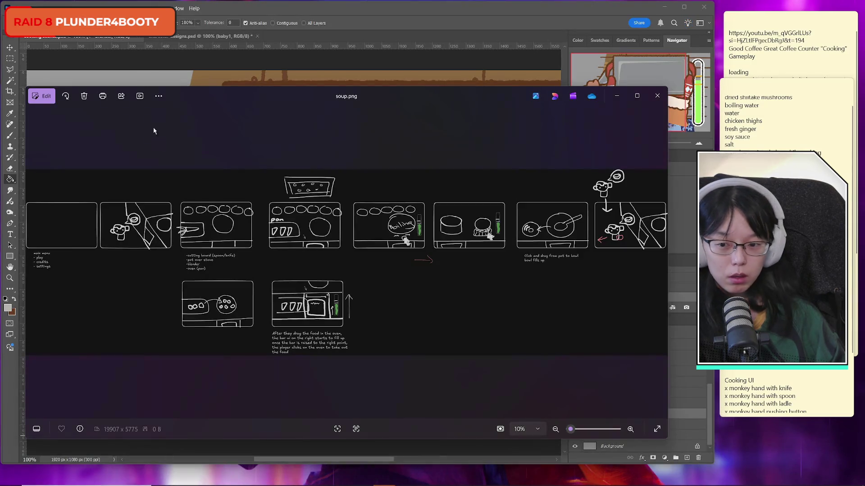
{"action": "mouse_move", "coordinate": [213, 101]}
{"action": "left_mouse_down"}
{"action": "mouse_move", "coordinate": [280, 67]}
{"action": "mouse_move", "coordinate": [265, 66]}
{"action": "left_mouse_up"}
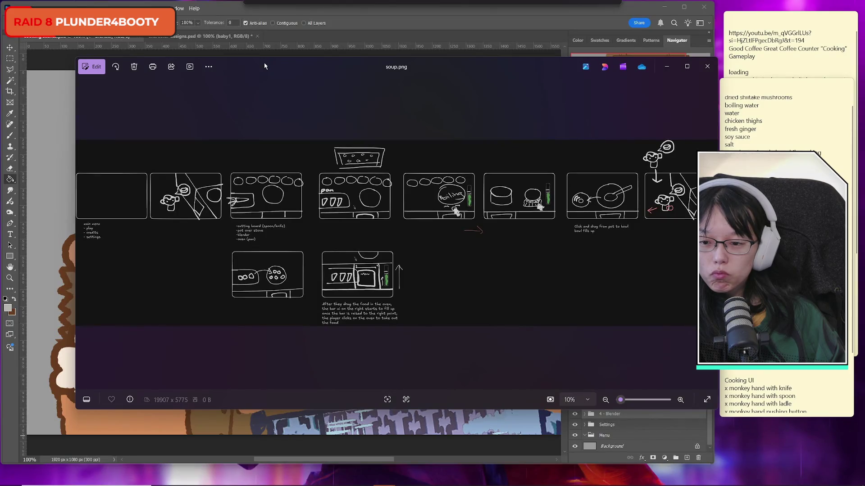
{"action": "left_click", "coordinate": [674, 69]}
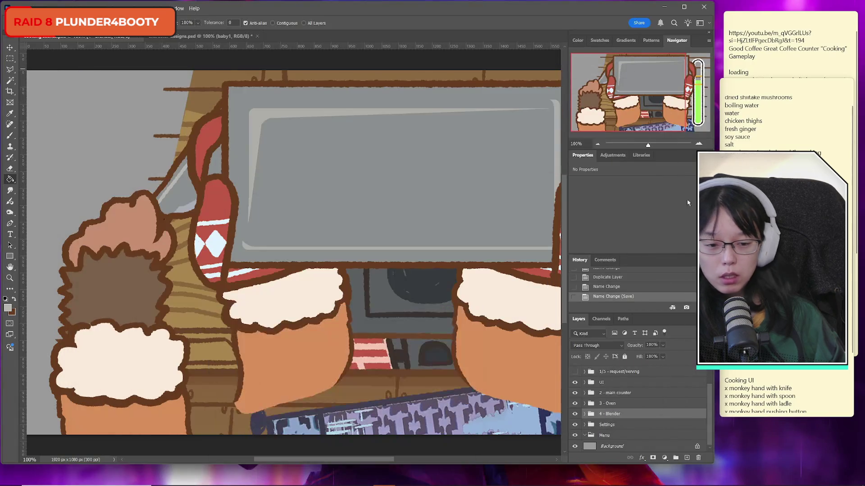
Create a new group named Title inside the Menu group.
{"action": "left_click", "coordinate": [616, 436]}
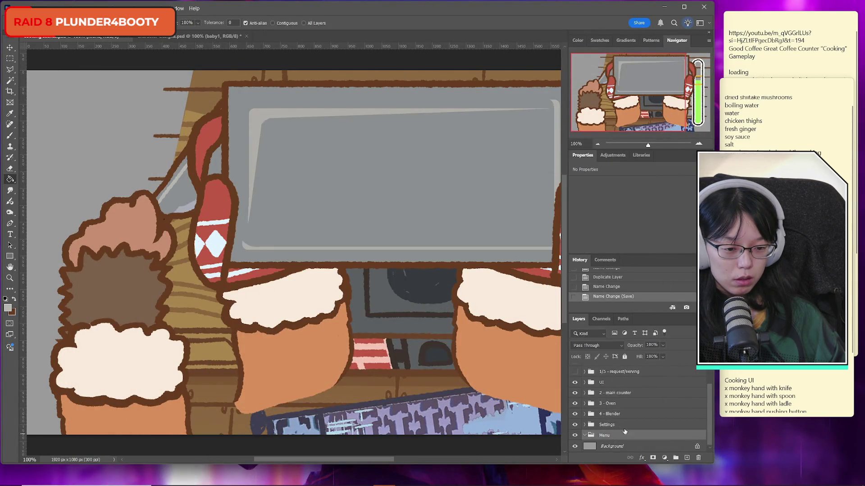
{"action": "left_click", "coordinate": [676, 458]}
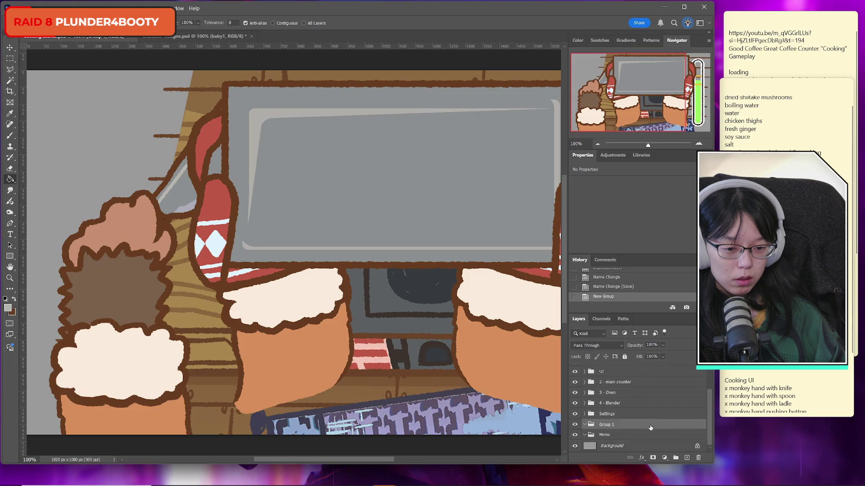
{"action": "double_click", "coordinate": [613, 435]}
{"action": "type", "text": "Title"}
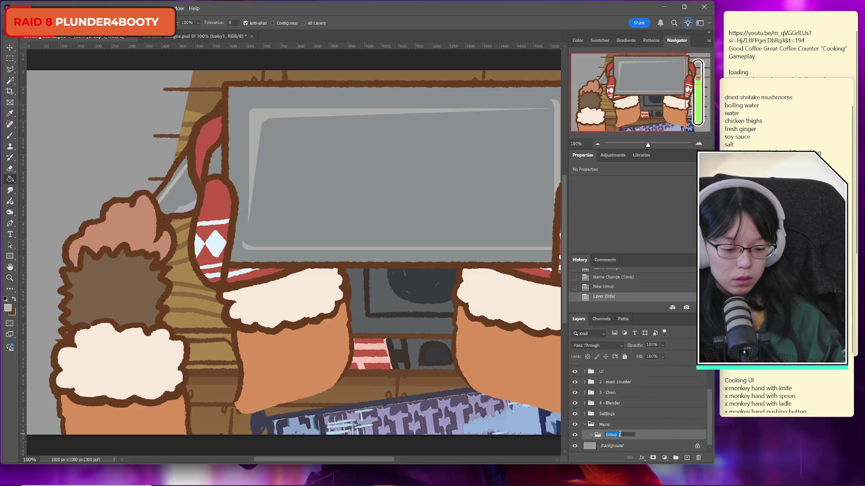
{"action": "key", "text": "Return"}
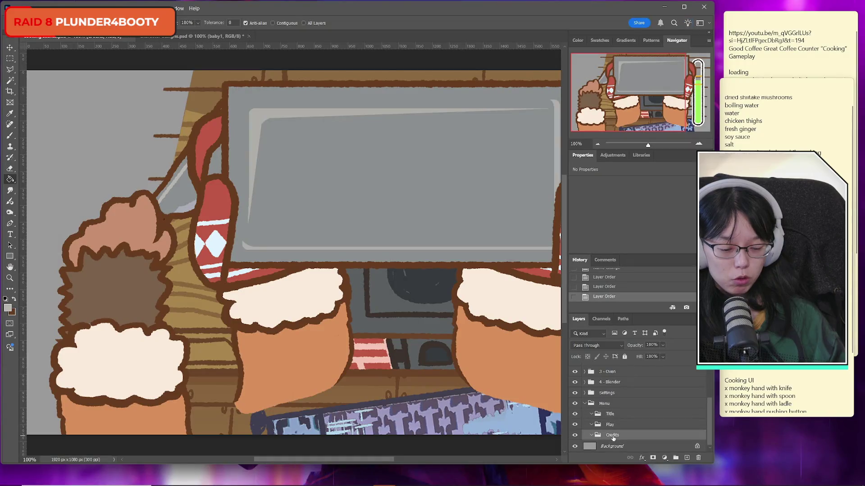
Rename the remaining Menu subgroups to Credits and Settings, then collapse Menu.
{"action": "double_click", "coordinate": [613, 437]}
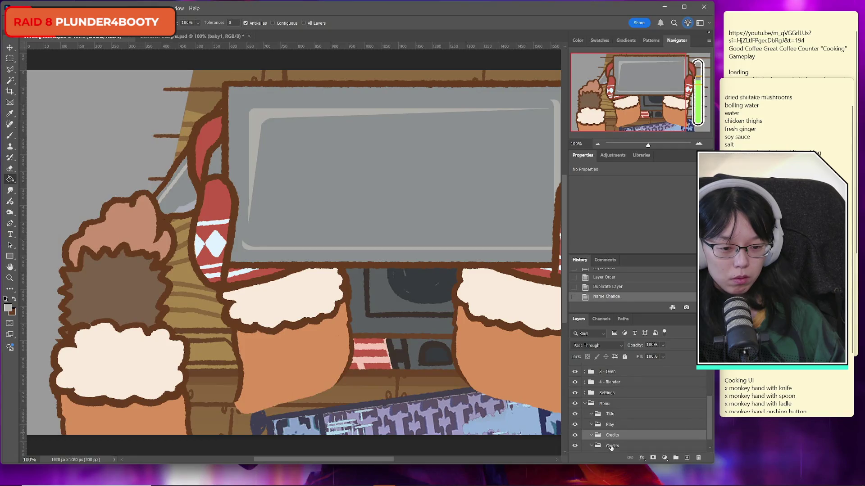
{"action": "key", "text": "Tab"}
{"action": "type", "text": "Sel"}
{"action": "type", "text": "tings"}
{"action": "key", "text": "Return"}
{"action": "left_click", "coordinate": [584, 404]}
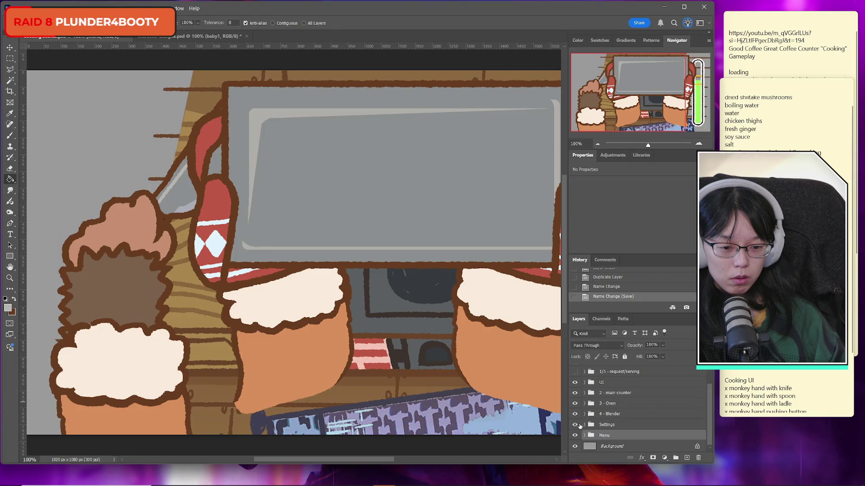
Delete the redundant top-level Settings group.
{"action": "left_click", "coordinate": [584, 426]}
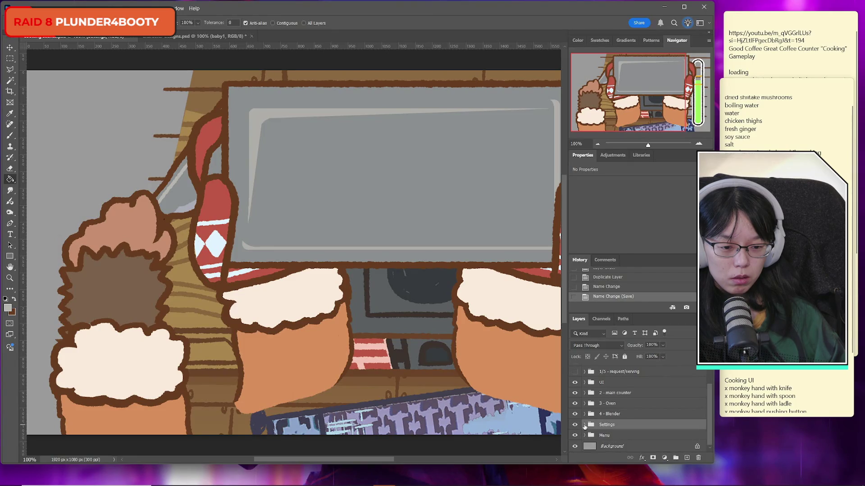
{"action": "left_click", "coordinate": [574, 436]}
{"action": "left_click", "coordinate": [574, 436]}
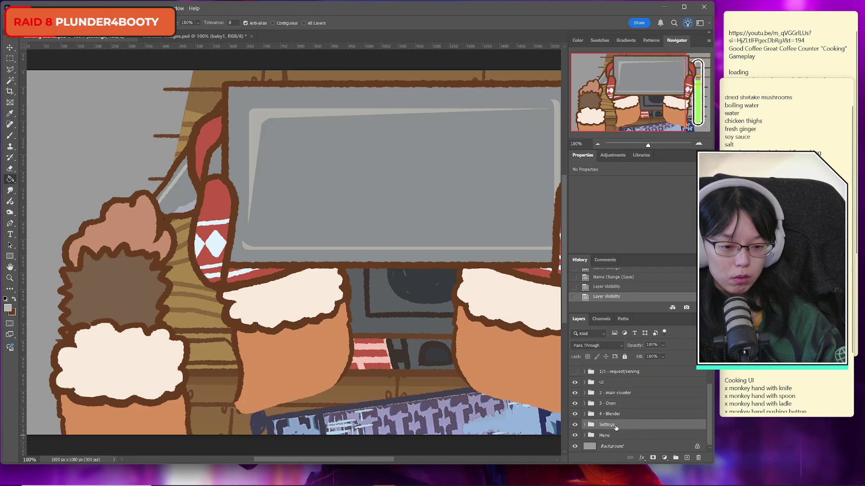
{"action": "key", "text": "Delete"}
Add a group named Audio inside Menu's Settings subgroup.
{"action": "left_click", "coordinate": [584, 436]}
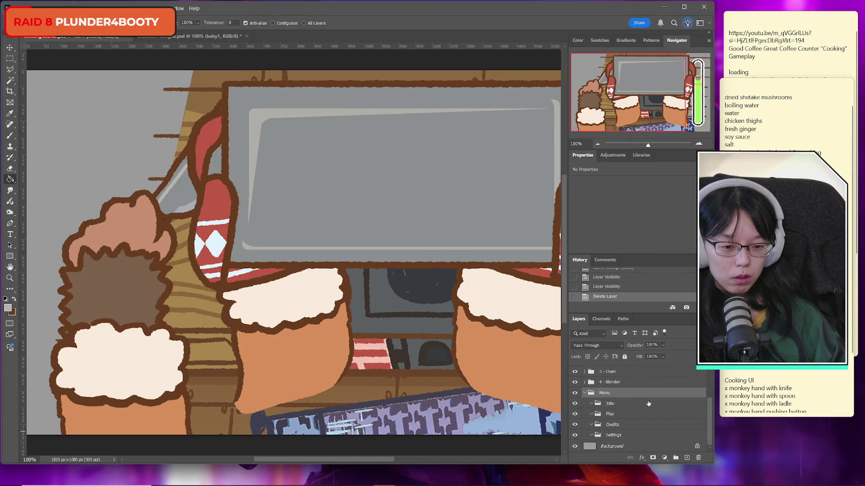
{"action": "left_click", "coordinate": [604, 436]}
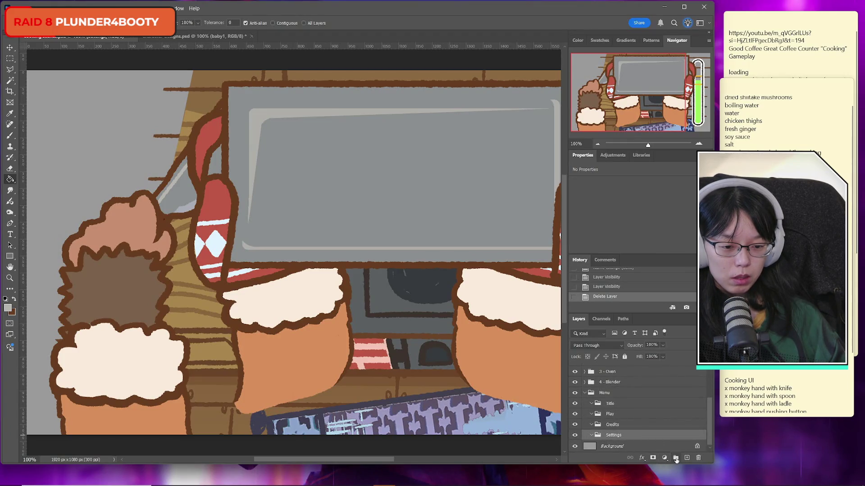
{"action": "left_click", "coordinate": [676, 457]}
{"action": "left_click_drag", "start_coordinate": [617, 436], "coordinate": [623, 446]}
{"action": "double_click", "coordinate": [618, 446]}
{"action": "type", "text": "Audio"}
{"action": "key", "text": "Return"}
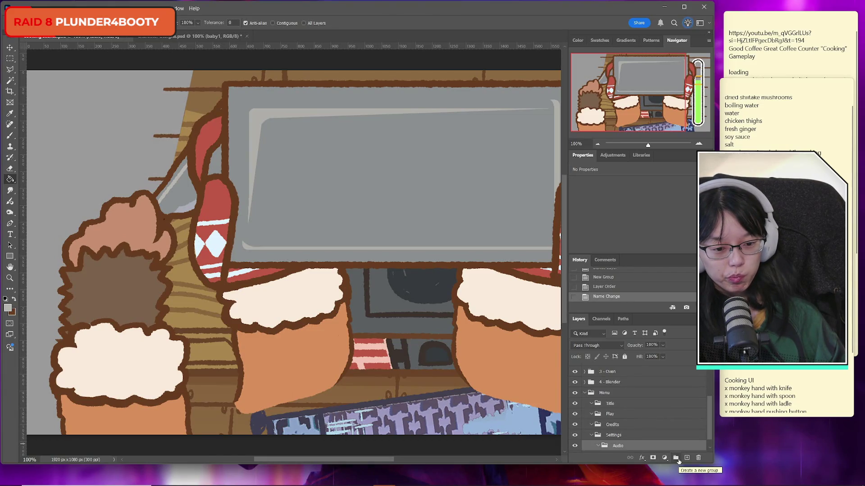
Rename the Audio group to Volume Slider.
{"action": "scroll", "coordinate": [619, 436], "scroll_direction": "down", "scroll_amount": 1}
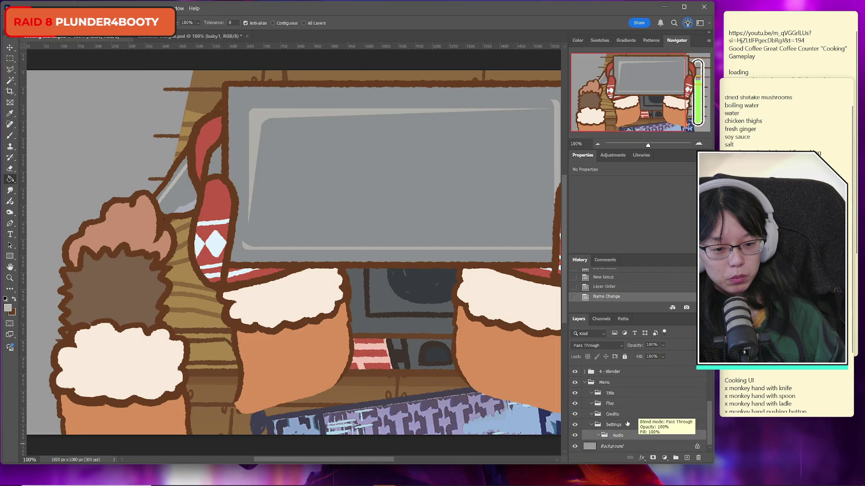
{"action": "double_click", "coordinate": [618, 436]}
{"action": "type", "text": "Volume"}
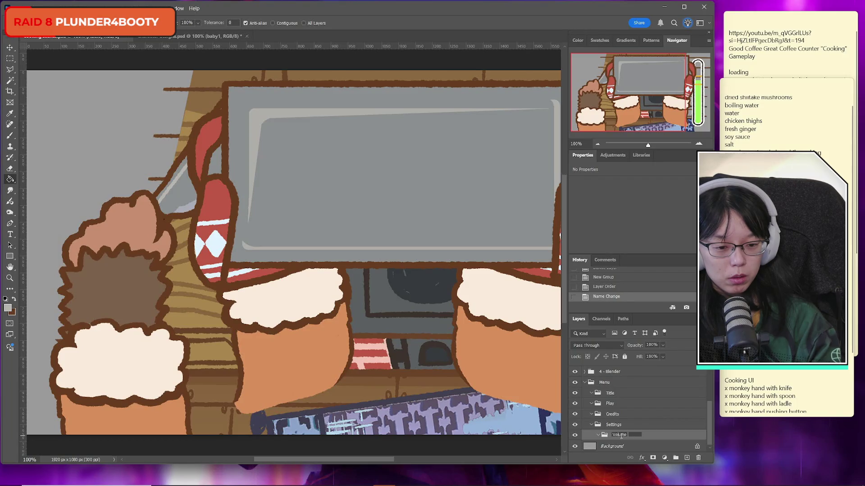
{"action": "type", "text": " Slider"}
{"action": "key", "text": "Return"}
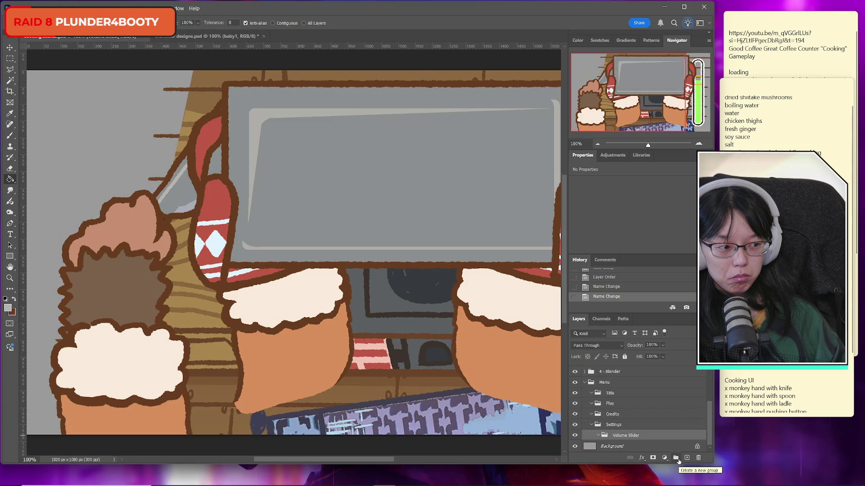
Nest Volume Slider in a new Group 1, then collapse Settings and Menu.
{"action": "left_click", "coordinate": [675, 458]}
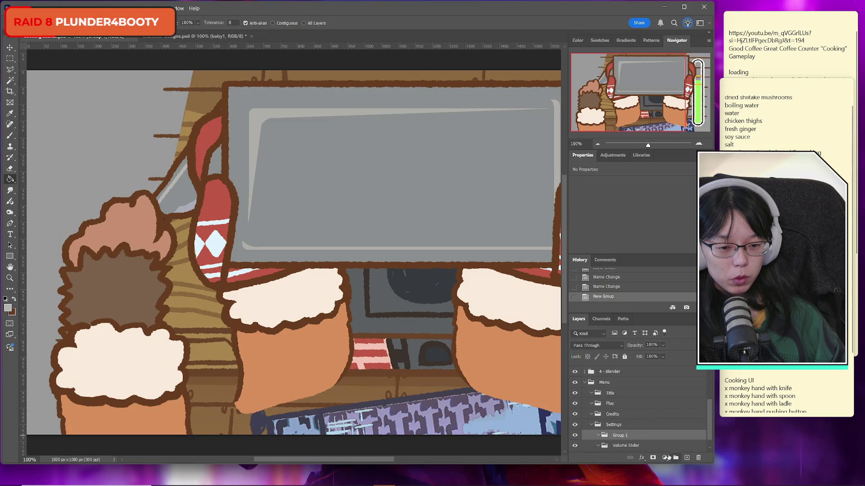
{"action": "left_click_drag", "start_coordinate": [623, 447], "coordinate": [621, 431]}
{"action": "left_click", "coordinate": [591, 425]}
{"action": "left_click", "coordinate": [584, 393]}
{"action": "scroll", "coordinate": [631, 427], "scroll_direction": "up", "scroll_amount": 1}
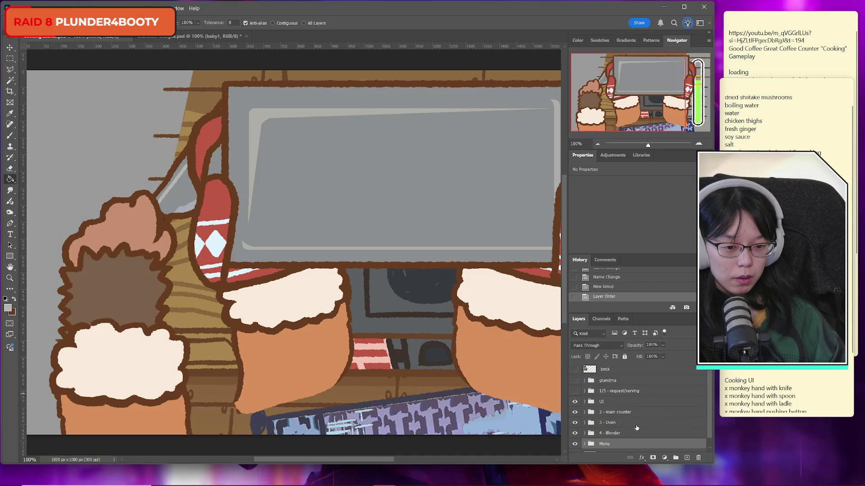
Toggle the Grandma, 1/5 request/serving and main counter groups on and off to check them.
{"action": "left_click", "coordinate": [575, 381]}
{"action": "left_click", "coordinate": [574, 381]}
{"action": "left_click", "coordinate": [574, 381]}
{"action": "left_click", "coordinate": [575, 391]}
{"action": "left_click", "coordinate": [574, 391]}
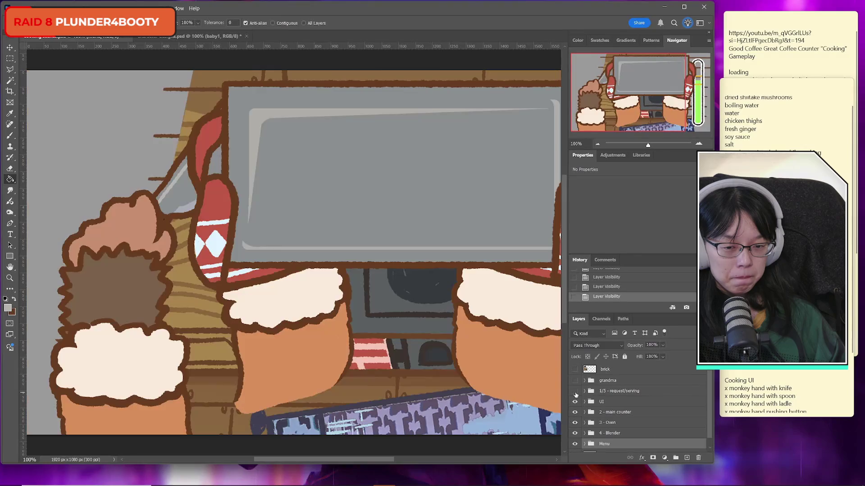
{"action": "scroll", "coordinate": [594, 414], "scroll_direction": "down", "scroll_amount": 1}
{"action": "left_click", "coordinate": [574, 403]}
{"action": "left_click", "coordinate": [575, 404]}
{"action": "left_click", "coordinate": [574, 403]}
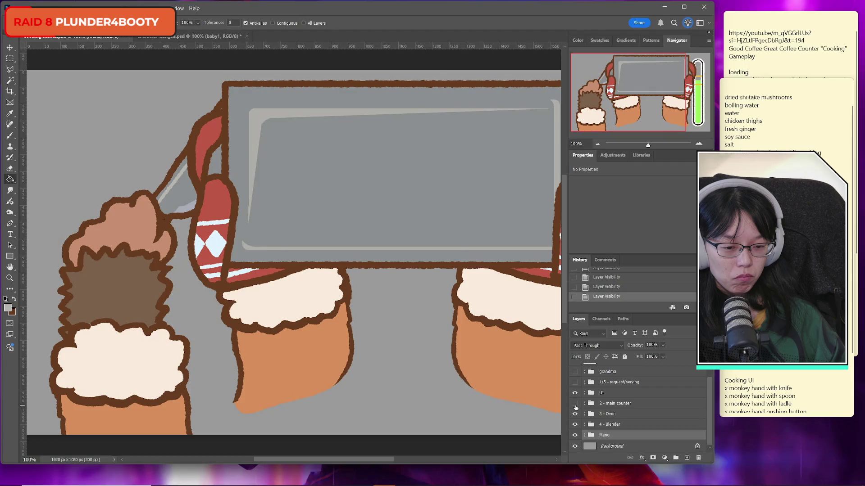
{"action": "left_click", "coordinate": [574, 404]}
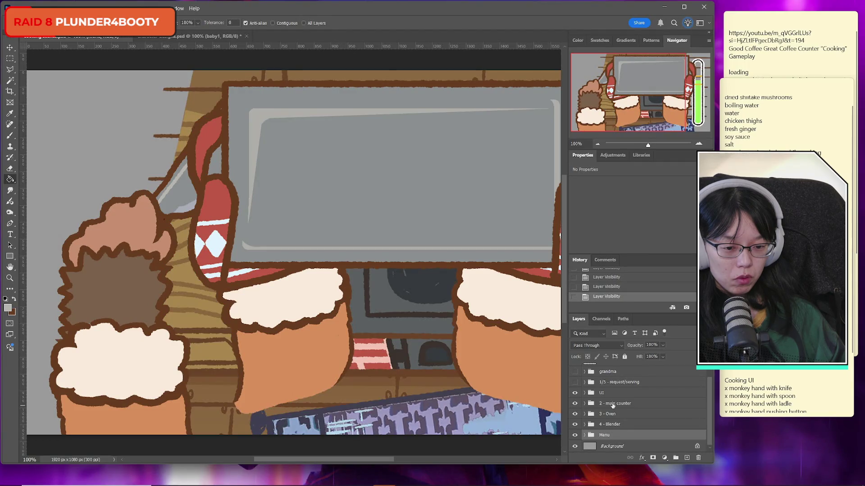
Rename the groups to '2 - Main counter' and 'Grandma'.
{"action": "double_click", "coordinate": [612, 404]}
{"action": "key", "text": "BackSpace"}
{"action": "type", "text": "M"}
{"action": "key", "text": "Return"}
{"action": "scroll", "coordinate": [636, 421], "scroll_direction": "up", "scroll_amount": 1}
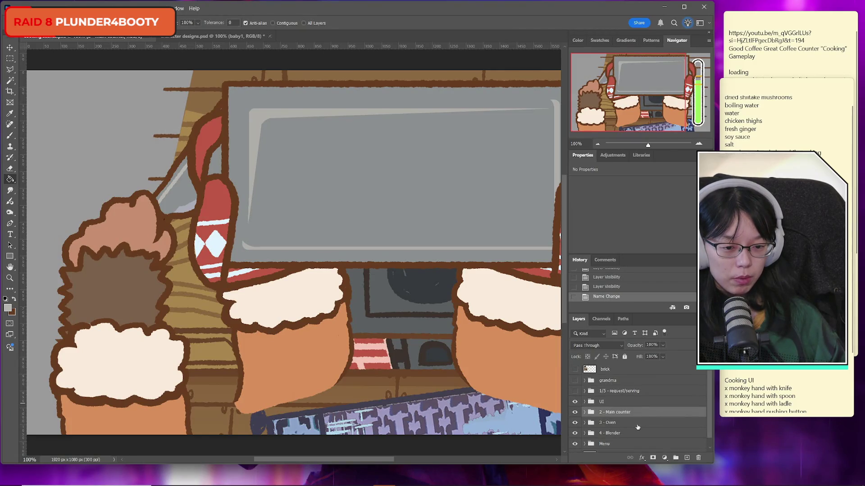
{"action": "left_click", "coordinate": [608, 383]}
{"action": "double_click", "coordinate": [608, 382]}
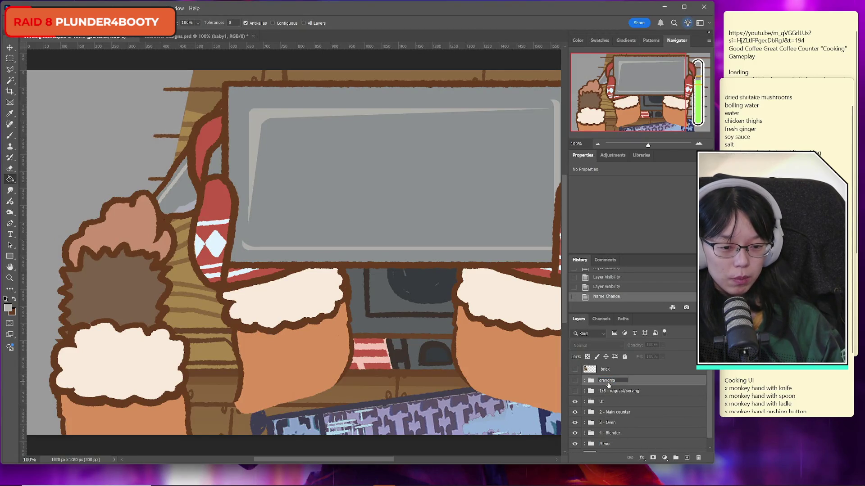
{"action": "type", "text": "Grandma"}
{"action": "key", "text": "Return"}
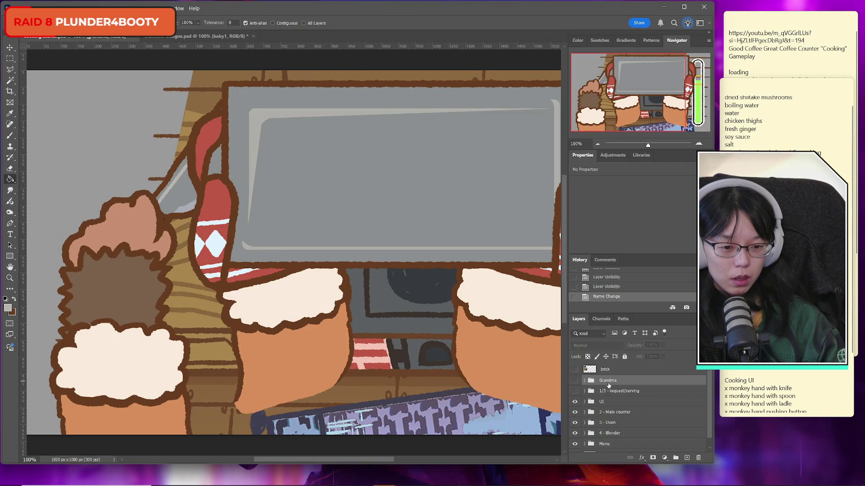
{"action": "key", "text": "ctrl+s"}
Rename the serving group to '1/5 - Request/serving' and save cooking scenes.psd.
{"action": "left_click", "coordinate": [615, 390]}
{"action": "double_click", "coordinate": [615, 390]}
{"action": "type", "text": "1/5 - Request/serving"}
{"action": "key", "text": "Return"}
{"action": "key", "text": "ctrl+s"}
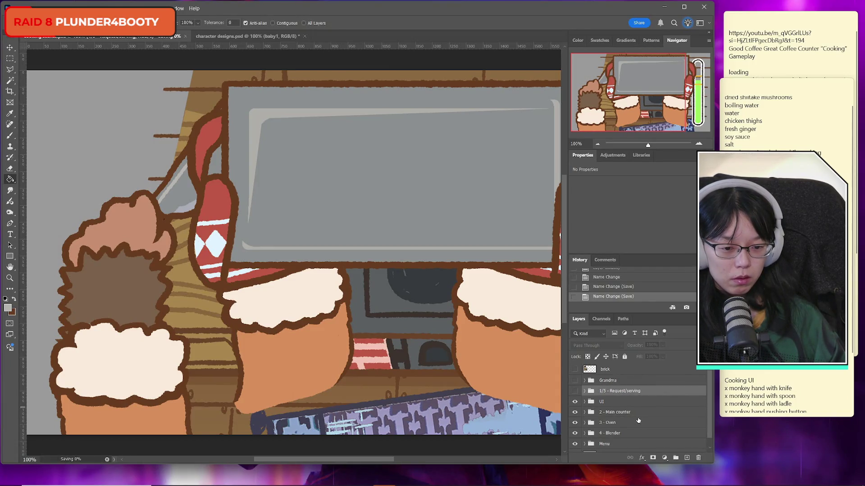
Close character designs.psd without saving its changes.
{"action": "key", "text": "ctrl+Tab"}
{"action": "key", "text": "ctrl+Tab"}
{"action": "key", "text": "ctrl+Tab"}
{"action": "left_click", "coordinate": [278, 36]}
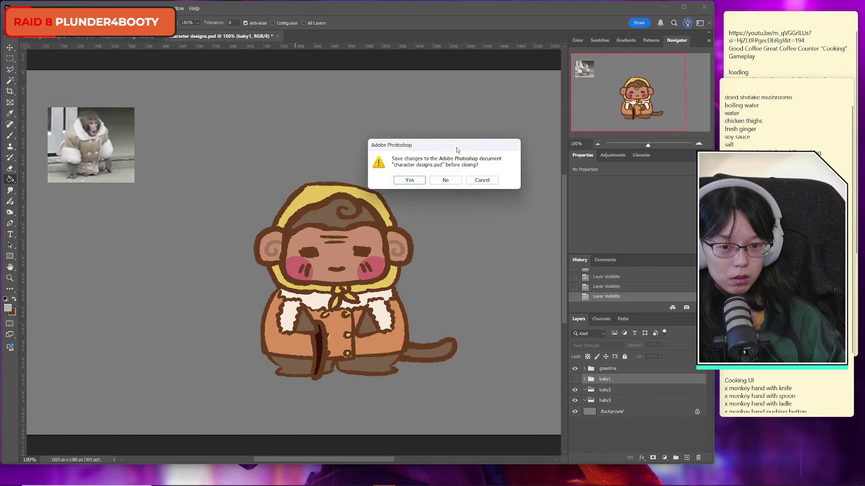
{"action": "left_click", "coordinate": [445, 181]}
{"action": "left_click", "coordinate": [774, 203]}
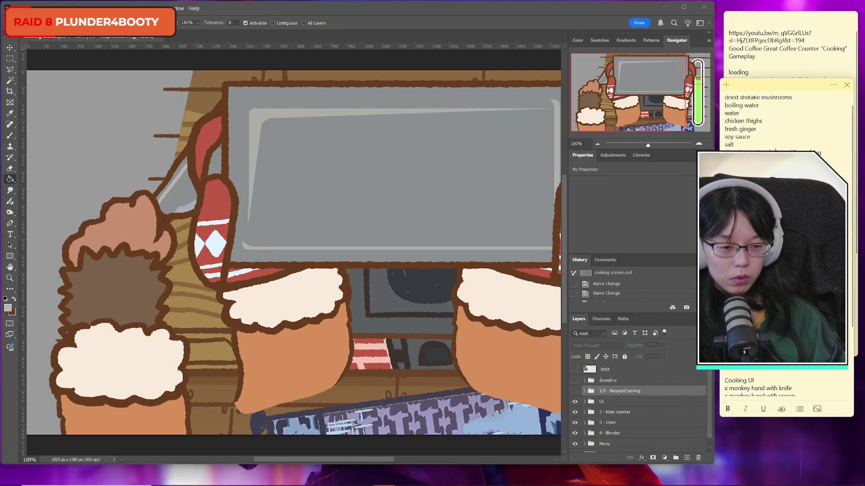
{"action": "scroll", "coordinate": [774, 203], "scroll_direction": "up", "scroll_amount": 1}
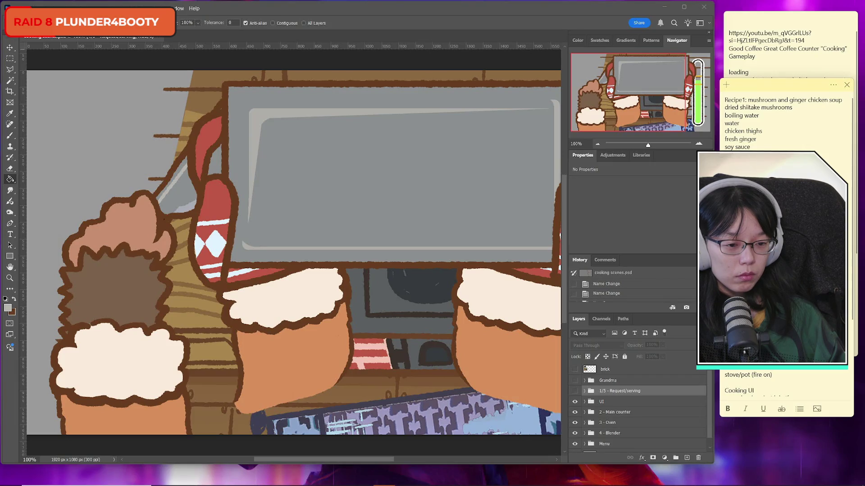
{"action": "scroll", "coordinate": [775, 203], "scroll_direction": "down", "scroll_amount": 5}
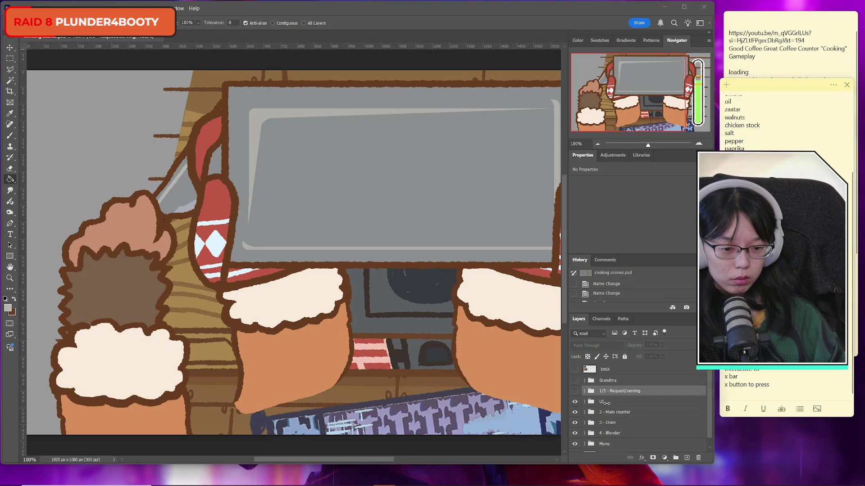
Expand the UI group and hide the holding pan ui layer.
{"action": "left_click", "coordinate": [606, 403]}
{"action": "left_click", "coordinate": [584, 402]}
{"action": "scroll", "coordinate": [651, 424], "scroll_direction": "down", "scroll_amount": 2}
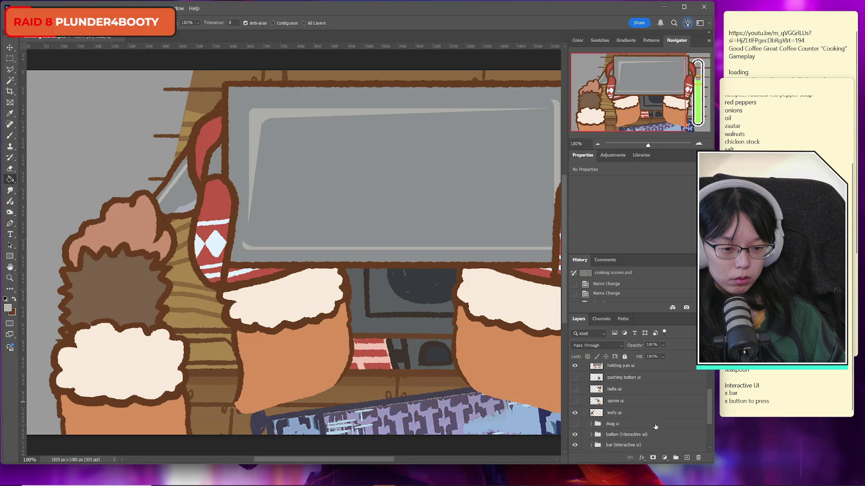
{"action": "scroll", "coordinate": [656, 427], "scroll_direction": "up", "scroll_amount": 1}
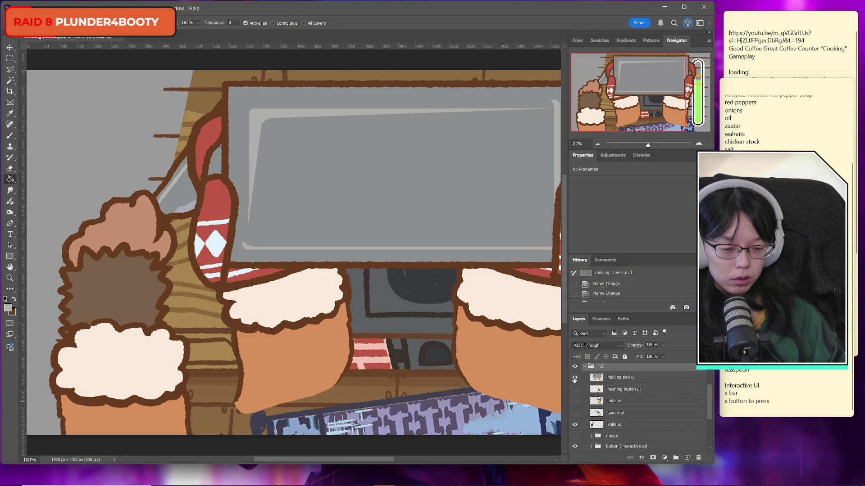
{"action": "left_click", "coordinate": [574, 378]}
{"action": "left_click", "coordinate": [574, 379]}
{"action": "left_click", "coordinate": [574, 379]}
{"action": "left_click", "coordinate": [575, 379]}
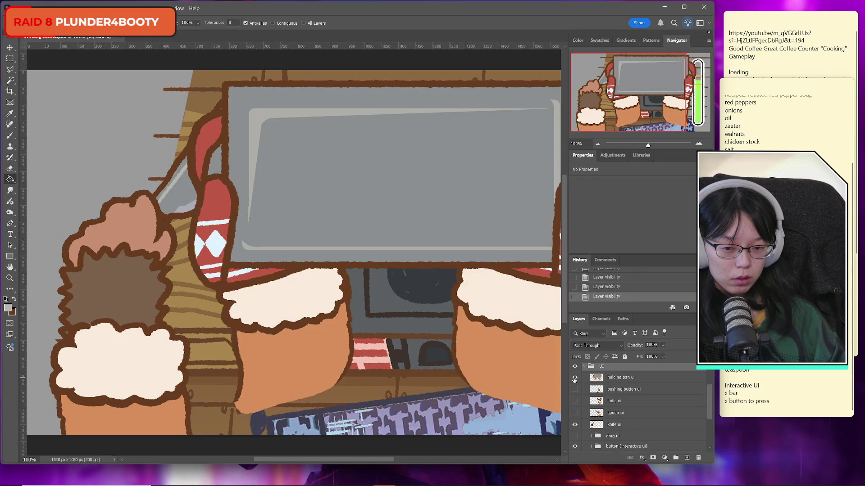
{"action": "left_click", "coordinate": [575, 379]}
Hide the knife ui layer while keeping the spoon ui hand visible.
{"action": "left_click", "coordinate": [575, 426]}
{"action": "left_click", "coordinate": [574, 426]}
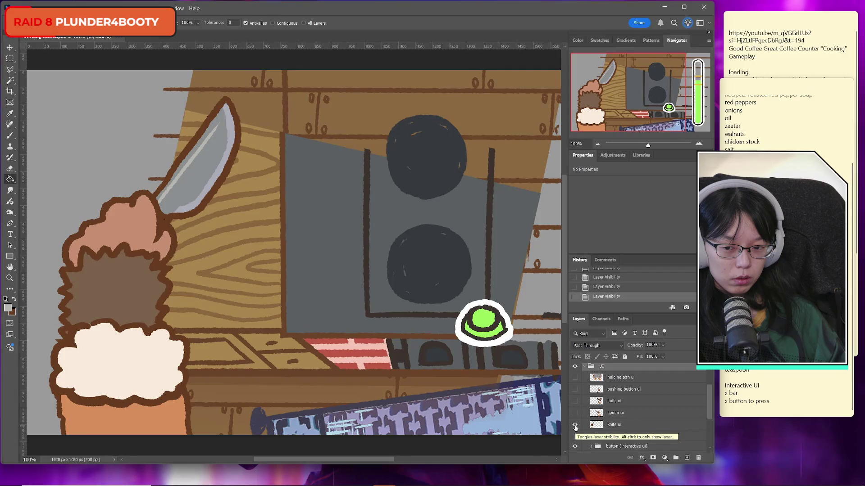
{"action": "left_click", "coordinate": [575, 425]}
{"action": "left_click", "coordinate": [574, 425]}
{"action": "left_click", "coordinate": [575, 413]}
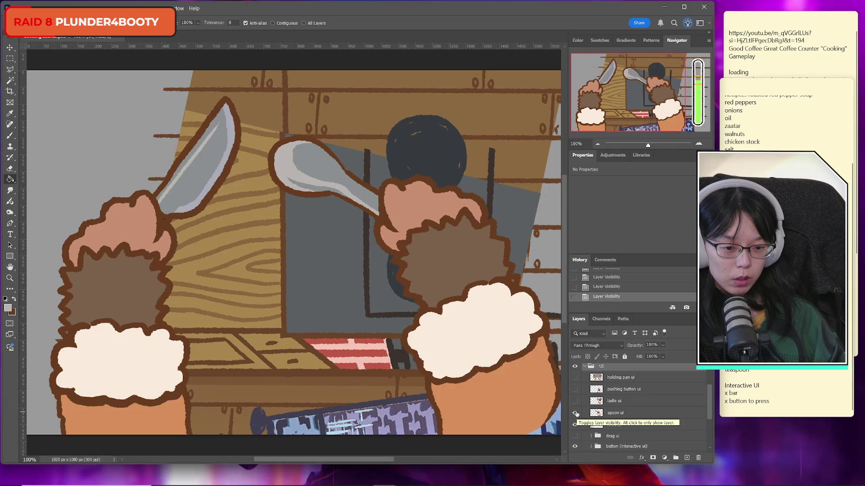
{"action": "left_click", "coordinate": [575, 413]}
{"action": "left_click", "coordinate": [575, 413]}
{"action": "left_click", "coordinate": [575, 425]}
Duplicate the spoon ui layer, flip the copy horizontally and move it to the left.
{"action": "left_click", "coordinate": [632, 415]}
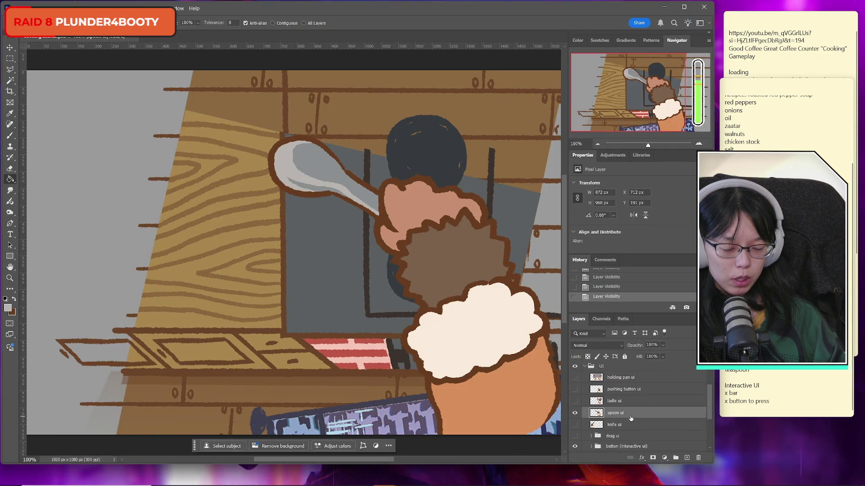
{"action": "key", "text": "ctrl+j"}
{"action": "key", "text": "ctrl+t"}
{"action": "right_click", "coordinate": [476, 337]}
{"action": "left_click", "coordinate": [495, 325]}
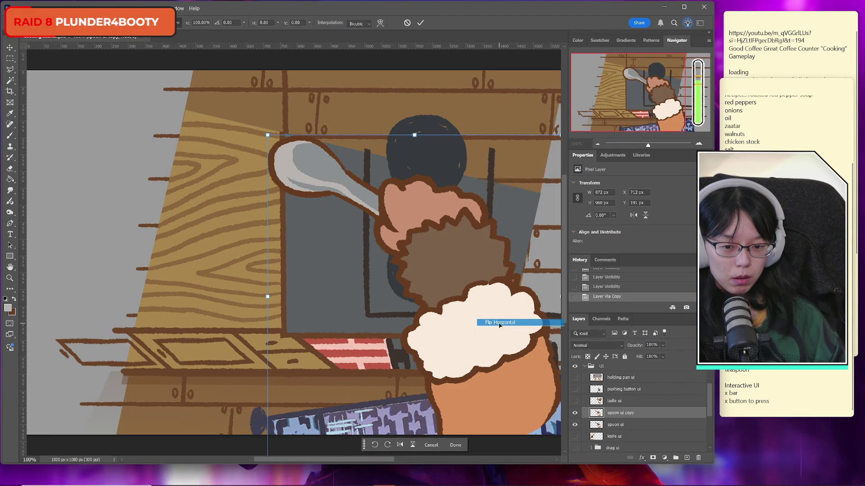
{"action": "left_click_drag", "start_coordinate": [377, 289], "coordinate": [165, 284]}
{"action": "key", "text": "Return"}
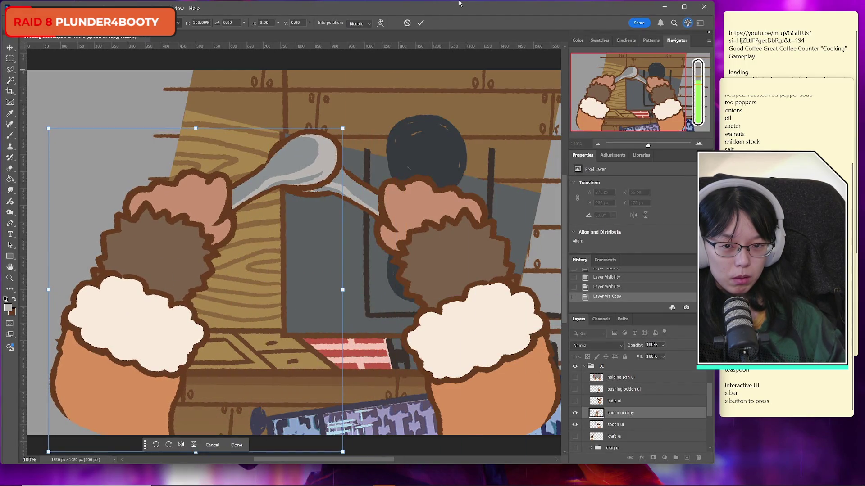
{"action": "key", "text": "g"}
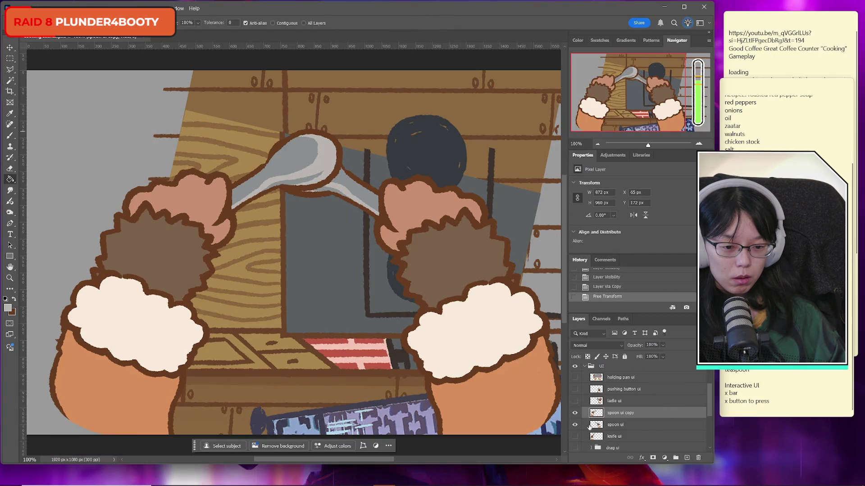
Hide the original spoon hand, name the copy 'tablespoon ui' and create a new group.
{"action": "left_click", "coordinate": [575, 426]}
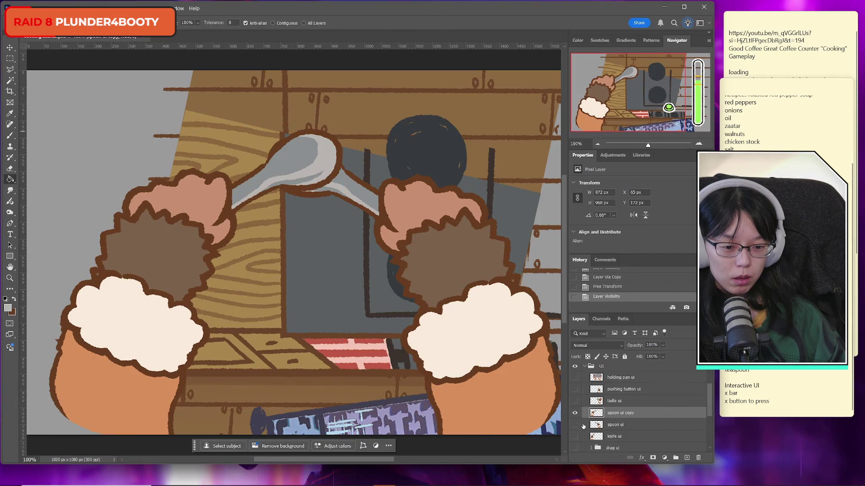
{"action": "double_click", "coordinate": [617, 414]}
{"action": "type", "text": "tablespo"}
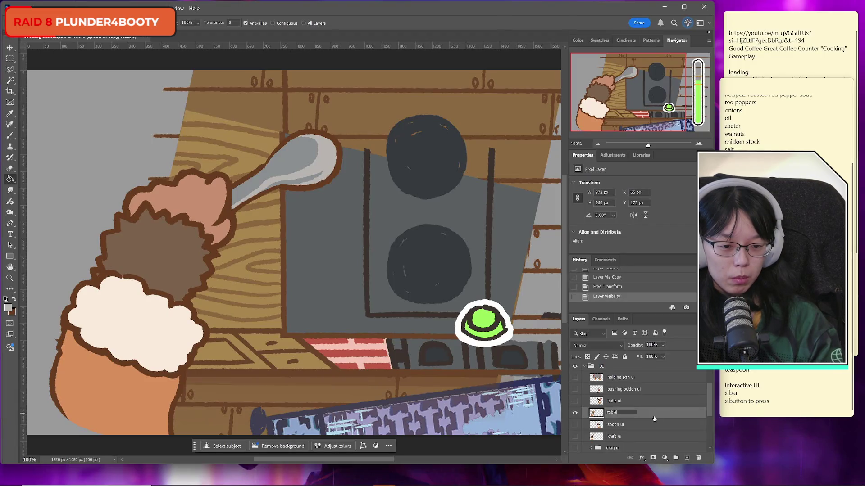
{"action": "type", "text": "on ui"}
{"action": "key", "text": "Return"}
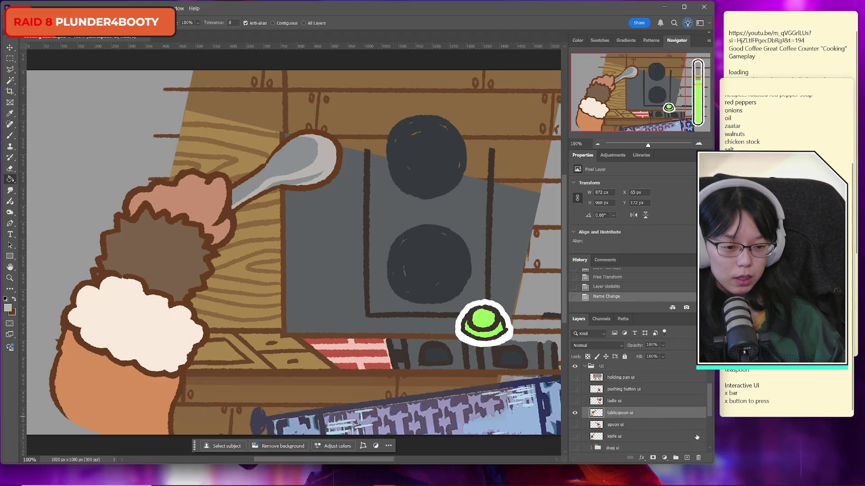
{"action": "left_click", "coordinate": [676, 458]}
Move tablespoon ui into Group 2 and rename that group 'Tablespoon'.
{"action": "left_click_drag", "start_coordinate": [621, 423], "coordinate": [619, 413]}
{"action": "double_click", "coordinate": [613, 412]}
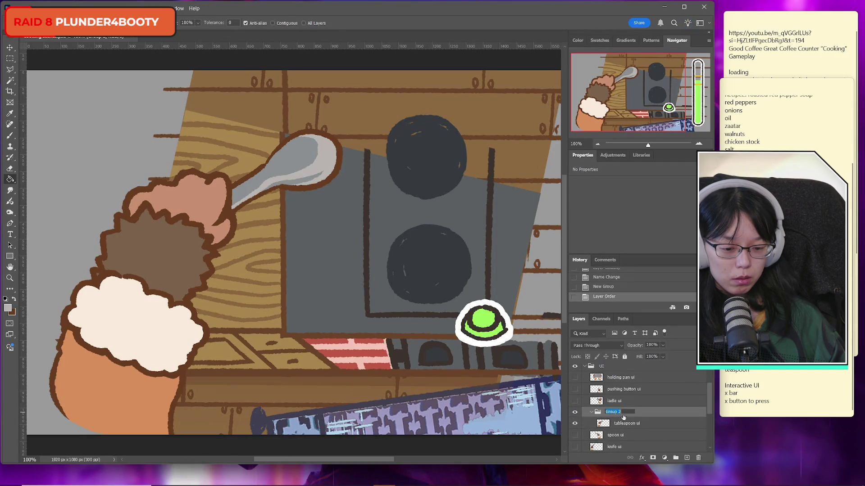
{"action": "type", "text": "Tablespoon"}
{"action": "key", "text": "Return"}
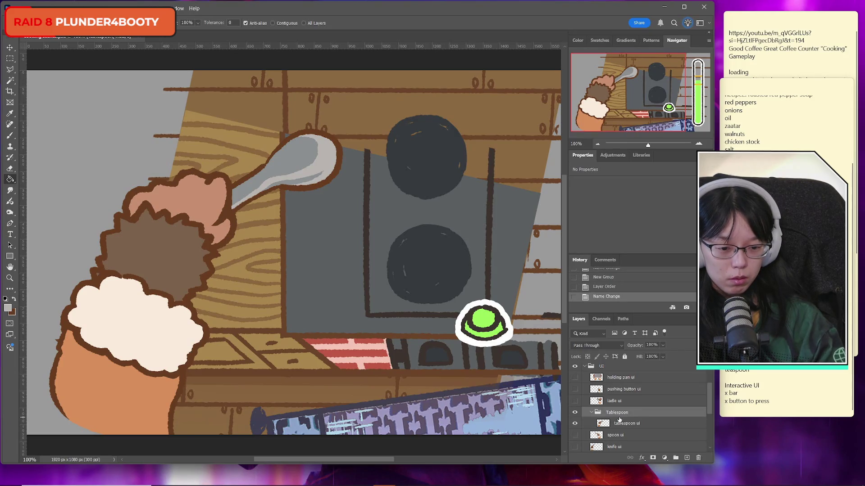
Create a new layer group named 'teaspoon'.
{"action": "left_click", "coordinate": [675, 455]}
{"action": "double_click", "coordinate": [614, 411]}
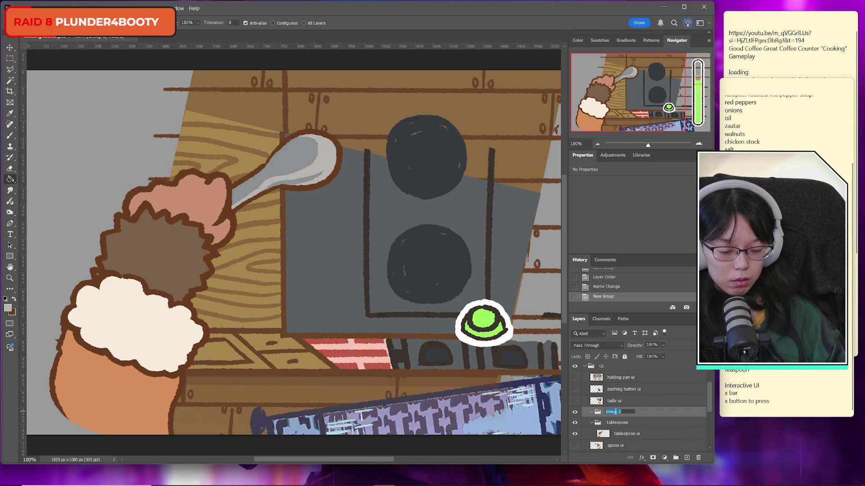
{"action": "type", "text": "teaspoon"}
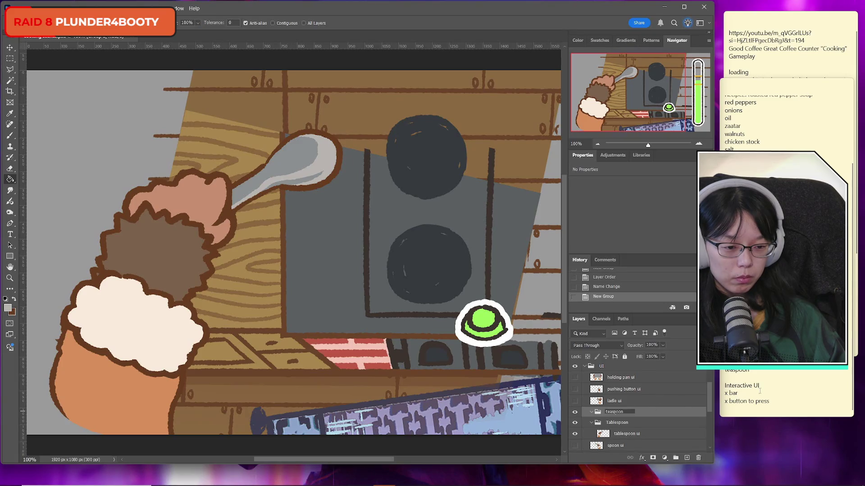
{"action": "left_click", "coordinate": [759, 388]}
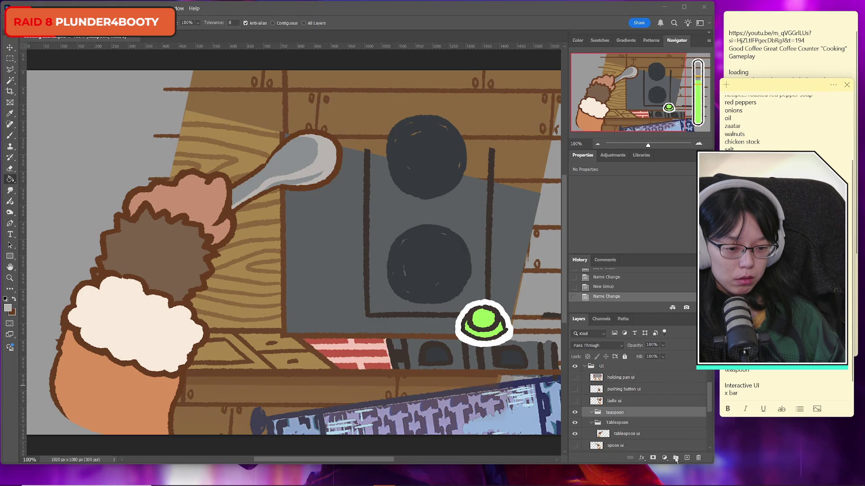
{"action": "type", "text": "x button to press"}
Create another layer group named 'Bowl to rehydrate'.
{"action": "left_click", "coordinate": [676, 458]}
{"action": "double_click", "coordinate": [613, 412]}
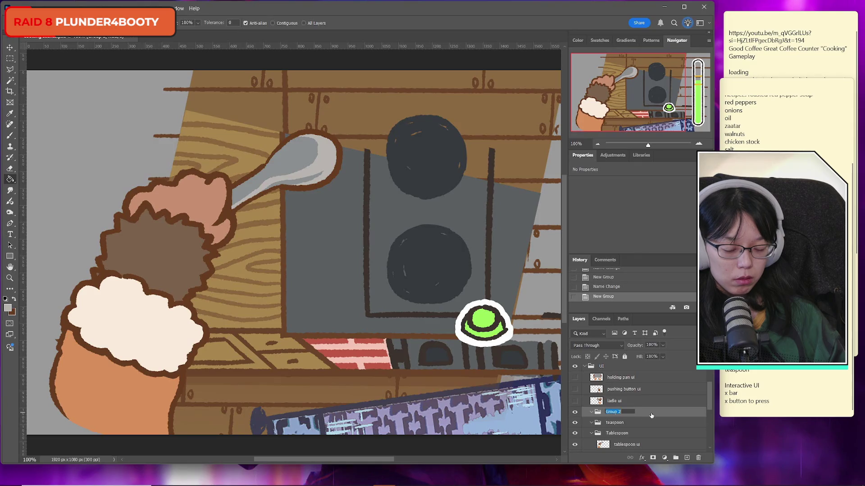
{"action": "type", "text": "Bowl to rehydrate"}
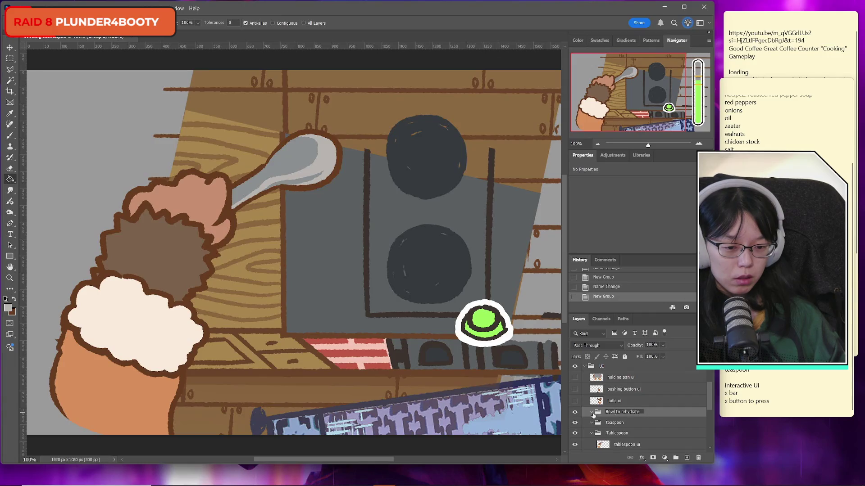
{"action": "left_click", "coordinate": [575, 414]}
{"action": "left_click", "coordinate": [574, 423]}
{"action": "left_click", "coordinate": [575, 422]}
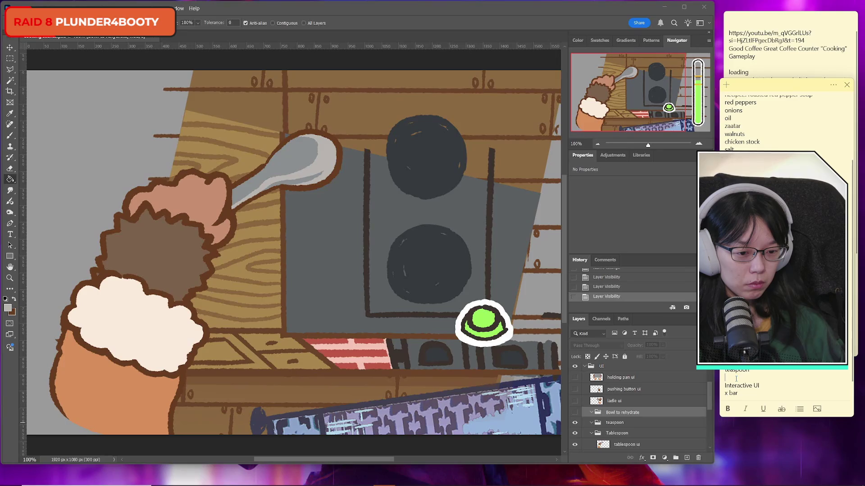
Toggle the ladle ui, pushing button and Bowl to rehydrate layers to check the canvas.
{"action": "scroll", "coordinate": [725, 378], "scroll_direction": "up", "scroll_amount": 3}
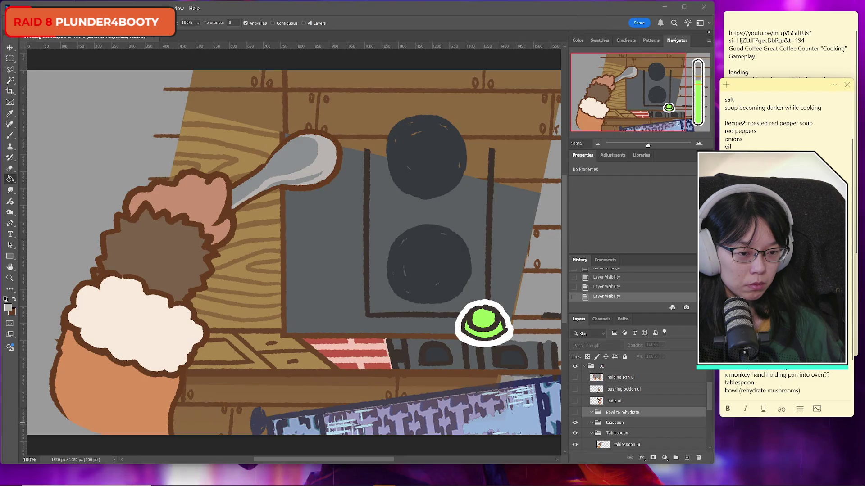
{"action": "scroll", "coordinate": [743, 382], "scroll_direction": "down", "scroll_amount": 3}
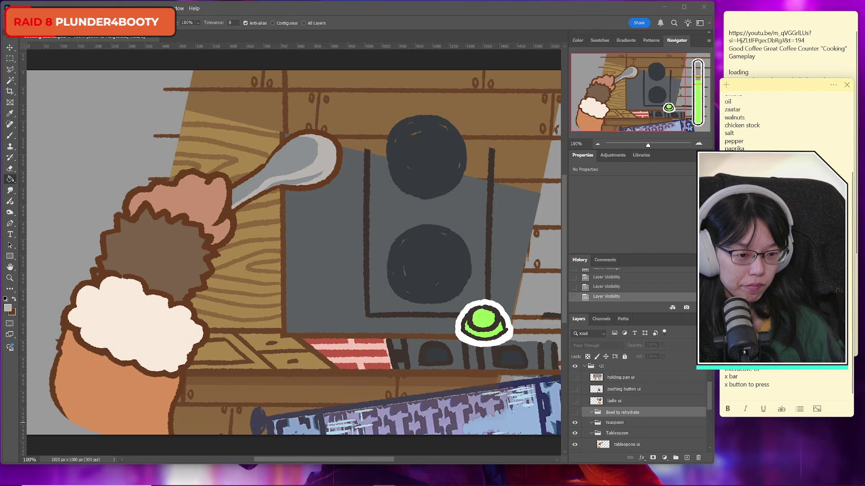
{"action": "scroll", "coordinate": [729, 395], "scroll_direction": "down", "scroll_amount": 3}
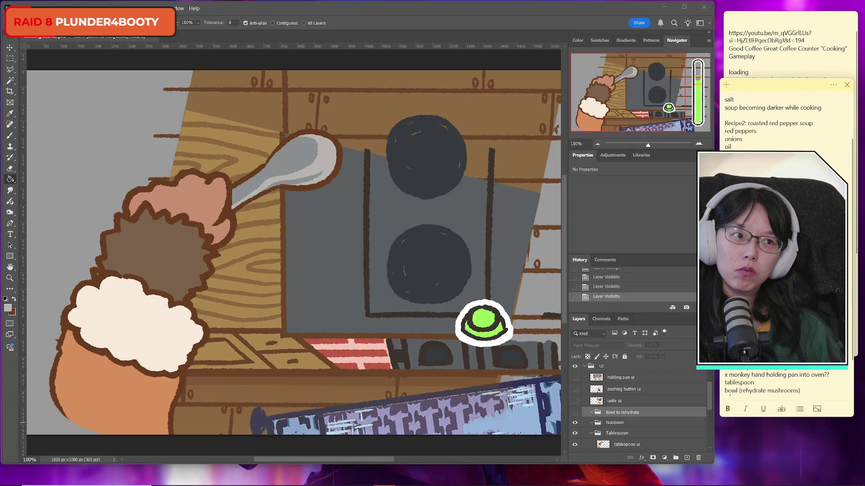
{"action": "scroll", "coordinate": [754, 371], "scroll_direction": "down", "scroll_amount": 3}
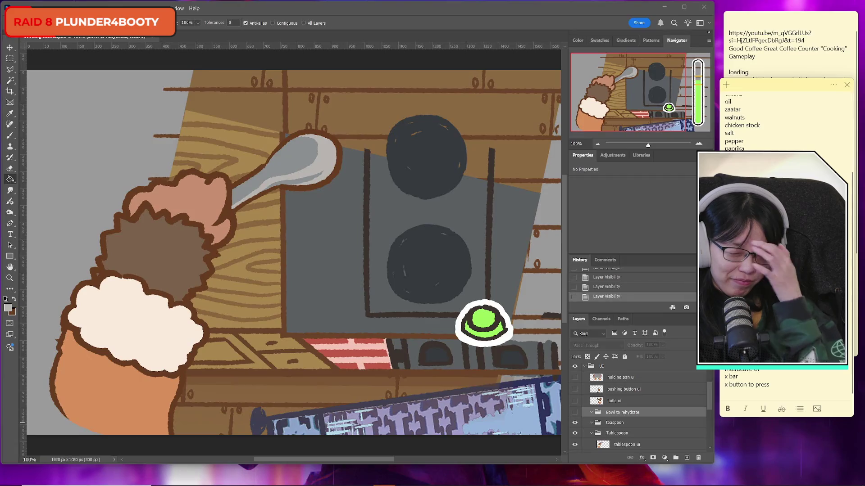
{"action": "left_click", "coordinate": [575, 413]}
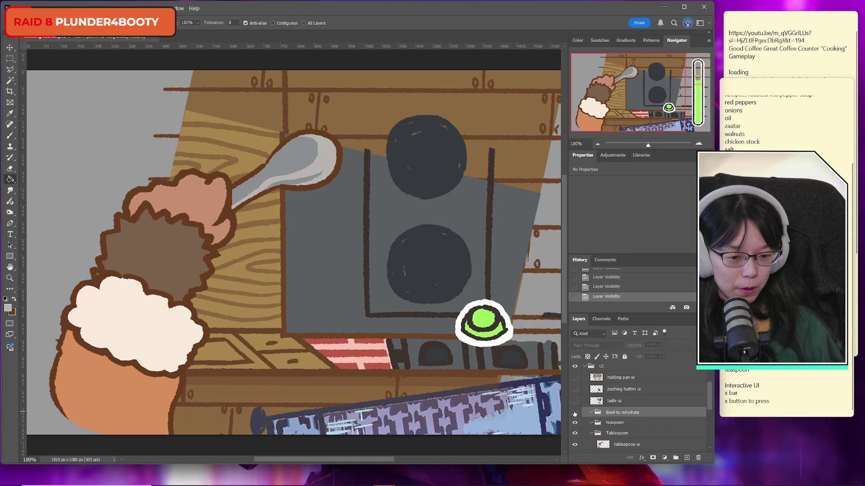
{"action": "left_click", "coordinate": [575, 401]}
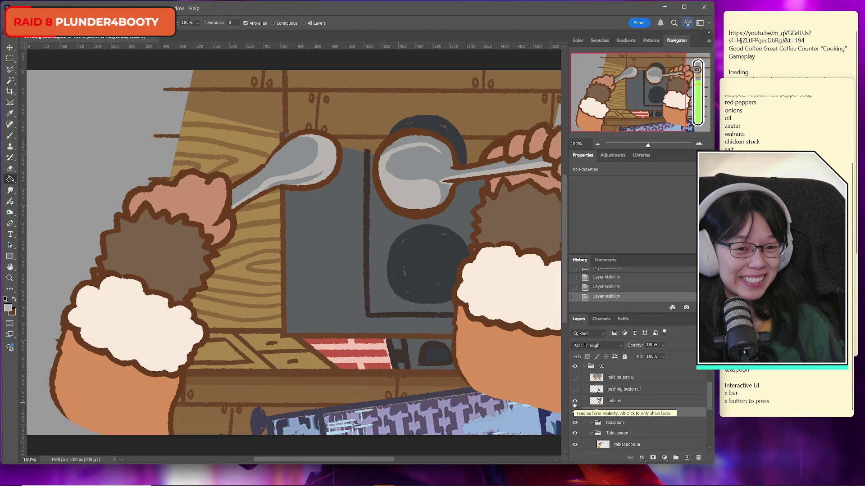
{"action": "left_click", "coordinate": [574, 401]}
{"action": "left_click", "coordinate": [574, 401]}
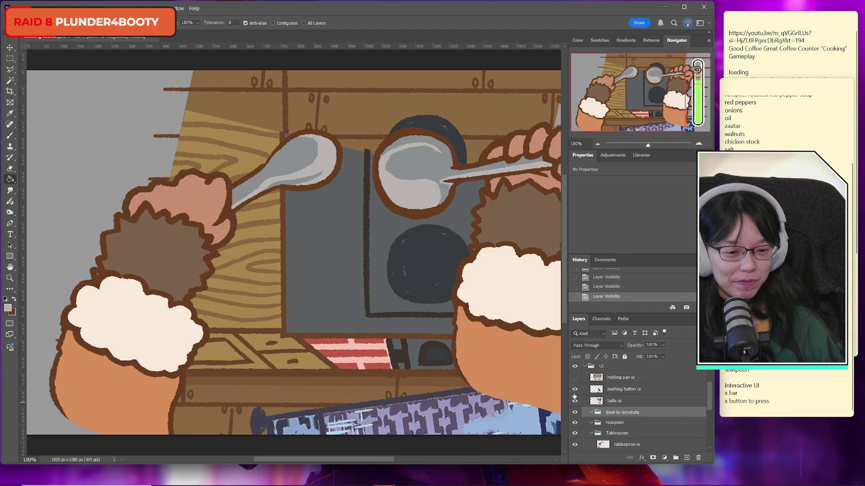
{"action": "left_click_drag", "start_coordinate": [575, 389], "coordinate": [575, 407]}
{"action": "left_click", "coordinate": [574, 413]}
{"action": "left_click", "coordinate": [574, 413]}
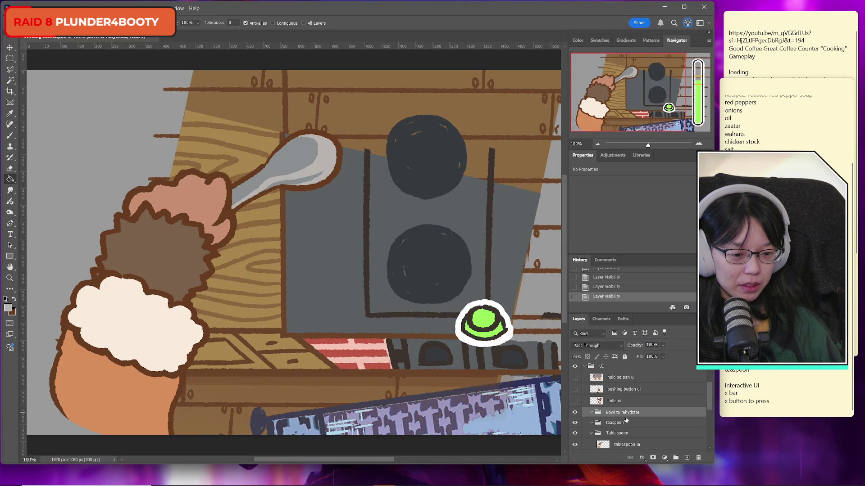
Re-check the teaspoon group name and select the tablespoon ui layer.
{"action": "scroll", "coordinate": [625, 420], "scroll_direction": "down", "scroll_amount": 2}
{"action": "double_click", "coordinate": [613, 399]}
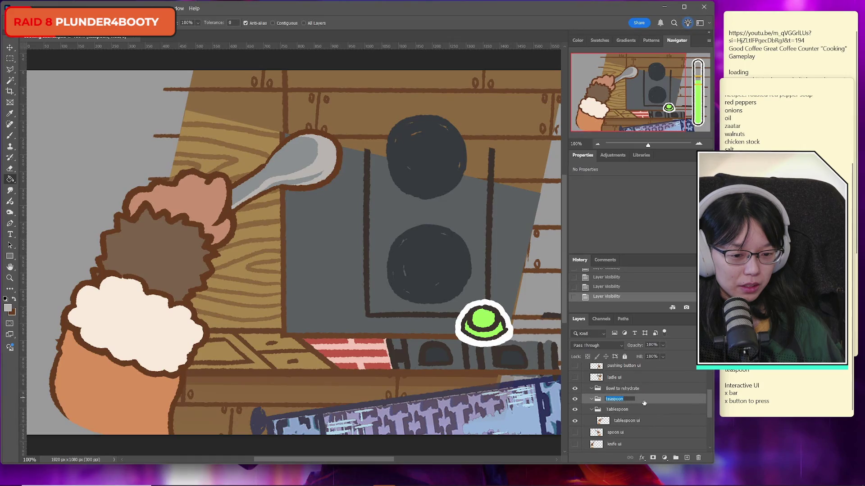
{"action": "left_click", "coordinate": [620, 410]}
{"action": "left_click", "coordinate": [633, 421]}
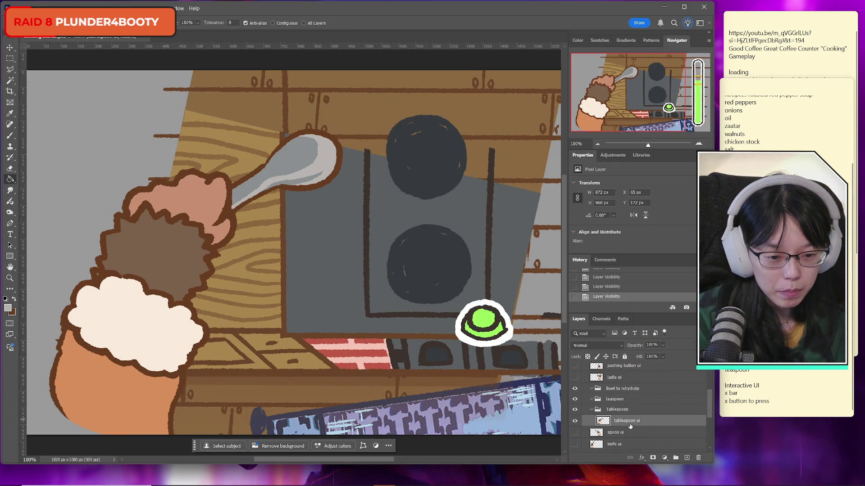
Select the spoon on tablespoon ui with the Lasso, refining the selection by colour.
{"action": "left_click", "coordinate": [574, 421]}
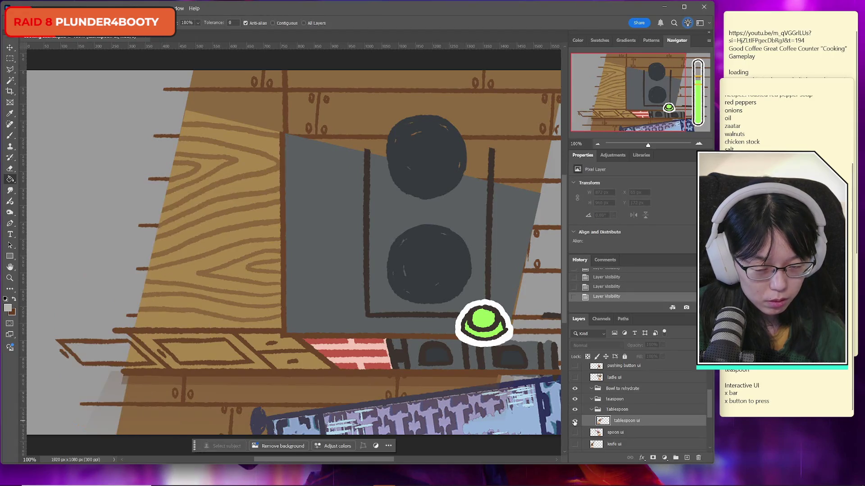
{"action": "left_click", "coordinate": [574, 421]}
{"action": "left_click", "coordinate": [10, 70]}
{"action": "right_click", "coordinate": [10, 70]}
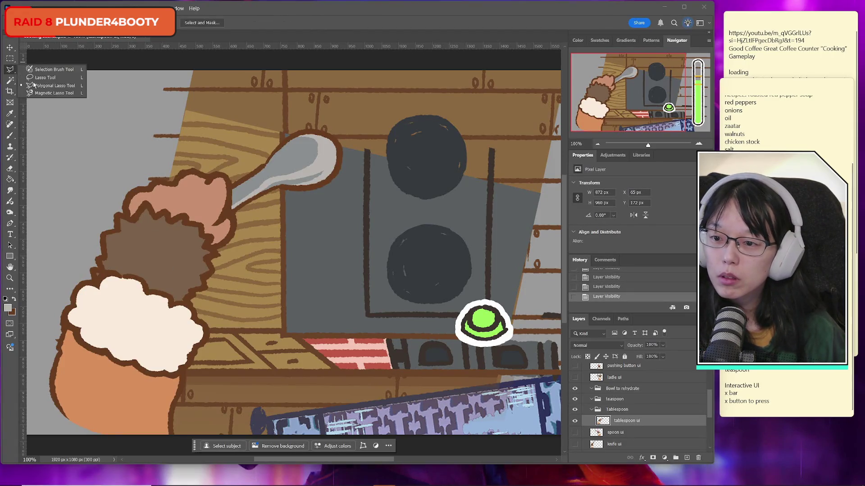
{"action": "left_click", "coordinate": [36, 69]}
{"action": "mouse_move", "coordinate": [237, 159]}
{"action": "left_mouse_down"}
{"action": "mouse_move", "coordinate": [234, 208]}
{"action": "mouse_move", "coordinate": [343, 212]}
{"action": "mouse_move", "coordinate": [264, 133]}
{"action": "mouse_move", "coordinate": [240, 153]}
{"action": "left_mouse_up"}
{"action": "mouse_move", "coordinate": [233, 211]}
{"action": "left_mouse_down"}
{"action": "mouse_move", "coordinate": [241, 220]}
{"action": "mouse_move", "coordinate": [250, 200]}
{"action": "left_mouse_up"}
{"action": "left_click", "coordinate": [10, 81]}
{"action": "left_click", "coordinate": [228, 193]}
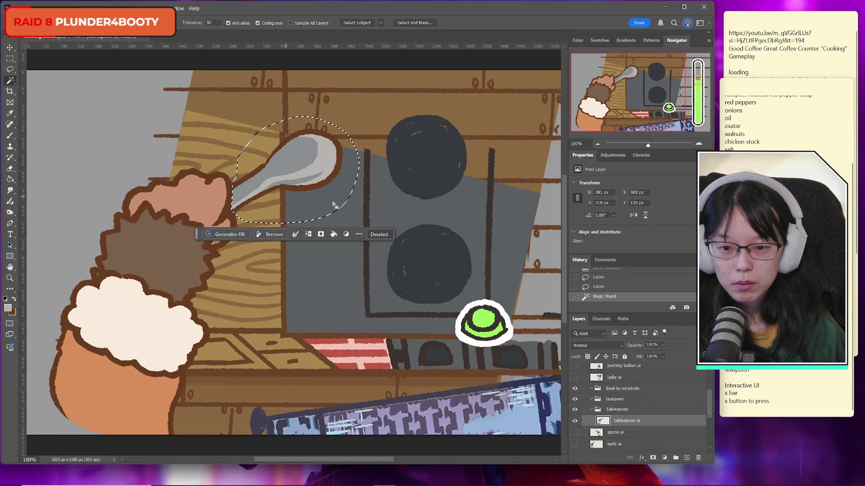
Cut the spoon onto new Layer 11 and align it over its original spot.
{"action": "key", "text": "ctrl+x"}
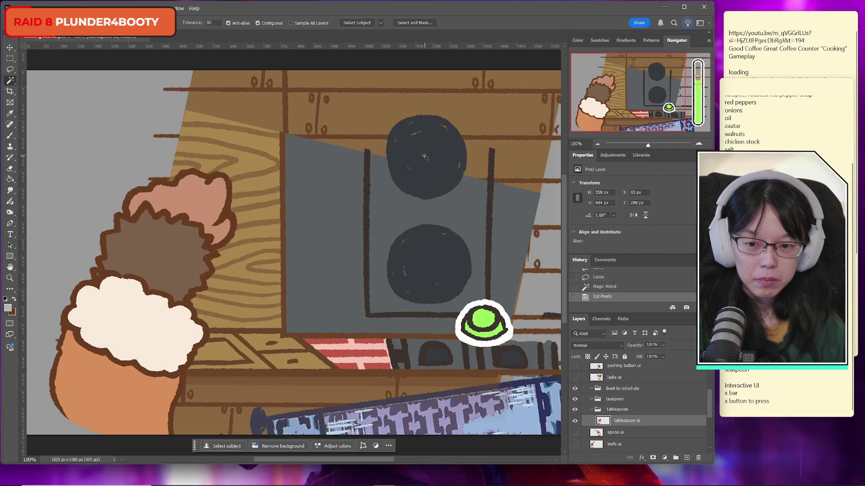
{"action": "key", "text": "ctrl+v"}
{"action": "key", "text": "ctrl+t"}
{"action": "left_click_drag", "start_coordinate": [292, 298], "coordinate": [299, 189]}
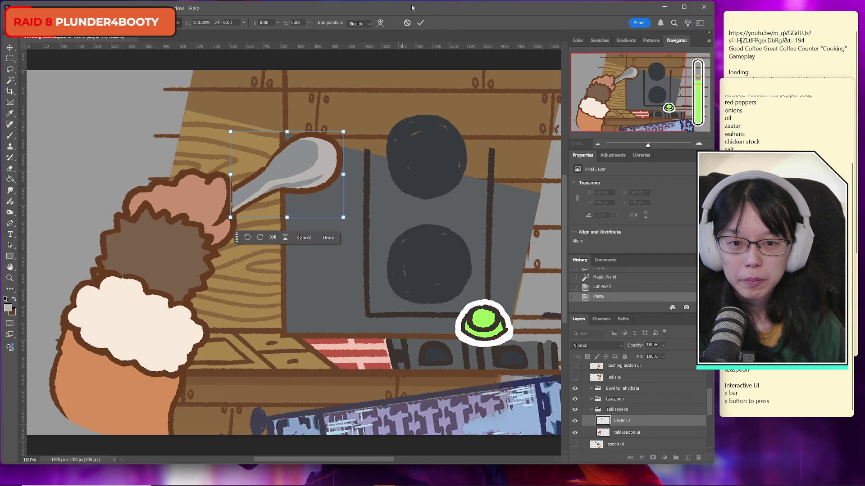
{"action": "left_click", "coordinate": [421, 22]}
{"action": "key", "text": "ctrl+t"}
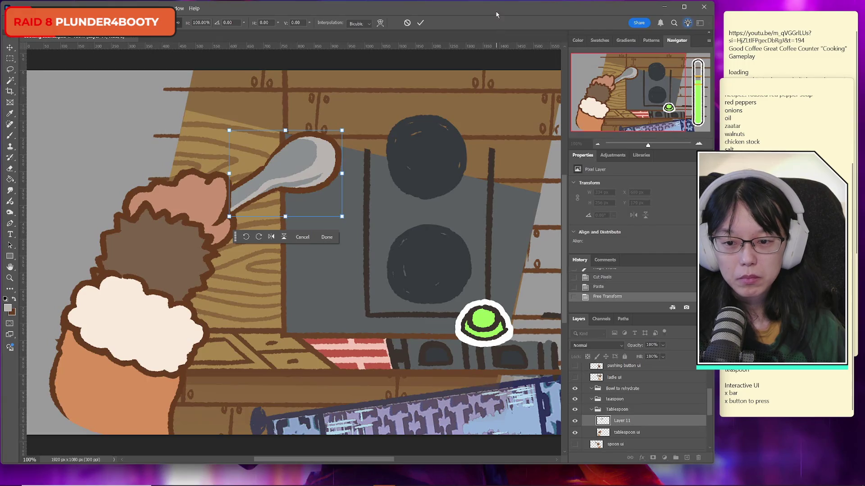
{"action": "key", "text": "Page_Down"}
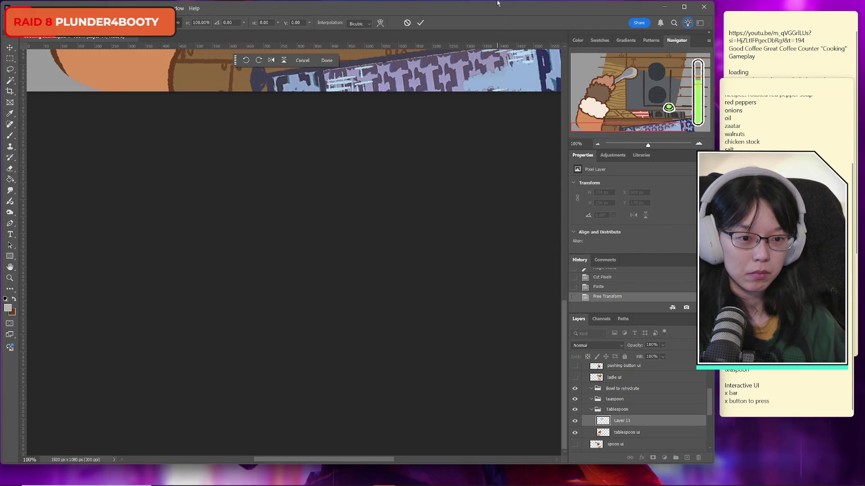
{"action": "left_click", "coordinate": [616, 72]}
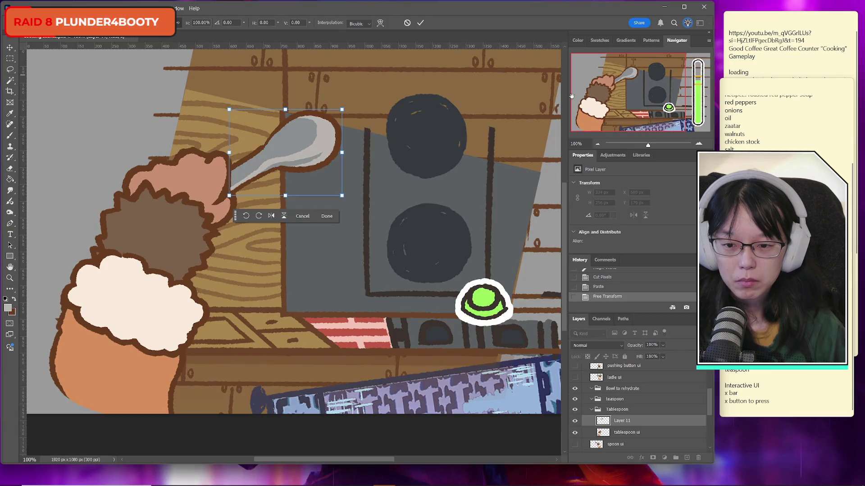
{"action": "key", "text": "Right"}
{"action": "key", "text": "Right"}
{"action": "key", "text": "Left"}
{"action": "key", "text": "Up"}
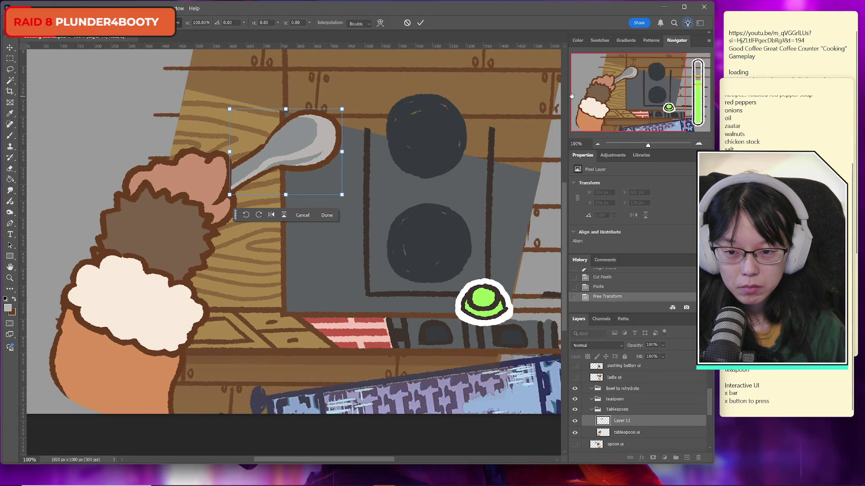
{"action": "left_click", "coordinate": [419, 22]}
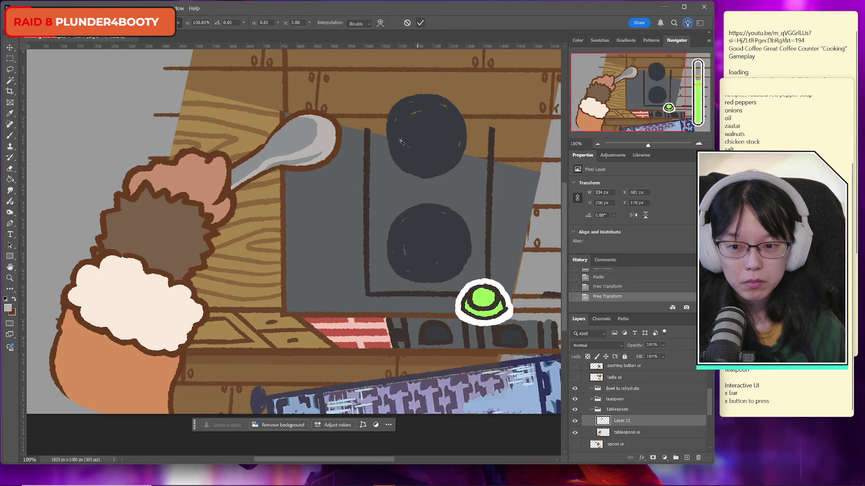
Scale the pasted spoon down to about two-thirds size and compare it.
{"action": "key", "text": "ctrl+t"}
{"action": "left_click_drag", "start_coordinate": [341, 109], "coordinate": [308, 135]}
{"action": "left_click", "coordinate": [419, 23]}
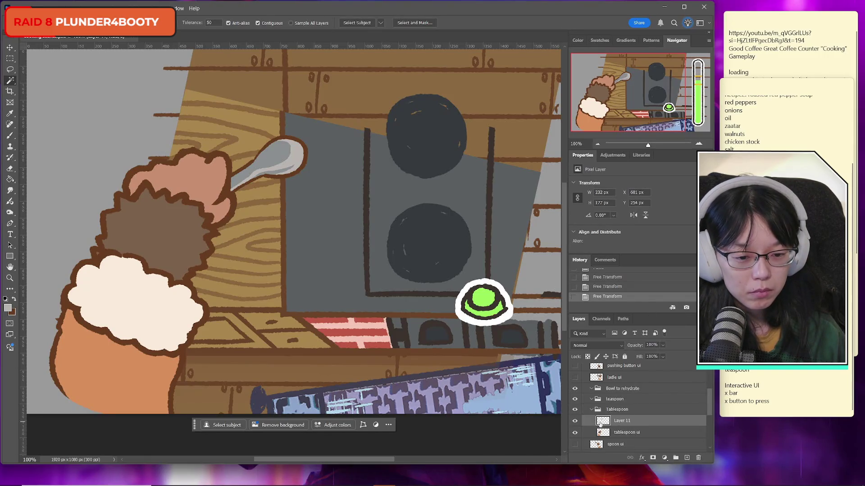
{"action": "left_click", "coordinate": [575, 420]}
{"action": "left_click", "coordinate": [574, 421]}
Set pale lavender e9efff and dark brown as drawing colours with the Brush tool active.
{"action": "key", "text": "i"}
{"action": "left_click", "coordinate": [7, 308]}
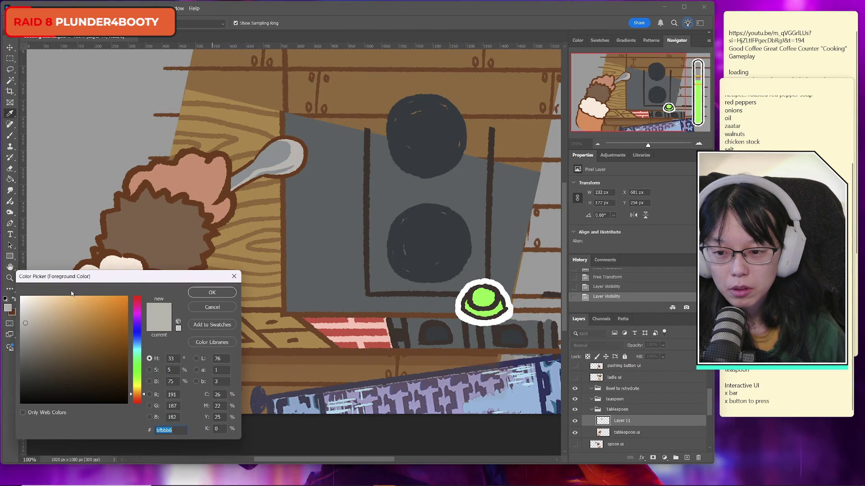
{"action": "left_click", "coordinate": [33, 297]}
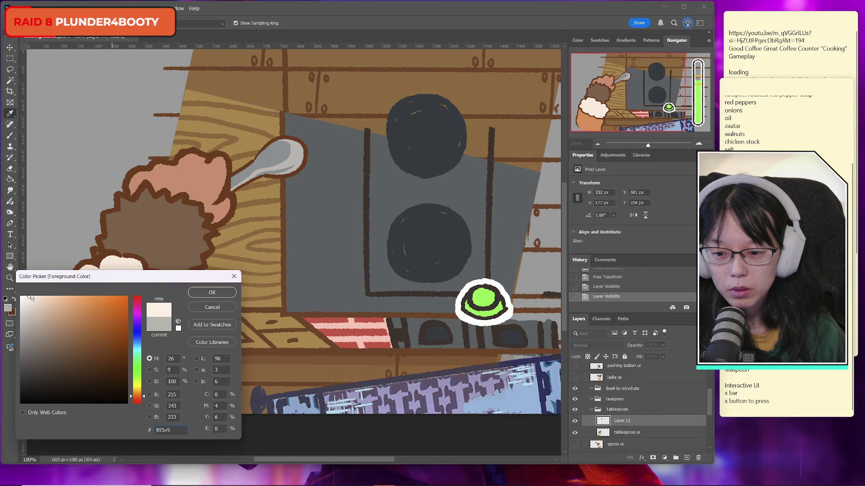
{"action": "left_click_drag", "start_coordinate": [137, 347], "coordinate": [138, 337]}
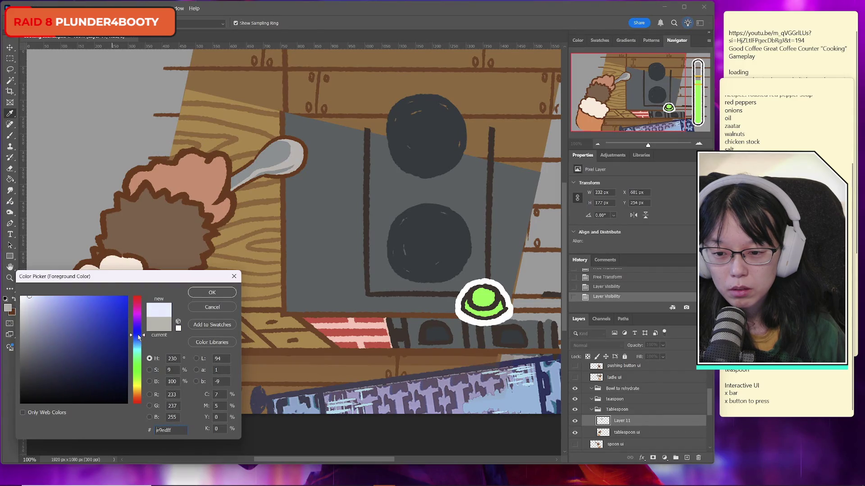
{"action": "key", "text": "Return"}
{"action": "key", "text": "w"}
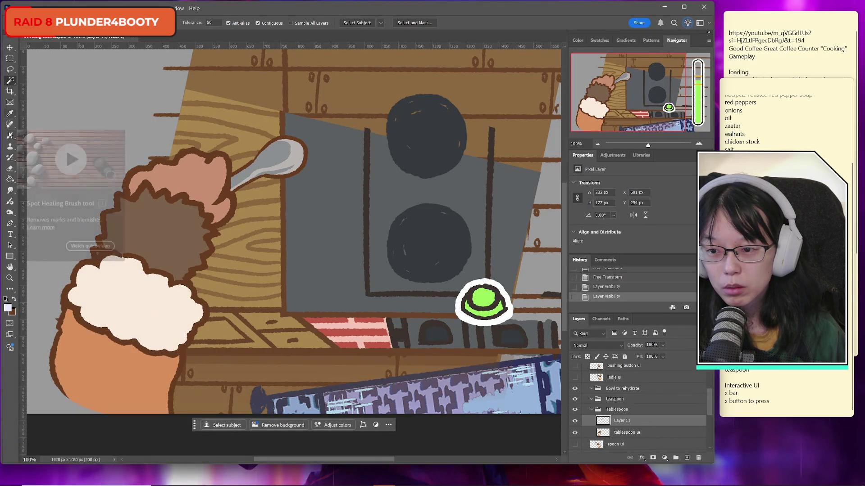
{"action": "key", "text": "b"}
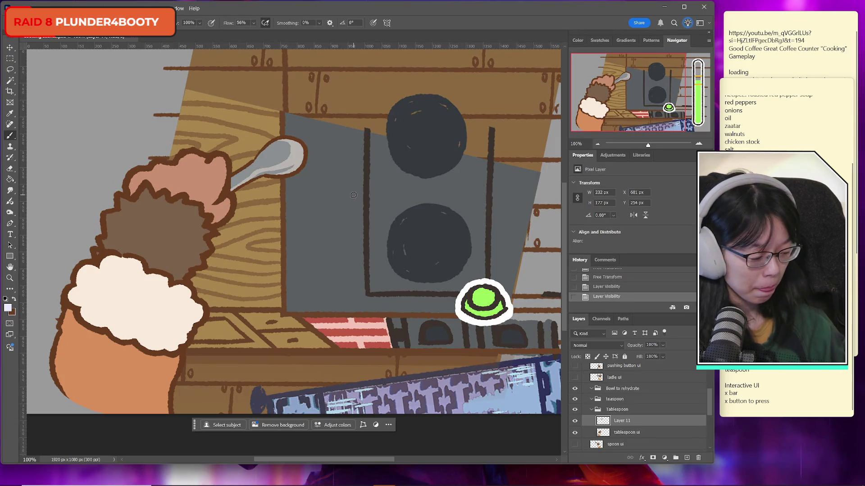
{"action": "left_click", "coordinate": [13, 299]}
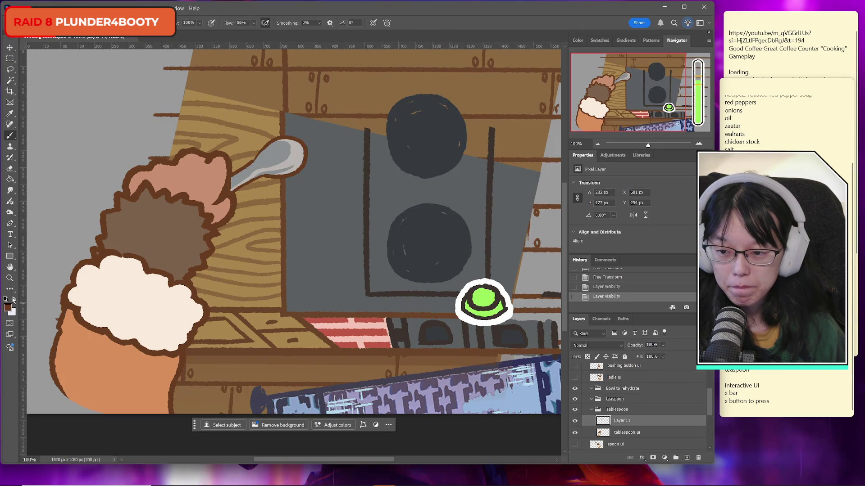
{"action": "left_click_drag", "start_coordinate": [331, 9], "coordinate": [369, 18]}
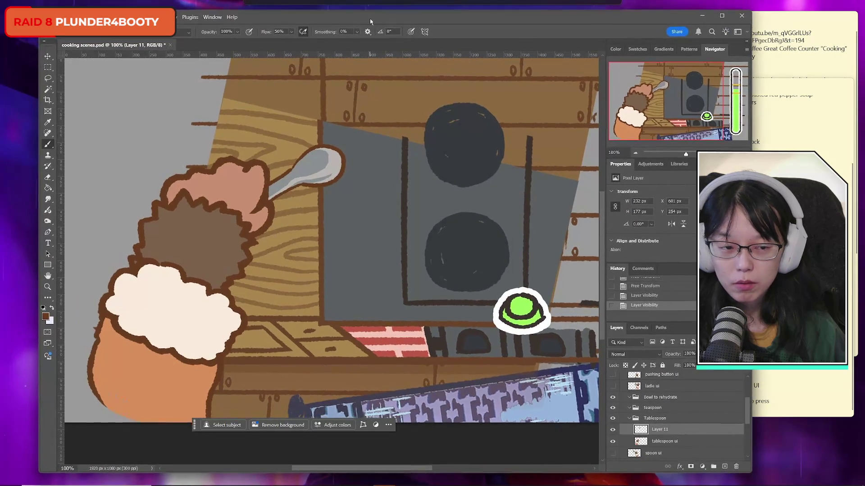
{"action": "mouse_move", "coordinate": [459, 482]}
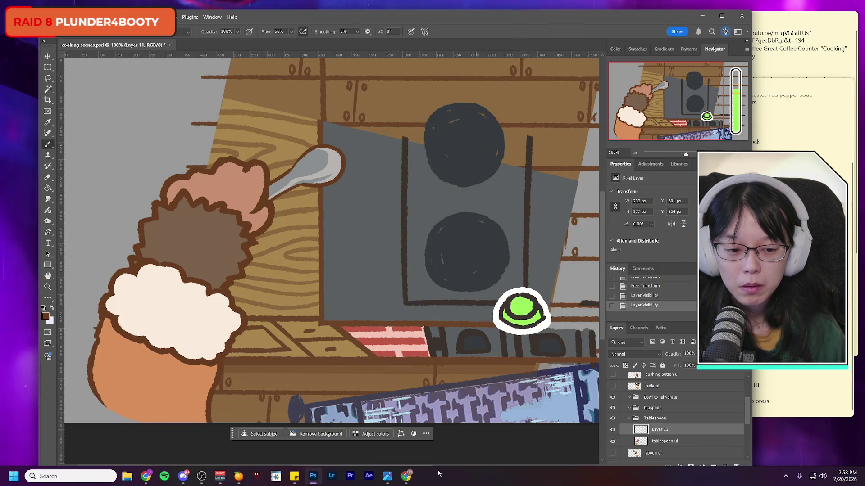
Lower Layer 11's opacity to 55% to fade the old spoon.
{"action": "left_click", "coordinate": [612, 430]}
{"action": "left_click", "coordinate": [613, 430]}
{"action": "left_click", "coordinate": [612, 429]}
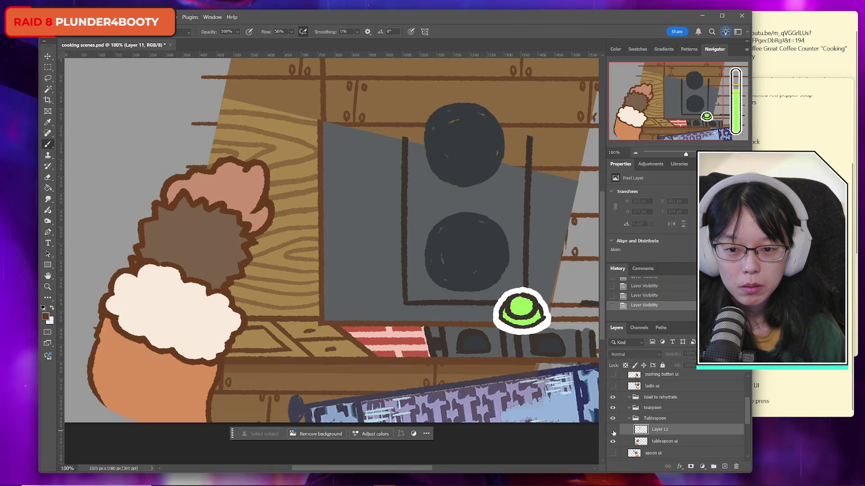
{"action": "left_click", "coordinate": [612, 429]}
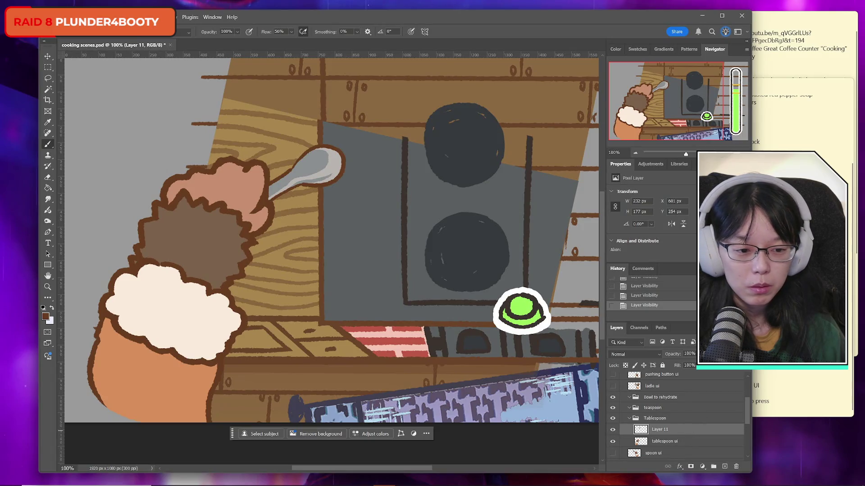
{"action": "left_click", "coordinate": [693, 354]}
{"action": "left_click_drag", "start_coordinate": [739, 364], "coordinate": [711, 363]}
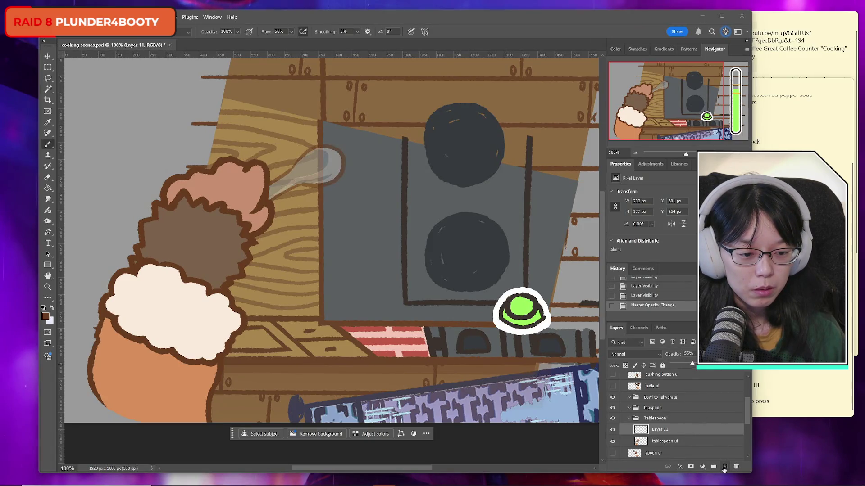
Add a new layer, Layer 12, and brush a brown outline of the spoon on it.
{"action": "left_click", "coordinate": [724, 467]}
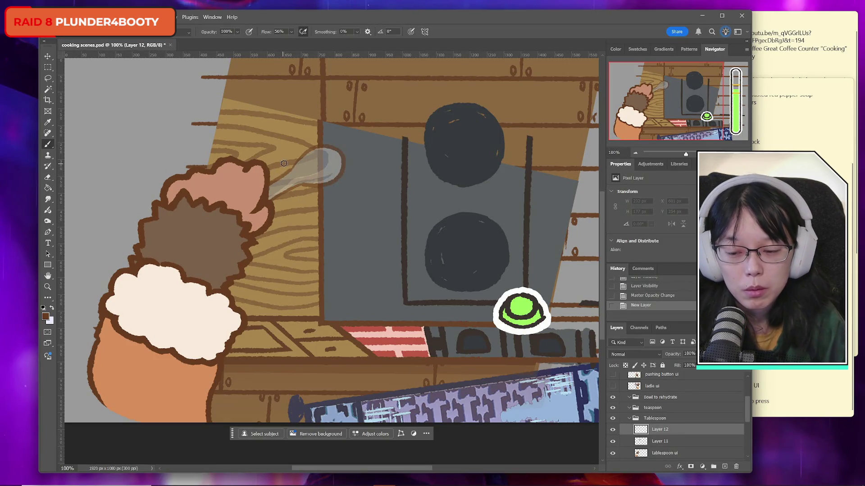
{"action": "mouse_move", "coordinate": [267, 184]}
{"action": "left_mouse_down"}
{"action": "mouse_move", "coordinate": [298, 156]}
{"action": "mouse_move", "coordinate": [333, 146]}
{"action": "mouse_move", "coordinate": [347, 171]}
{"action": "mouse_move", "coordinate": [272, 204]}
{"action": "left_mouse_up"}
{"action": "key", "text": "ctrl+z"}
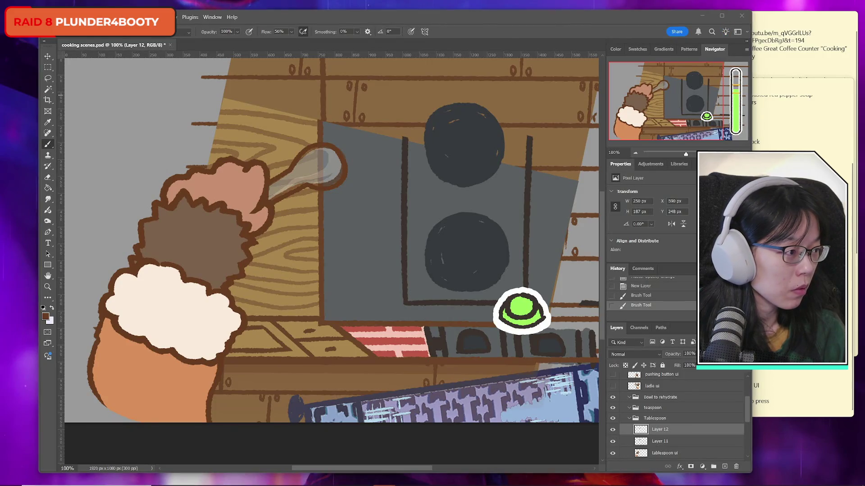
{"action": "left_click_drag", "start_coordinate": [277, 17], "coordinate": [302, 18]}
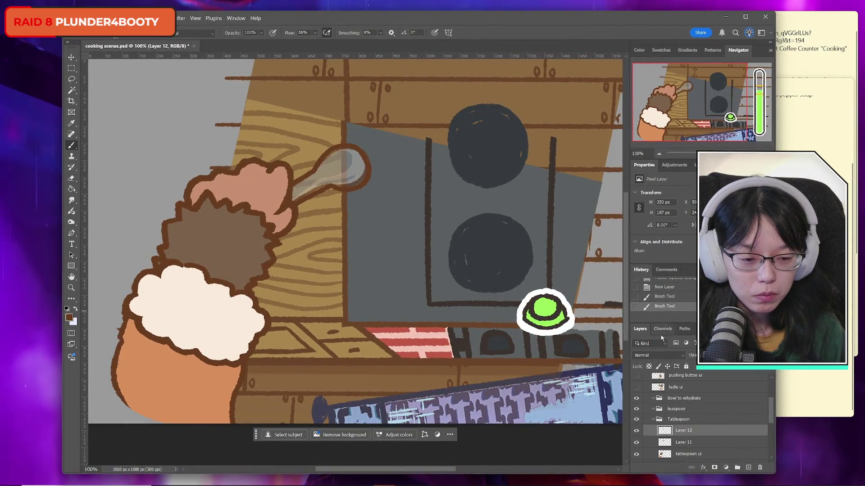
{"action": "left_click", "coordinate": [637, 432]}
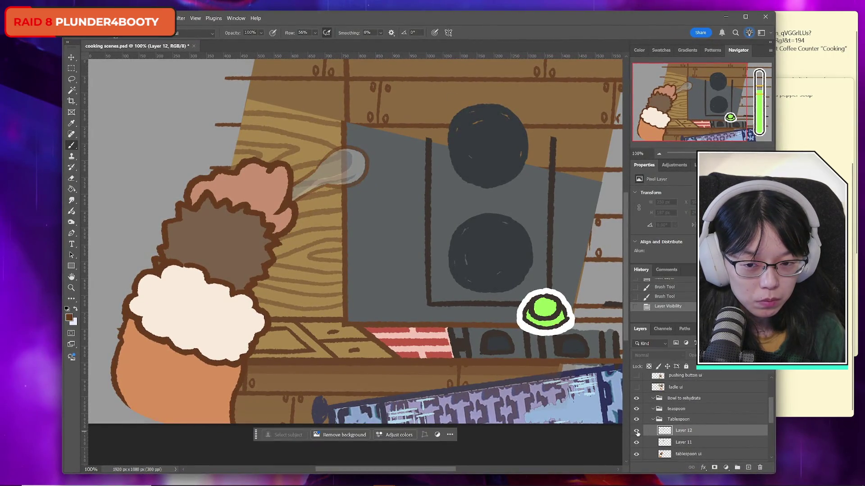
{"action": "left_click", "coordinate": [636, 432]}
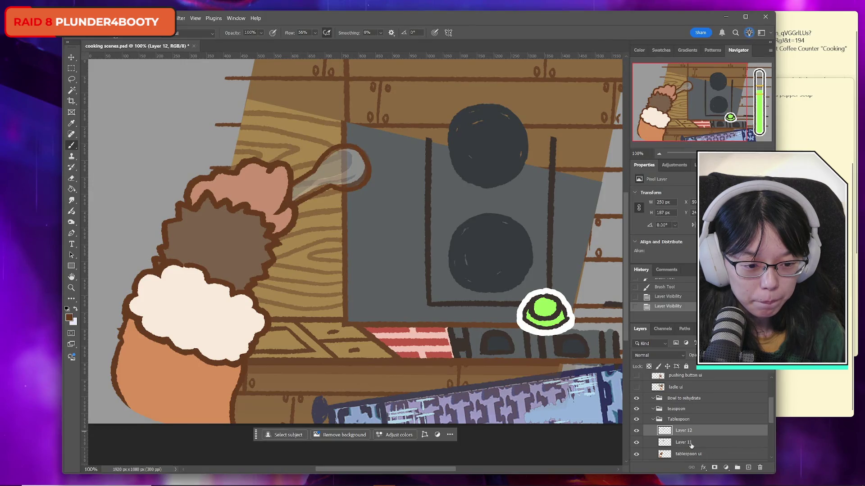
Hide and delete the old spoon on Layer 11.
{"action": "left_click", "coordinate": [636, 442]}
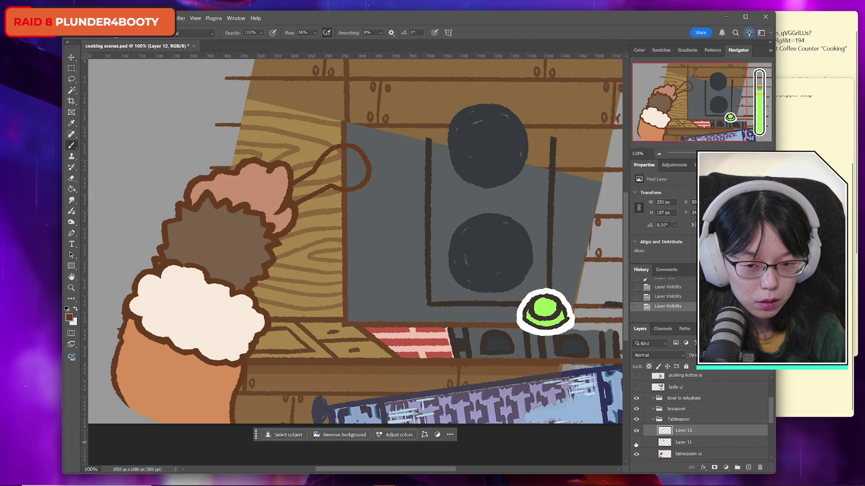
{"action": "left_click", "coordinate": [683, 443]}
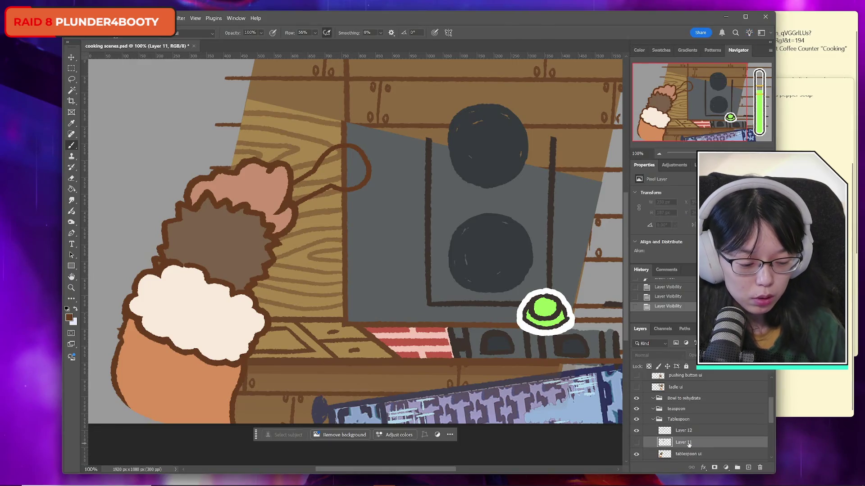
{"action": "key", "text": "Delete"}
Add Layer 13 beneath the outline and paint a light fill inside the spoon.
{"action": "left_click", "coordinate": [748, 467]}
{"action": "key", "text": "ctrl+bracketleft"}
{"action": "left_click", "coordinate": [75, 309]}
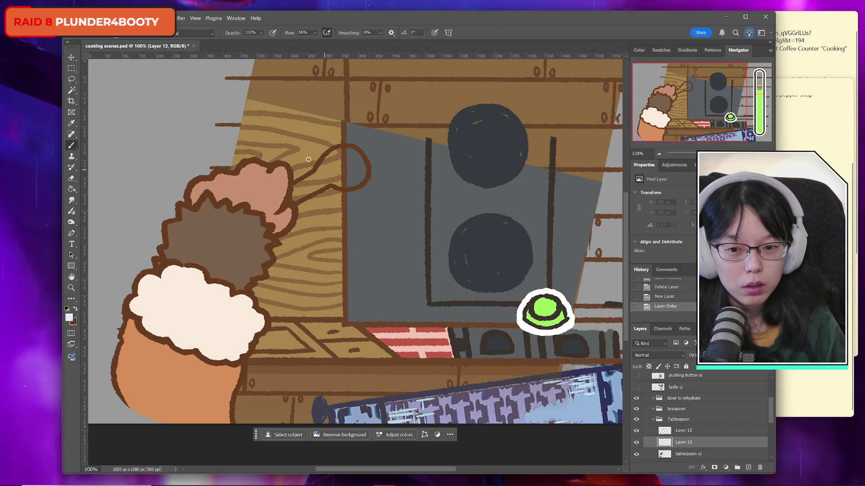
{"action": "mouse_move", "coordinate": [319, 176]}
{"action": "left_mouse_down"}
{"action": "mouse_move", "coordinate": [289, 198]}
{"action": "mouse_move", "coordinate": [333, 177]}
{"action": "mouse_move", "coordinate": [341, 164]}
{"action": "mouse_move", "coordinate": [325, 162]}
{"action": "mouse_move", "coordinate": [342, 151]}
{"action": "mouse_move", "coordinate": [362, 157]}
{"action": "mouse_move", "coordinate": [359, 180]}
{"action": "mouse_move", "coordinate": [339, 184]}
{"action": "mouse_move", "coordinate": [348, 162]}
{"action": "mouse_move", "coordinate": [336, 158]}
{"action": "mouse_move", "coordinate": [344, 160]}
{"action": "left_mouse_up"}
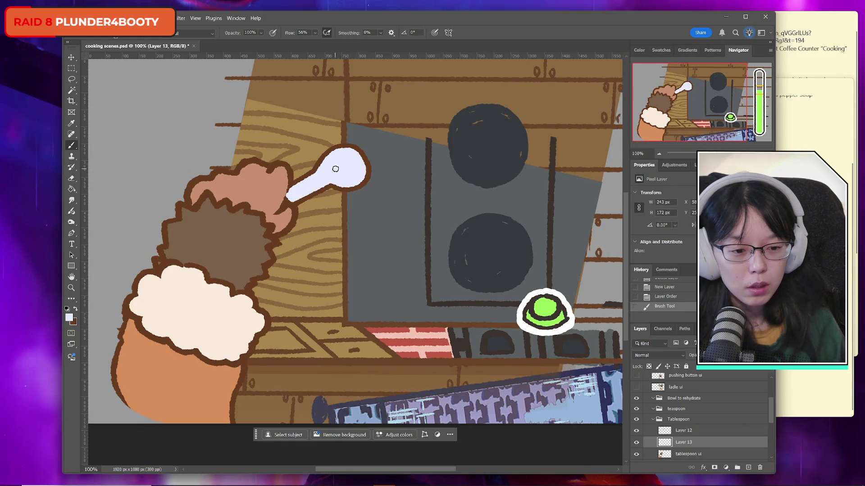
{"action": "scroll", "coordinate": [713, 416], "scroll_direction": "down", "scroll_amount": 2}
Move the tablespoon ui layer to the top of the Tablespoon group, then select Layer 12.
{"action": "left_click", "coordinate": [695, 419]}
{"action": "key", "text": "ctrl+shift+bracketright"}
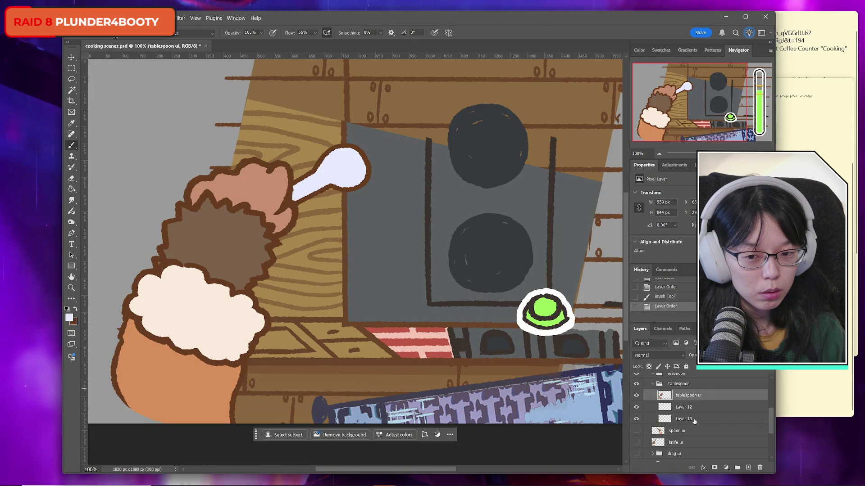
{"action": "left_click", "coordinate": [711, 423]}
{"action": "left_click", "coordinate": [688, 408]}
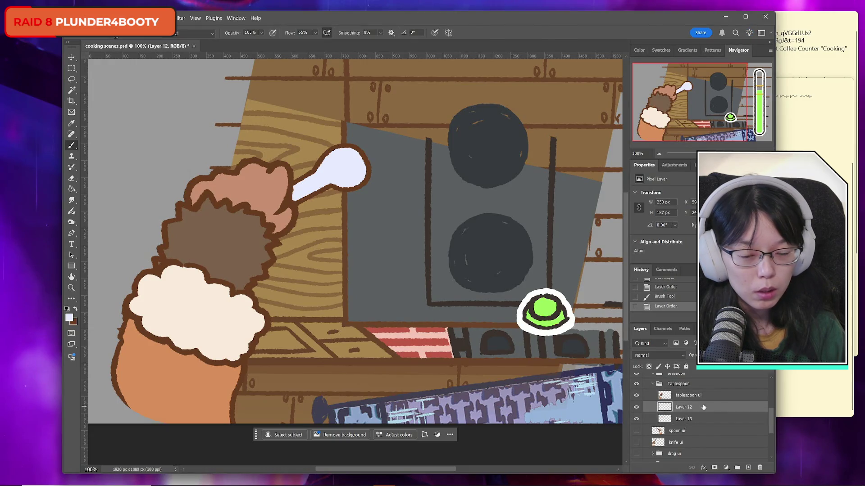
Set the foreground colour to medium blue 7089f7 and return to the Brush tool.
{"action": "left_click", "coordinate": [76, 310]}
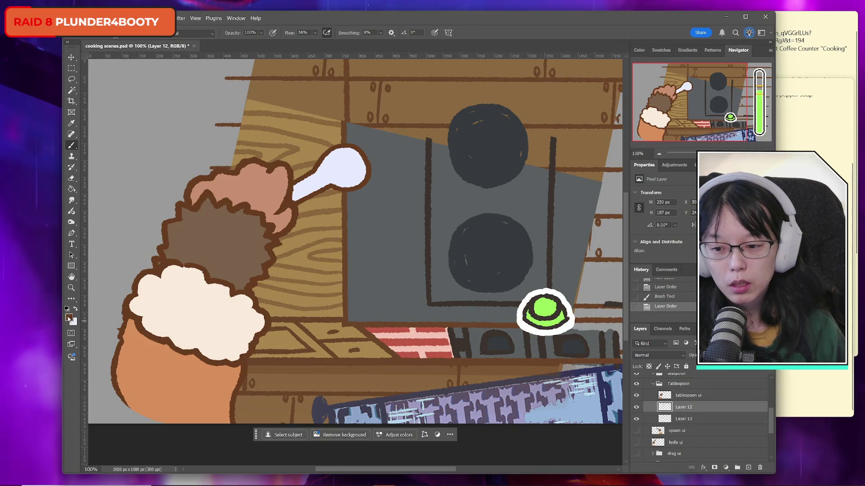
{"action": "left_click", "coordinate": [69, 318]}
{"action": "left_click", "coordinate": [346, 170]}
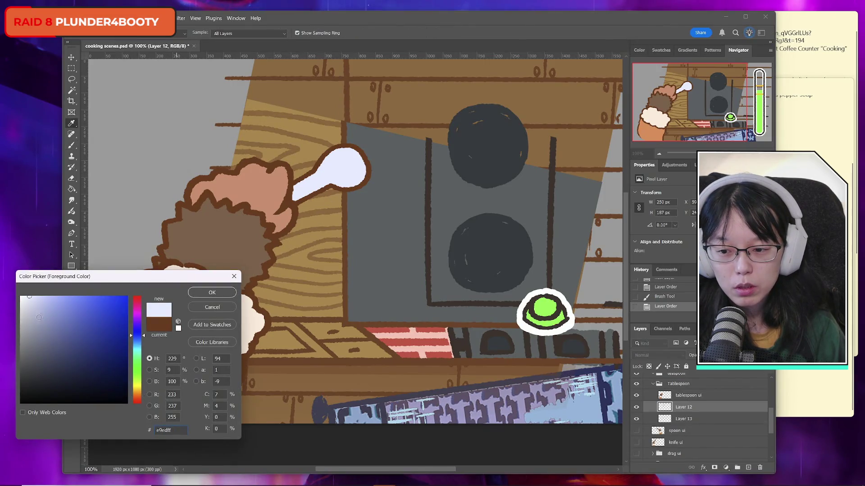
{"action": "left_click", "coordinate": [44, 320]}
{"action": "left_click", "coordinate": [54, 308]}
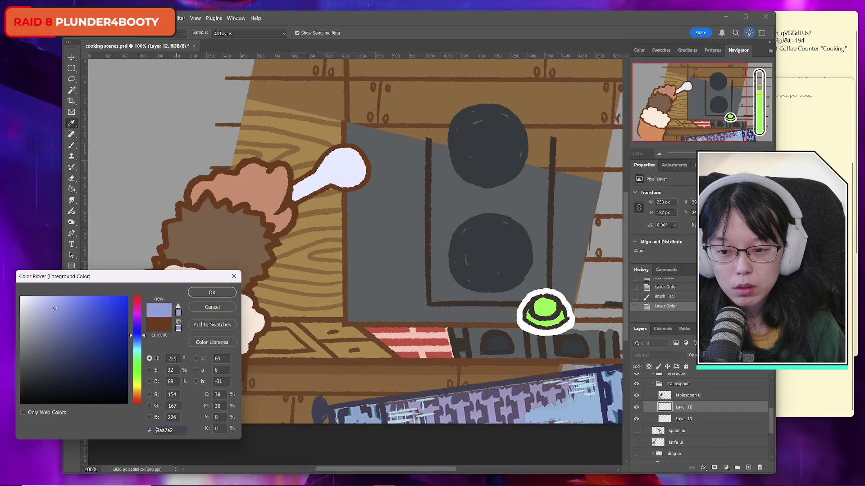
{"action": "left_click", "coordinate": [53, 300]}
{"action": "left_click", "coordinate": [54, 309]}
{"action": "left_click", "coordinate": [83, 304]}
{"action": "left_click", "coordinate": [79, 300]}
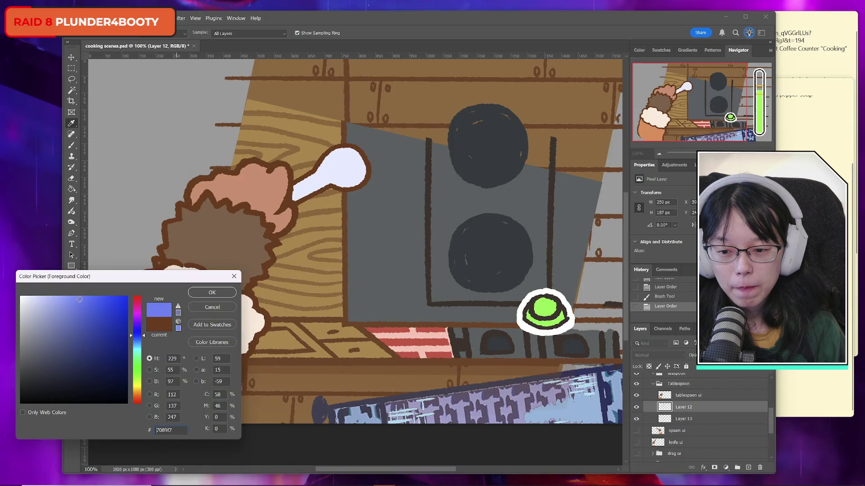
{"action": "left_click", "coordinate": [215, 292]}
{"action": "key", "text": "b"}
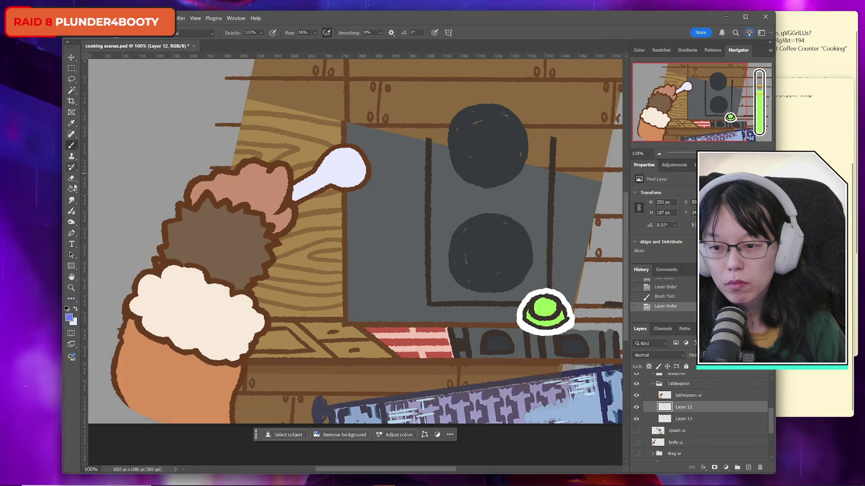
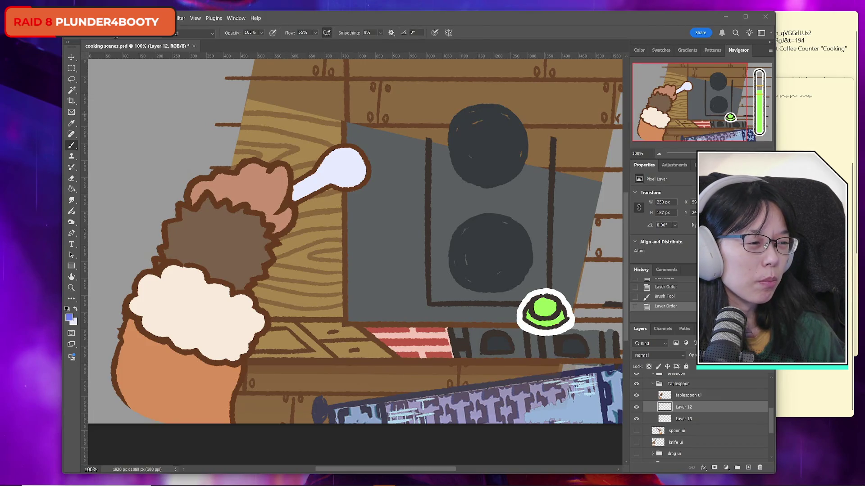
Zoom to 200% on the spoon handle, check Layer 12, and add new Layer 14 above it.
{"action": "left_click", "coordinate": [71, 287]}
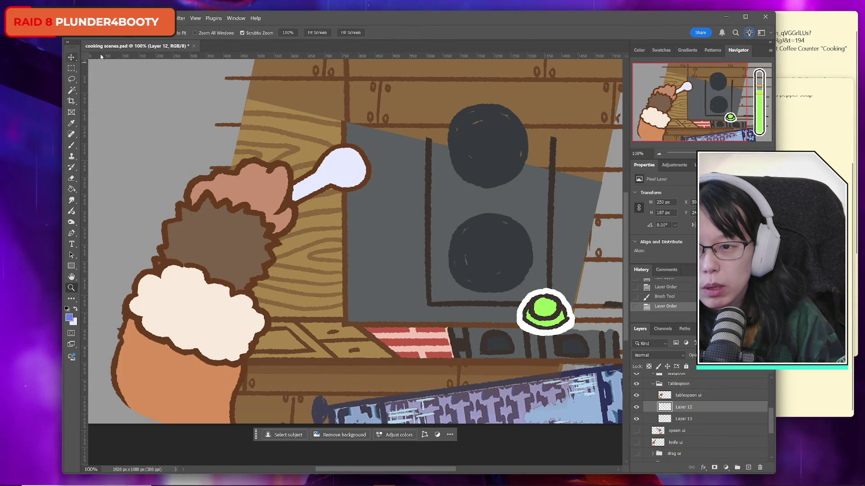
{"action": "left_click", "coordinate": [319, 185]}
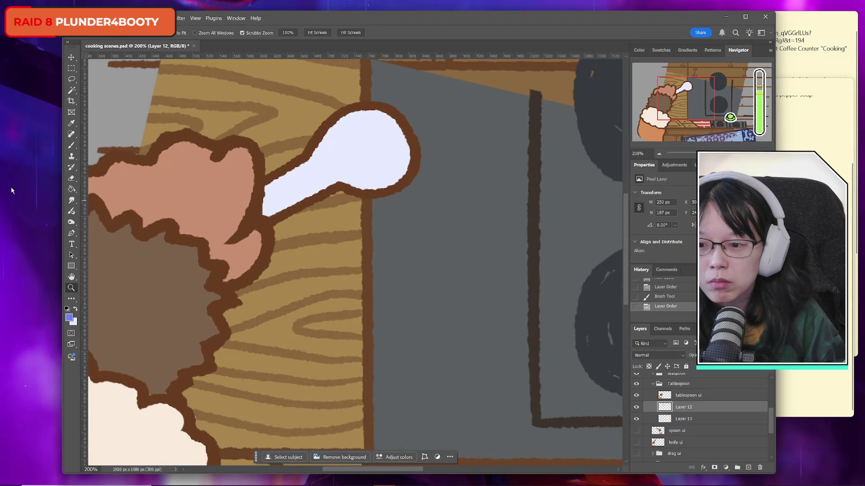
{"action": "left_click", "coordinate": [71, 145]}
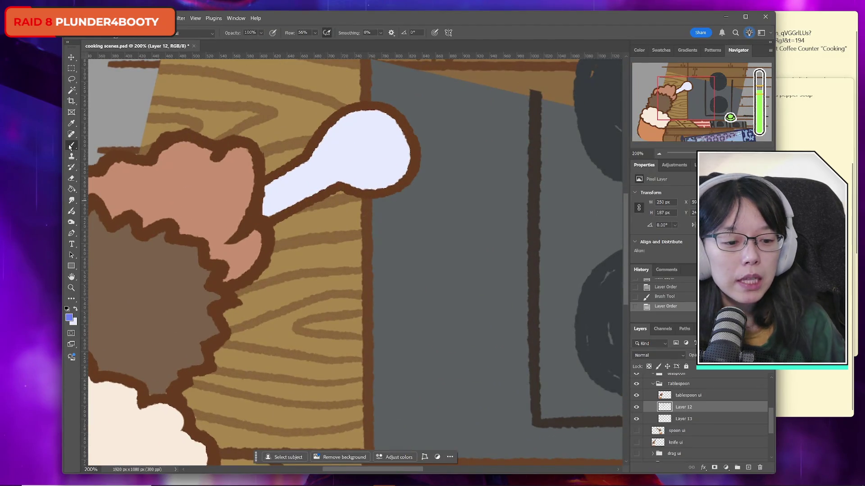
{"action": "left_click", "coordinate": [636, 407]}
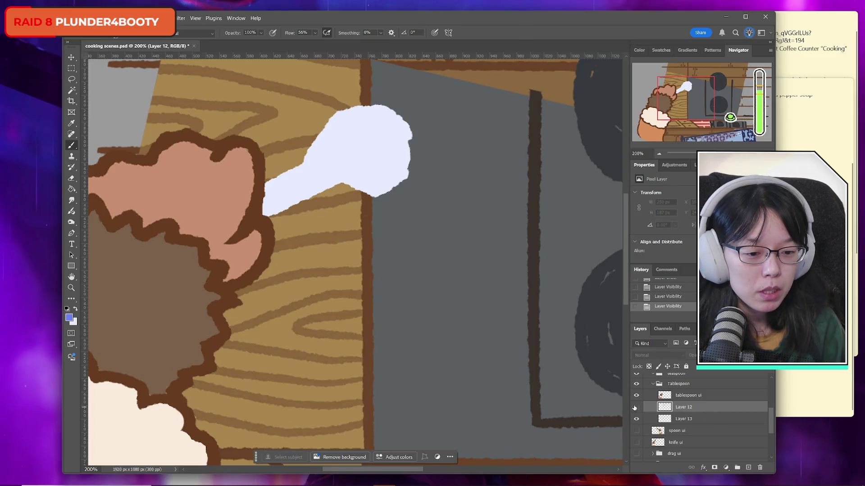
{"action": "left_click", "coordinate": [637, 407]}
{"action": "left_click", "coordinate": [745, 467]}
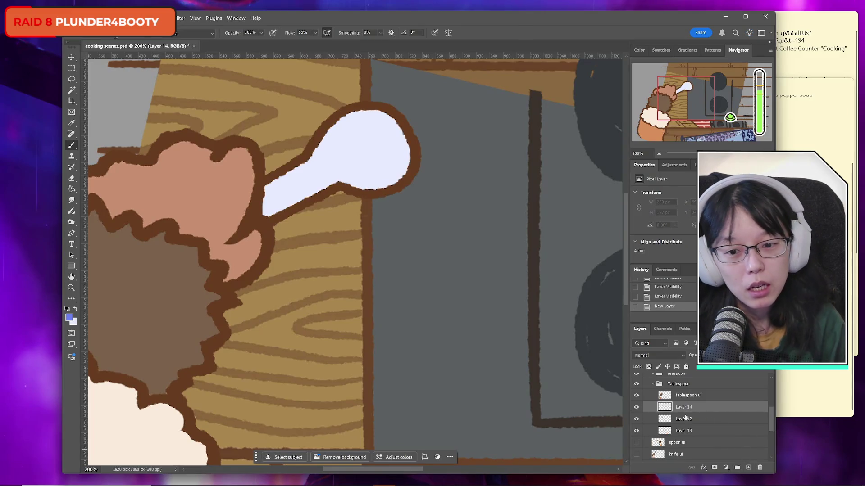
Set the brush size to 1 and save the document.
{"action": "left_click", "coordinate": [124, 37]}
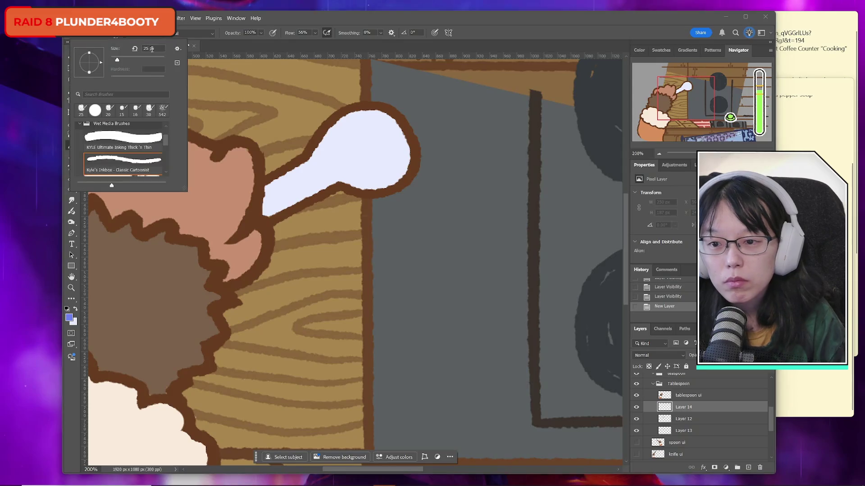
{"action": "type", "text": "1"}
{"action": "key", "text": "Return"}
{"action": "key", "text": "ctrl+s"}
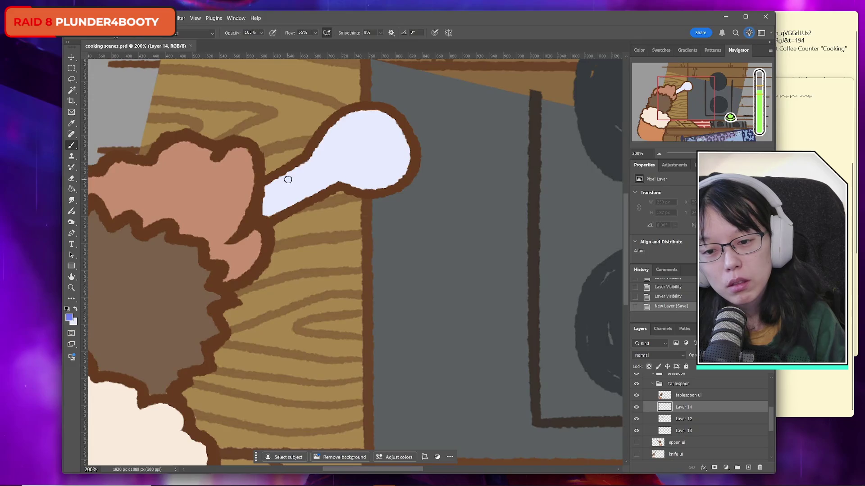
Paint and undo test strokes near the spoon handle's neck.
{"action": "left_click_drag", "start_coordinate": [276, 188], "coordinate": [294, 181]}
{"action": "key", "text": "ctrl+z"}
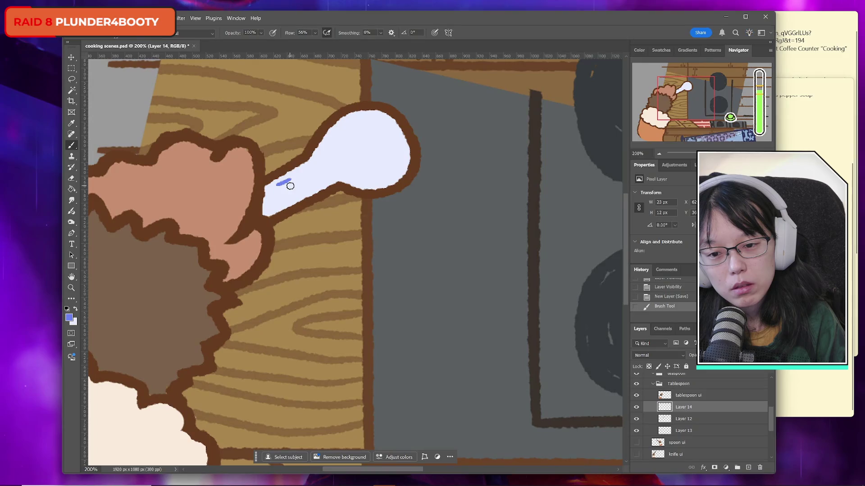
{"action": "key", "text": "ctrl+z"}
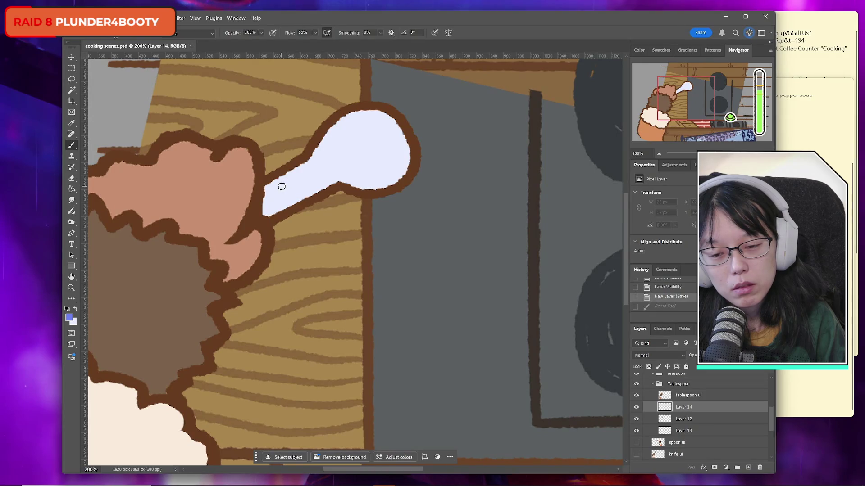
{"action": "left_click_drag", "start_coordinate": [273, 189], "coordinate": [288, 186]}
{"action": "key", "text": "ctrl+z"}
{"action": "key", "text": "ctrl+z"}
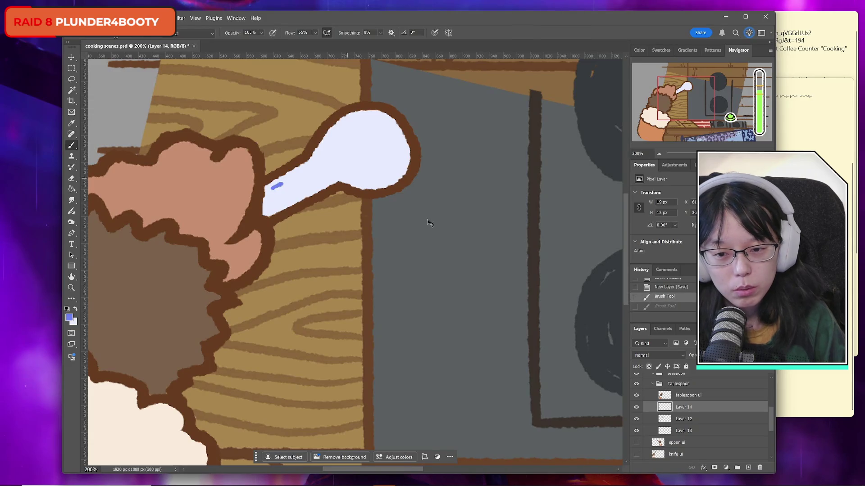
Brush the blue letters T and B on the grey wall, undoing and redoing strokes.
{"action": "mouse_move", "coordinate": [423, 216]}
{"action": "left_mouse_down"}
{"action": "mouse_move", "coordinate": [444, 215]}
{"action": "mouse_move", "coordinate": [434, 233]}
{"action": "left_mouse_up"}
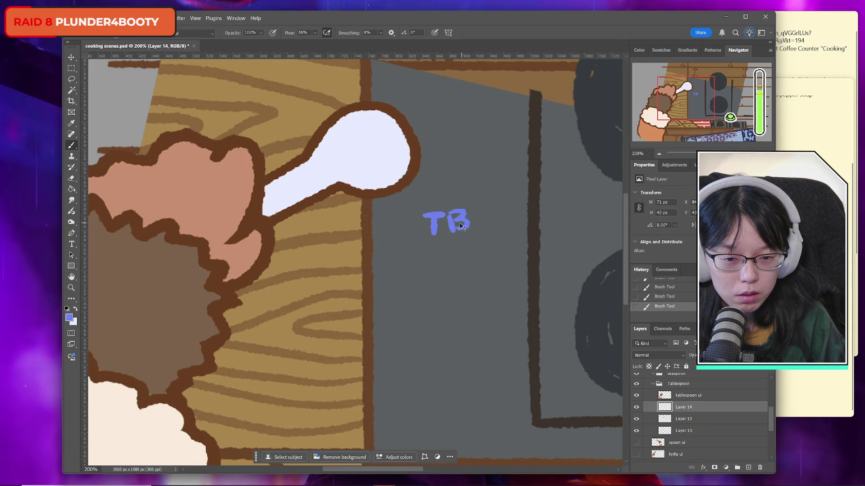
{"action": "key", "text": "ctrl+z"}
{"action": "key", "text": "ctrl+z"}
{"action": "left_click", "coordinate": [451, 214]}
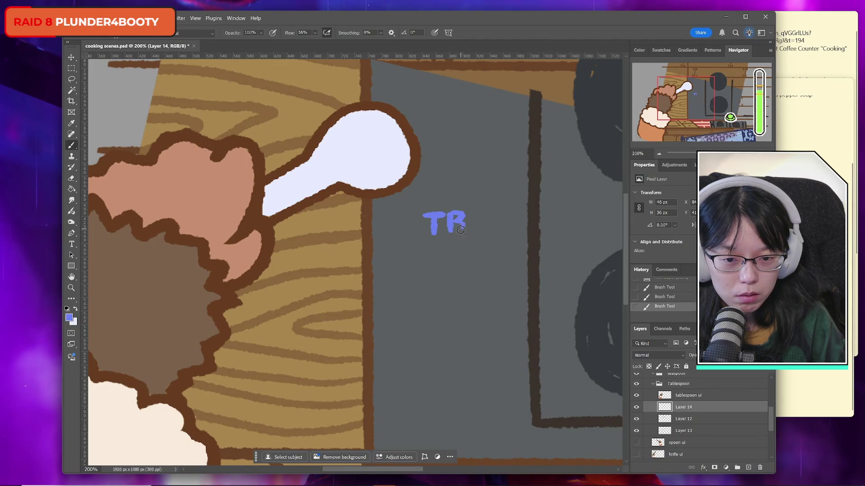
{"action": "key", "text": "ctrl+z"}
{"action": "left_click_drag", "start_coordinate": [453, 224], "coordinate": [452, 232]}
{"action": "key", "text": "ctrl+shift+z"}
{"action": "key", "text": "ctrl+z"}
{"action": "key", "text": "ctrl+z"}
{"action": "key", "text": "ctrl+shift+z"}
{"action": "key", "text": "ctrl+shift+z"}
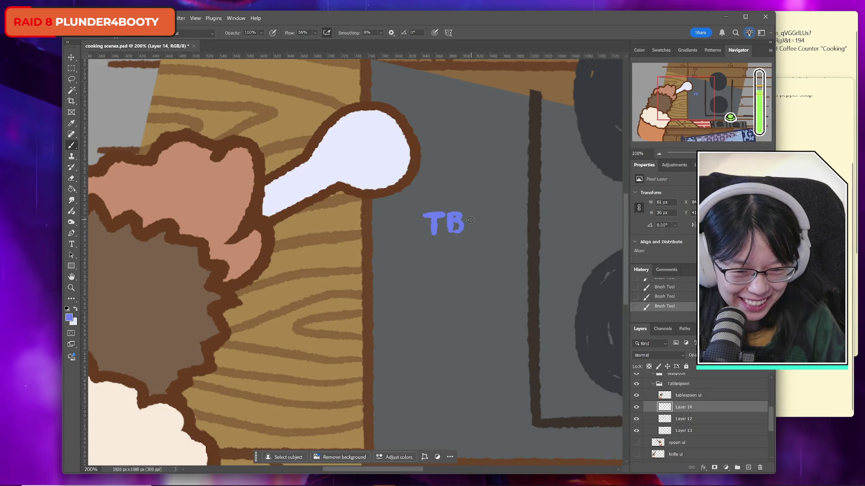
{"action": "key", "text": "ctrl+z"}
{"action": "key", "text": "ctrl+z"}
{"action": "key", "text": "ctrl+shift+z"}
{"action": "key", "text": "ctrl+z"}
{"action": "key", "text": "ctrl+shift+z"}
{"action": "key", "text": "ctrl+z"}
Redraw the B's stem and paint the S to complete TBS.
{"action": "left_click_drag", "start_coordinate": [450, 233], "coordinate": [450, 215]}
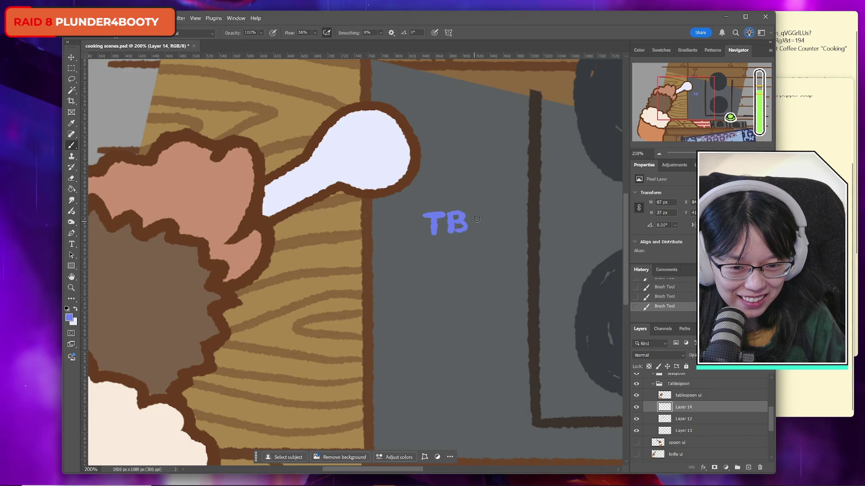
{"action": "left_click_drag", "start_coordinate": [473, 213], "coordinate": [478, 231]}
{"action": "key", "text": "ctrl+z"}
{"action": "key", "text": "ctrl+shift+z"}
{"action": "key", "text": "ctrl+z"}
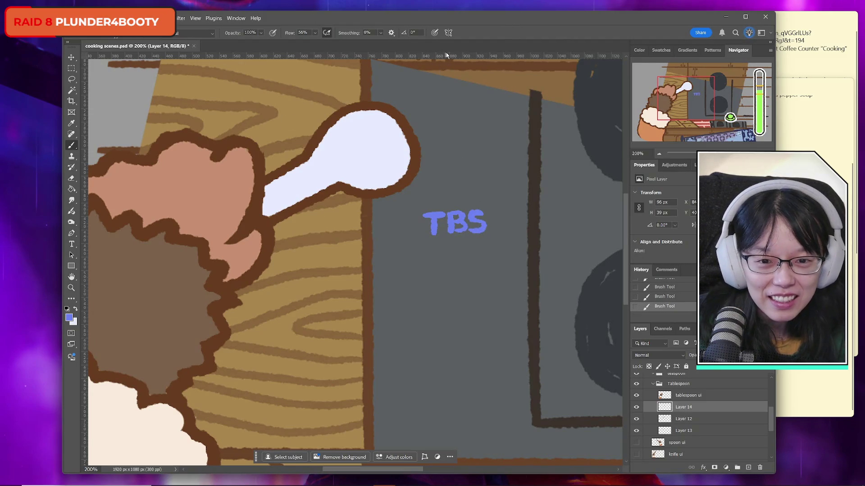
Zoom to 400% on TBS and add horizontal guides along its top and bottom.
{"action": "left_click", "coordinate": [71, 286]}
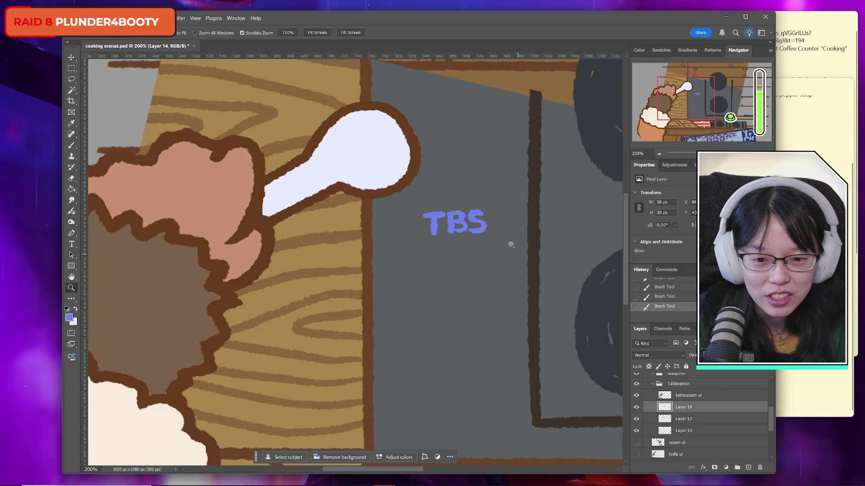
{"action": "left_click", "coordinate": [481, 230]}
{"action": "left_click_drag", "start_coordinate": [473, 79], "coordinate": [493, 189]}
{"action": "mouse_move", "coordinate": [473, 70]}
{"action": "left_mouse_down"}
{"action": "mouse_move", "coordinate": [496, 233]}
{"action": "mouse_move", "coordinate": [506, 236]}
{"action": "left_mouse_up"}
Lasso-select the B and S letters, transform them, and deselect.
{"action": "left_click", "coordinate": [72, 79]}
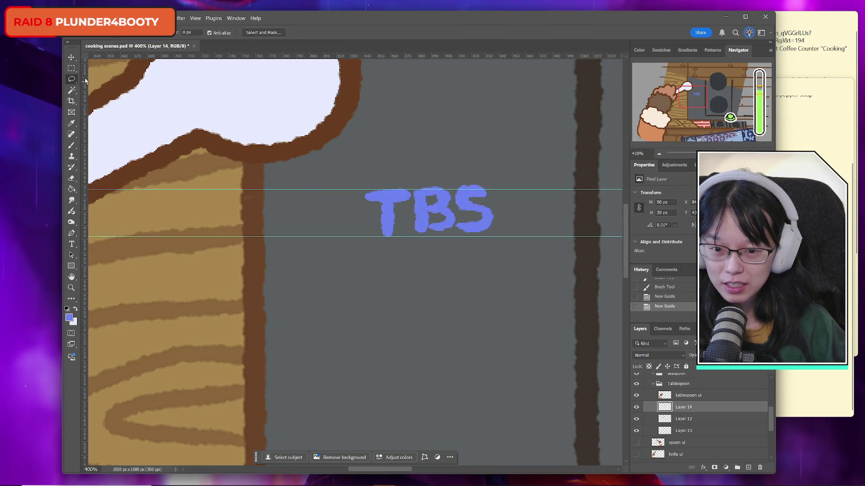
{"action": "mouse_move", "coordinate": [426, 174]}
{"action": "left_mouse_down"}
{"action": "mouse_move", "coordinate": [414, 193]}
{"action": "mouse_move", "coordinate": [457, 266]}
{"action": "mouse_move", "coordinate": [481, 146]}
{"action": "left_mouse_up"}
{"action": "key", "text": "ctrl+t"}
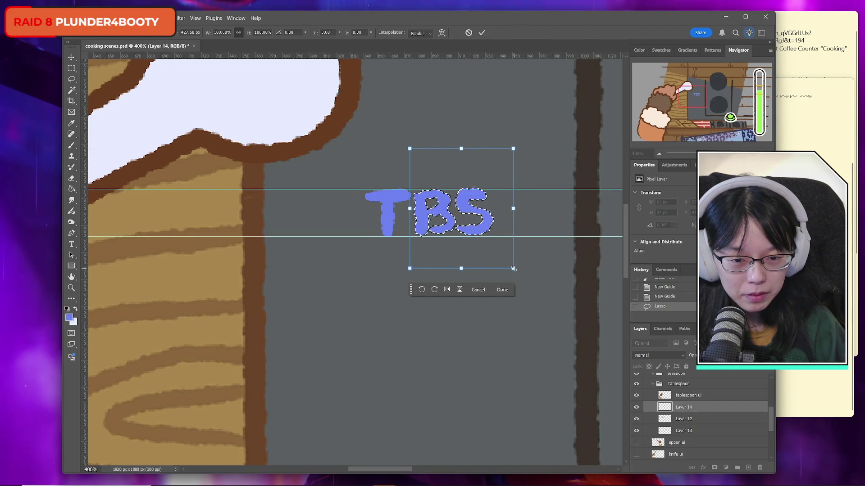
{"action": "left_click", "coordinate": [482, 33]}
{"action": "key", "text": "ctrl+d"}
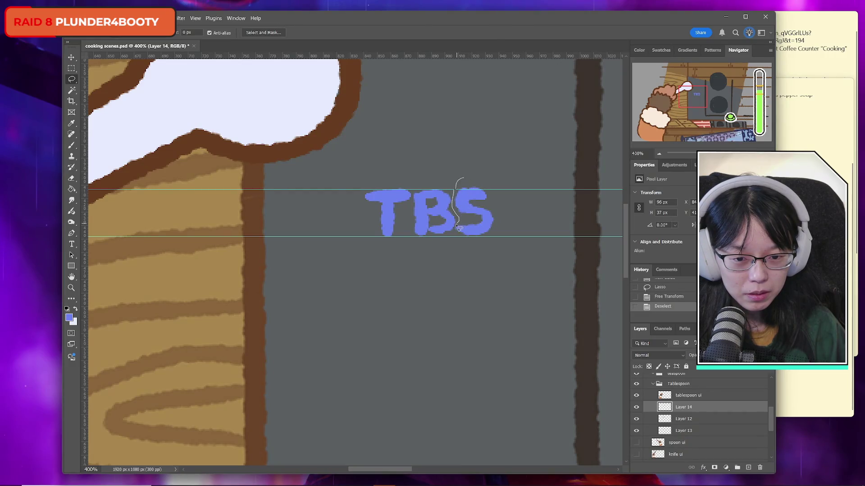
Select and transform the S, then deselect.
{"action": "key", "text": "ctrl+t"}
{"action": "mouse_move", "coordinate": [510, 241]}
{"action": "left_mouse_down"}
{"action": "mouse_move", "coordinate": [459, 179]}
{"action": "mouse_move", "coordinate": [486, 171]}
{"action": "left_mouse_up"}
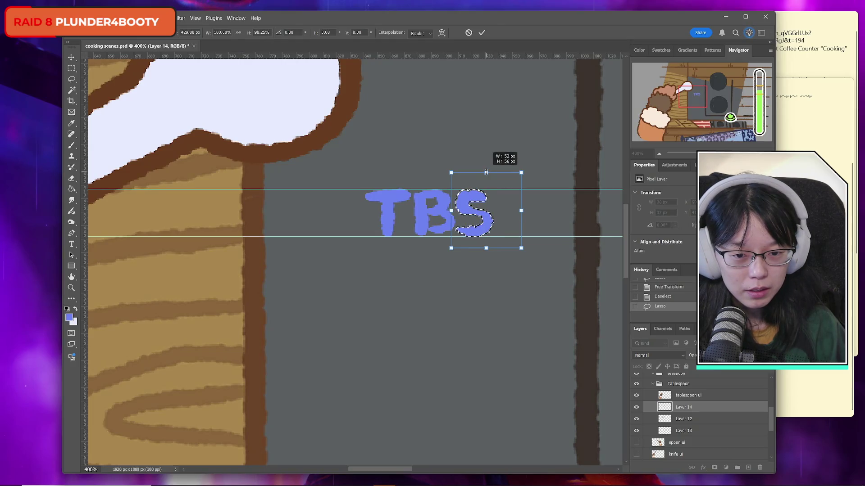
{"action": "key", "text": "Return"}
{"action": "key", "text": "ctrl+d"}
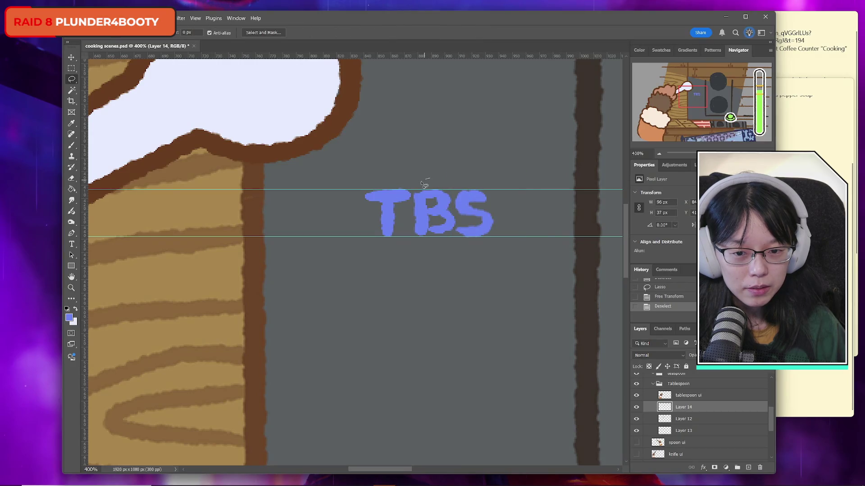
Outline the B and stretch it slightly taller.
{"action": "mouse_move", "coordinate": [413, 205]}
{"action": "left_mouse_down"}
{"action": "mouse_move", "coordinate": [410, 250]}
{"action": "mouse_move", "coordinate": [450, 238]}
{"action": "left_mouse_up"}
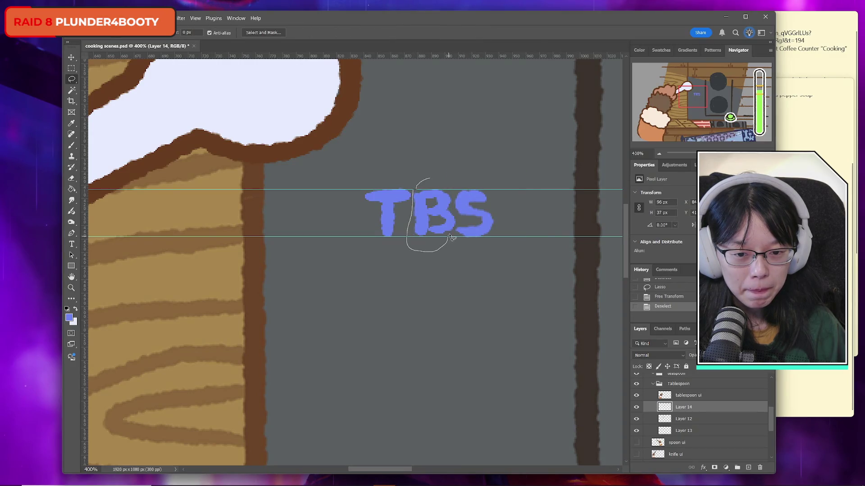
{"action": "left_click_drag", "start_coordinate": [455, 195], "coordinate": [448, 182]}
{"action": "key", "text": "ctrl+t"}
{"action": "left_click_drag", "start_coordinate": [431, 252], "coordinate": [431, 254]}
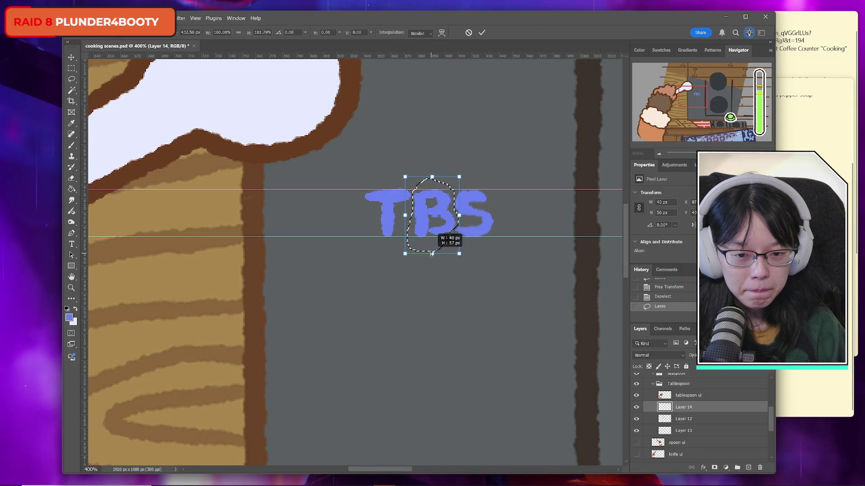
{"action": "left_click", "coordinate": [481, 33]}
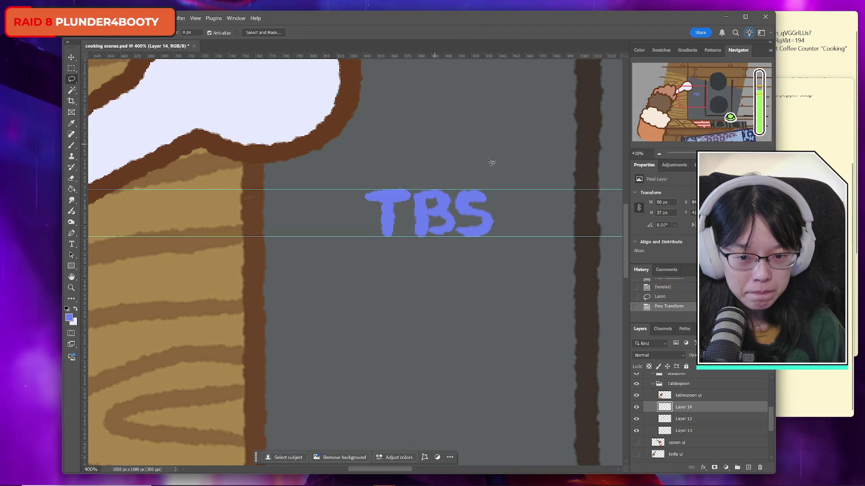
{"action": "key", "text": "ctrl+d"}
Outline the S again and apply a transform to it.
{"action": "left_click_drag", "start_coordinate": [457, 172], "coordinate": [452, 198]}
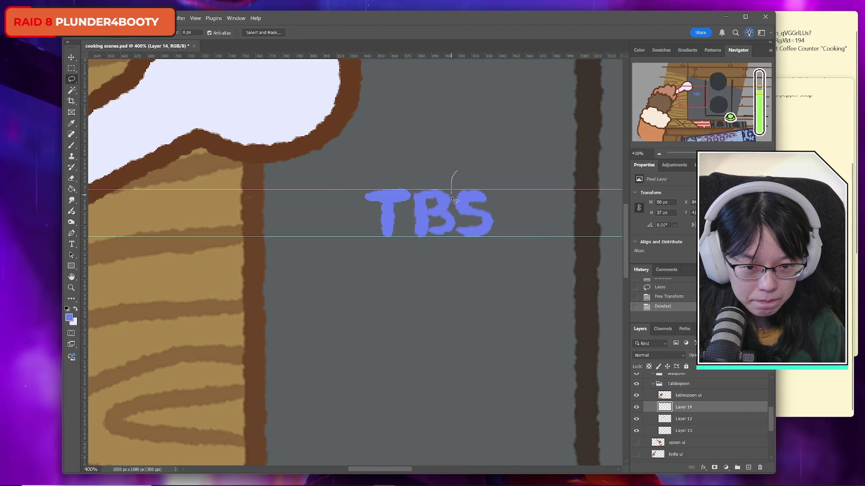
{"action": "left_click_drag", "start_coordinate": [456, 240], "coordinate": [486, 176]}
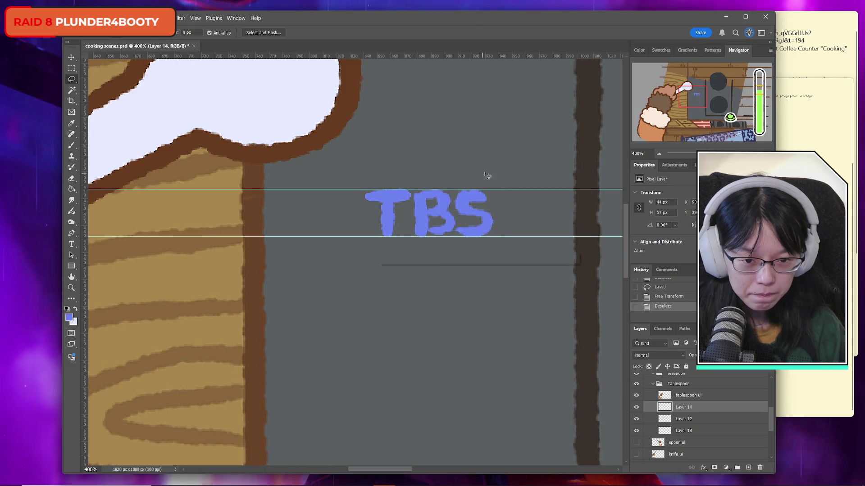
{"action": "key", "text": "ctrl+t"}
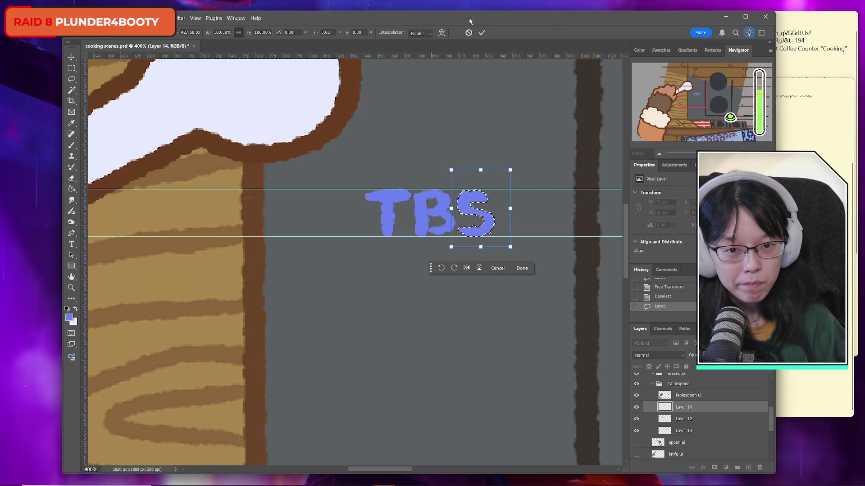
{"action": "left_click", "coordinate": [481, 32]}
{"action": "key", "text": "ctrl+d"}
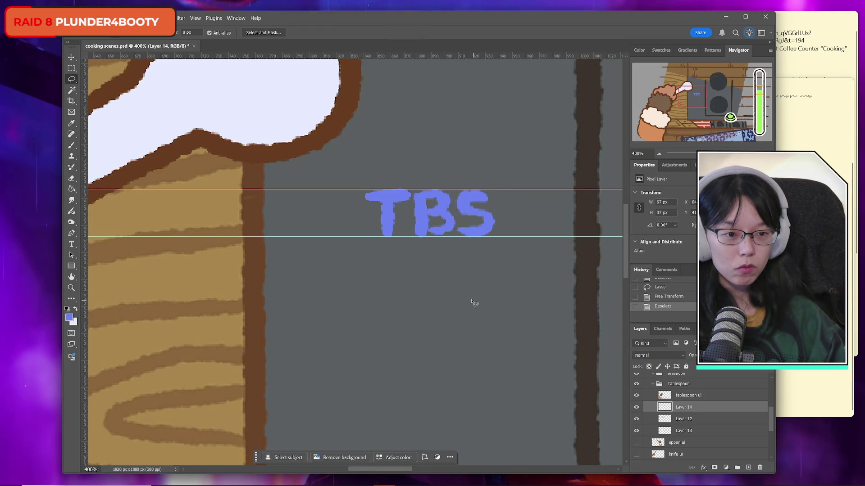
Transform the T, then undo that transform and deselect.
{"action": "mouse_move", "coordinate": [411, 182]}
{"action": "left_mouse_down"}
{"action": "mouse_move", "coordinate": [396, 261]}
{"action": "mouse_move", "coordinate": [409, 184]}
{"action": "left_mouse_up"}
{"action": "key", "text": "ctrl+t"}
{"action": "left_click", "coordinate": [481, 33]}
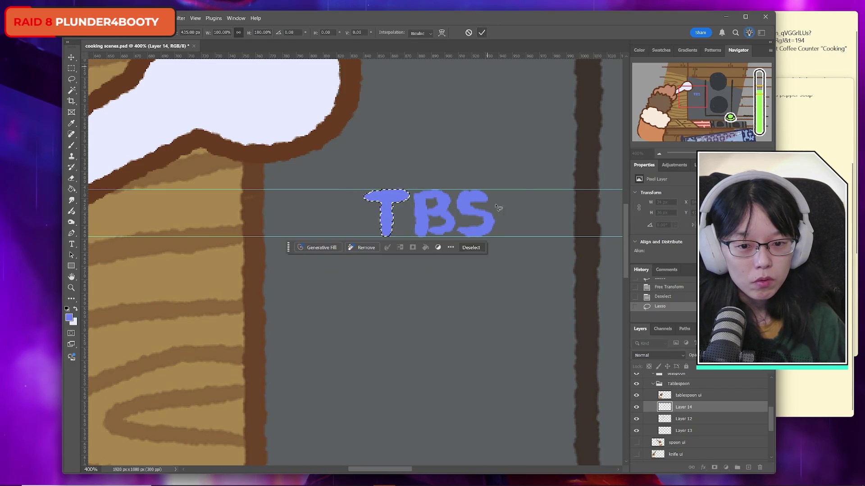
{"action": "key", "text": "ctrl+d"}
{"action": "key", "text": "ctrl+z"}
{"action": "key", "text": "ctrl+z"}
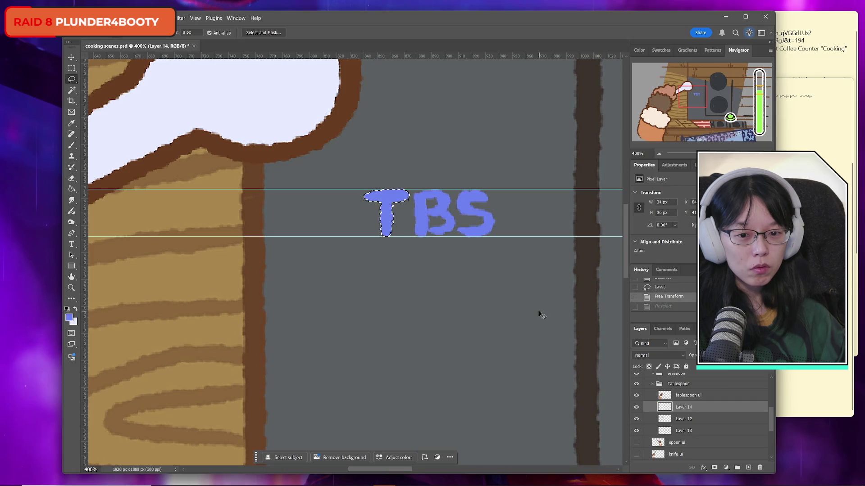
{"action": "key", "text": "ctrl+d"}
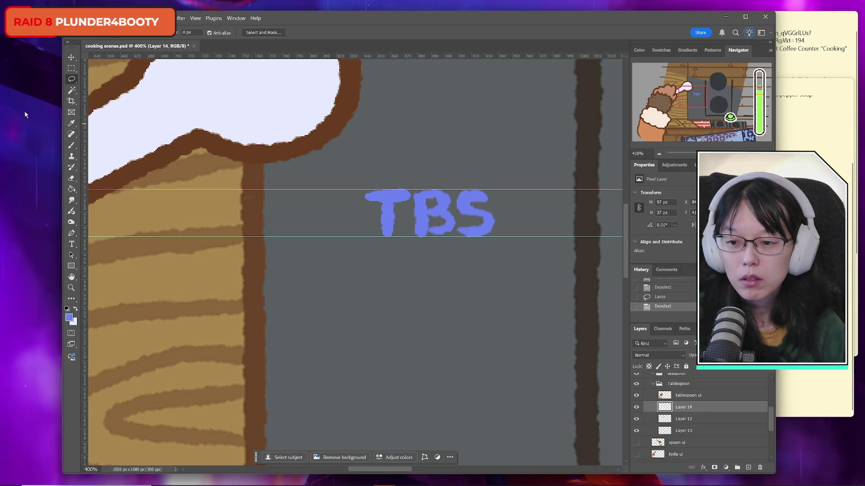
Delete the upper and lower guides around TBS with the Move tool.
{"action": "key", "text": "v"}
{"action": "left_click", "coordinate": [257, 190]}
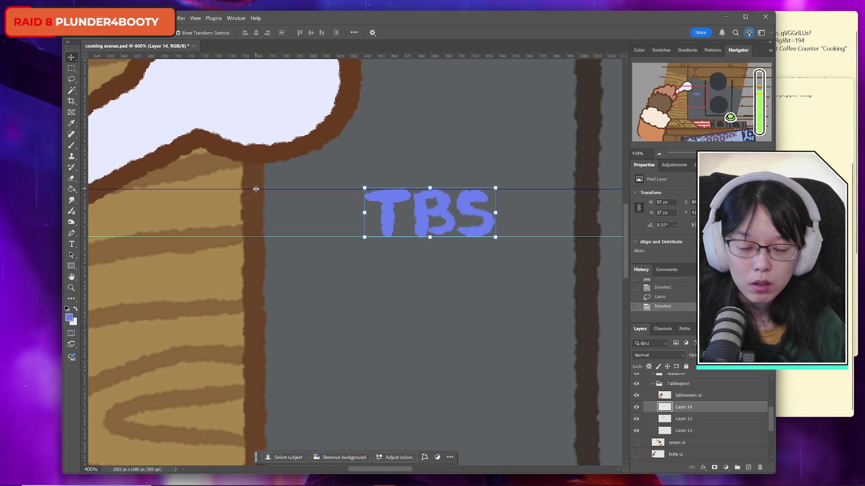
{"action": "key", "text": "Delete"}
{"action": "left_click", "coordinate": [260, 237]}
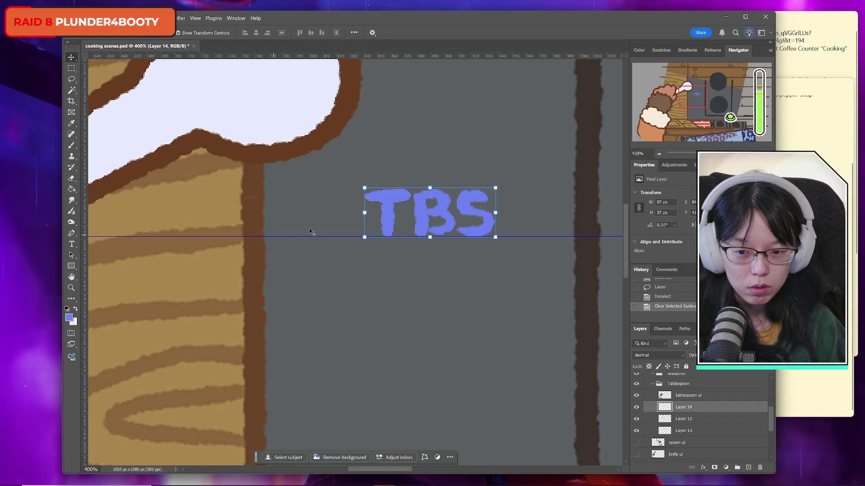
{"action": "key", "text": "Delete"}
{"action": "key", "text": "z"}
{"action": "scroll", "coordinate": [295, 118], "scroll_direction": "down", "scroll_amount": 5}
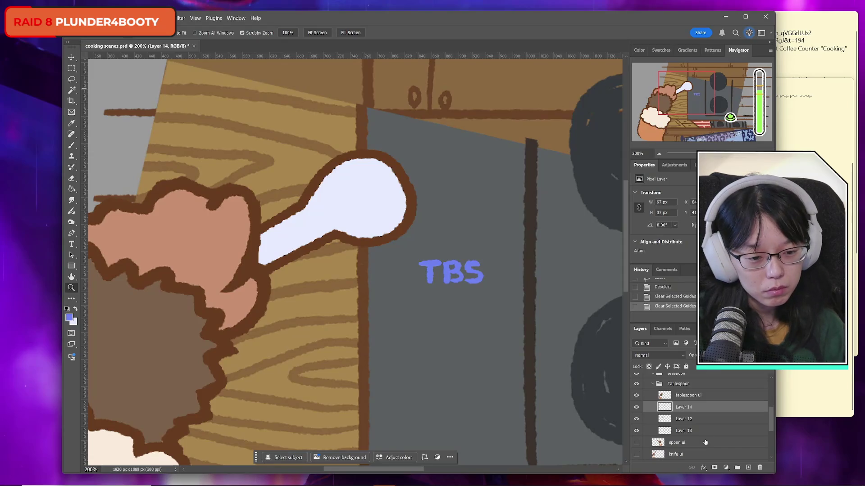
Rotate TBS about -23° onto the spoon handle, nudge it 1 px right, and commit.
{"action": "left_click", "coordinate": [636, 407]}
{"action": "left_click", "coordinate": [635, 407]}
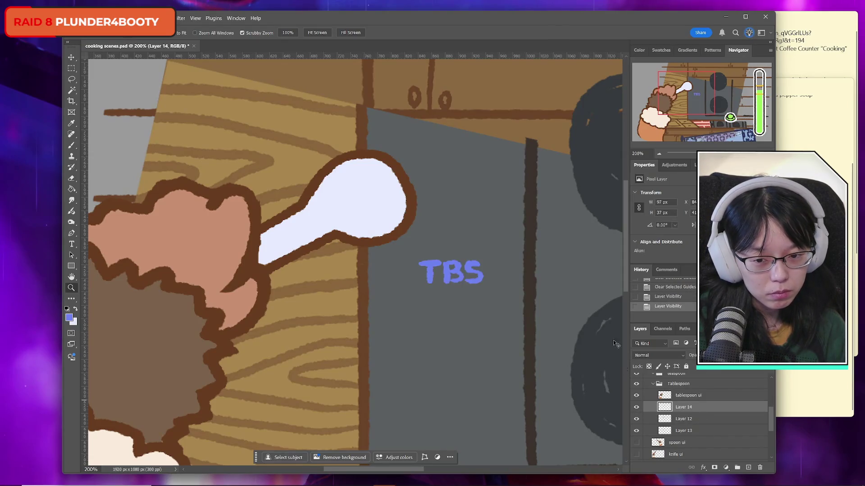
{"action": "key", "text": "ctrl+t"}
{"action": "mouse_move", "coordinate": [503, 260]}
{"action": "left_mouse_down"}
{"action": "mouse_move", "coordinate": [493, 244]}
{"action": "mouse_move", "coordinate": [468, 252]}
{"action": "mouse_move", "coordinate": [320, 210]}
{"action": "mouse_move", "coordinate": [323, 195]}
{"action": "mouse_move", "coordinate": [310, 212]}
{"action": "mouse_move", "coordinate": [334, 202]}
{"action": "left_mouse_up"}
{"action": "key", "text": "Right"}
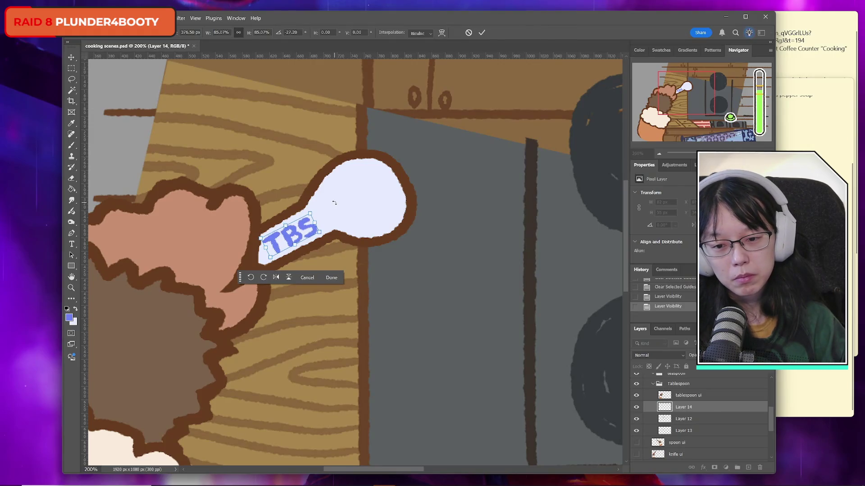
{"action": "left_click", "coordinate": [481, 33]}
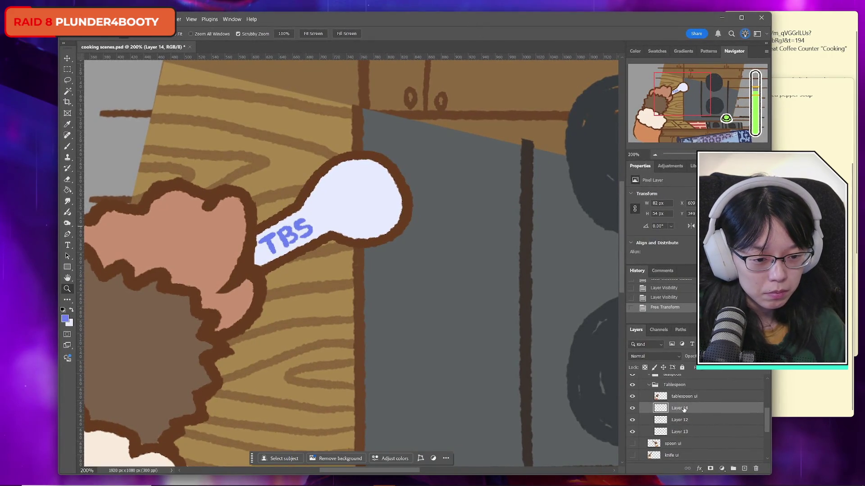
Compare the label, outline and fill layers by toggling visibility, selecting Layer 13.
{"action": "left_click", "coordinate": [633, 409]}
{"action": "left_click", "coordinate": [633, 409]}
{"action": "left_click", "coordinate": [633, 419]}
{"action": "left_click", "coordinate": [633, 419]}
{"action": "left_click", "coordinate": [632, 420]}
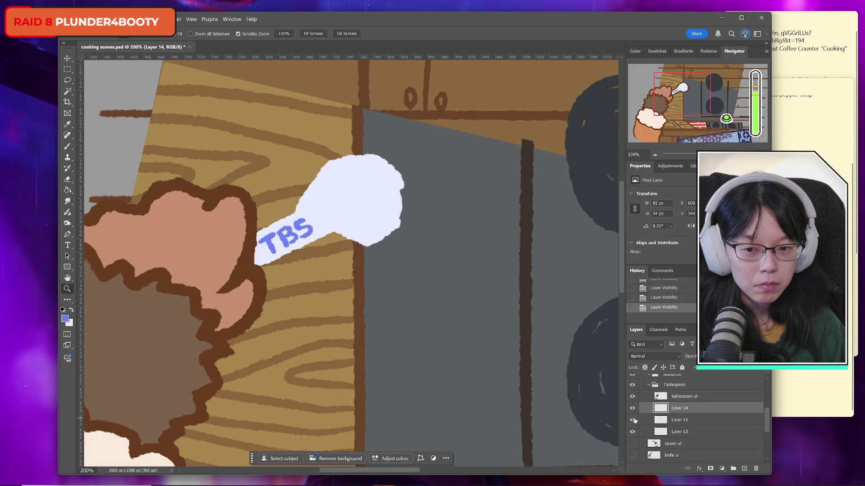
{"action": "left_click", "coordinate": [632, 419]}
{"action": "left_click", "coordinate": [639, 432]}
{"action": "left_click", "coordinate": [632, 433]}
Recheck the fill, outline and TBS layers, then select Layer 14.
{"action": "left_click", "coordinate": [633, 432]}
{"action": "left_click", "coordinate": [633, 421]}
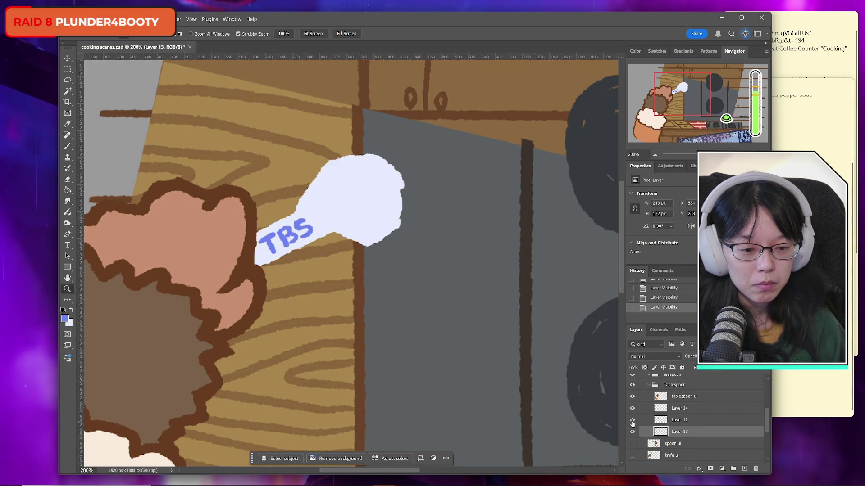
{"action": "left_click", "coordinate": [632, 421]}
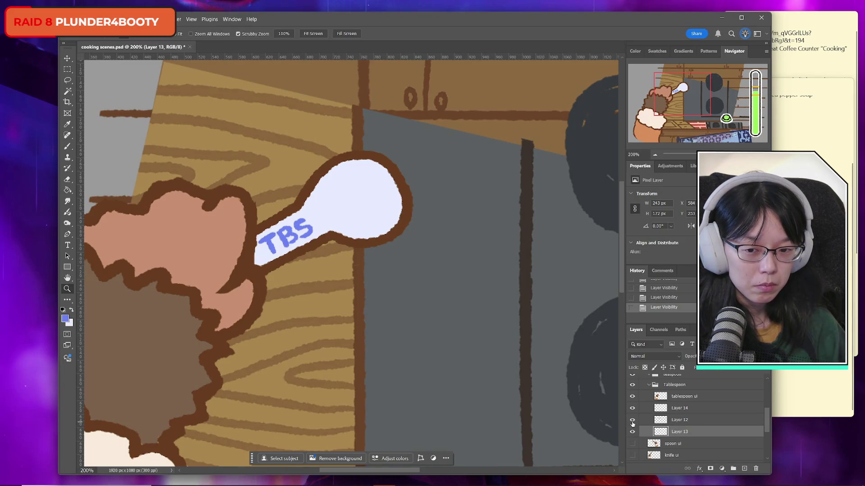
{"action": "left_click", "coordinate": [632, 411]}
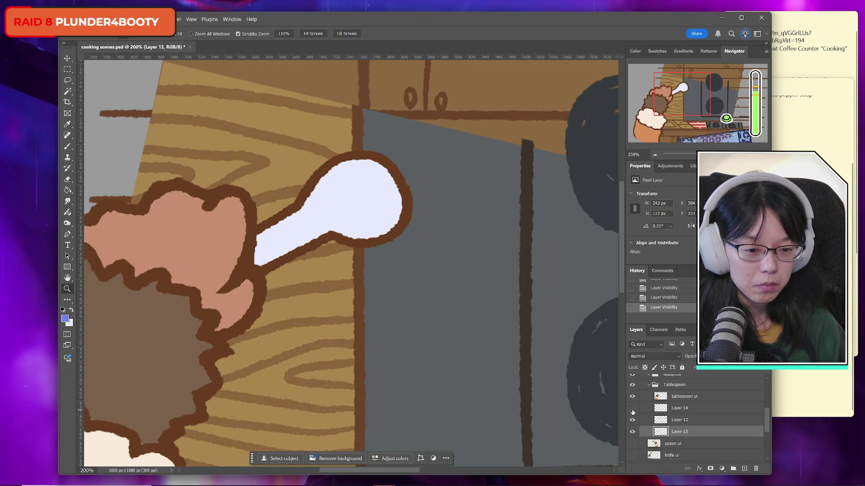
{"action": "left_click", "coordinate": [632, 411]}
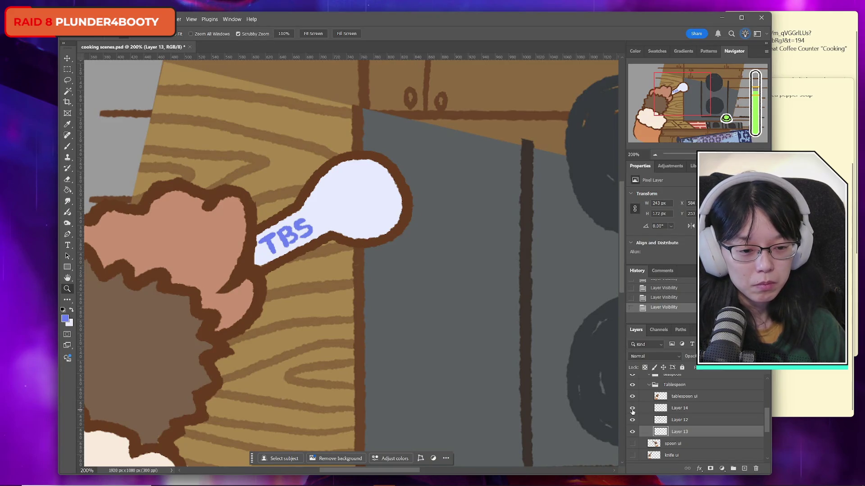
{"action": "double_click", "coordinate": [680, 407]}
{"action": "key", "text": "Return"}
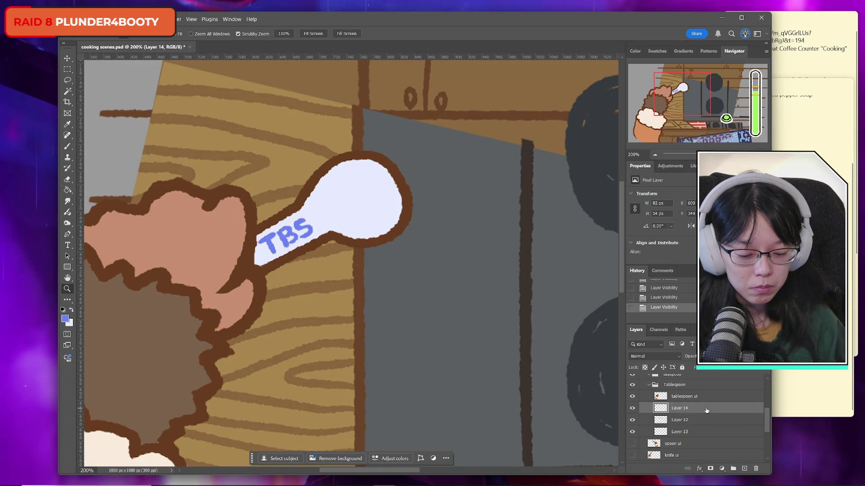
Duplicate Layer 14 and move the TBS copy into the teaspoon group, hidden.
{"action": "key", "text": "ctrl+j"}
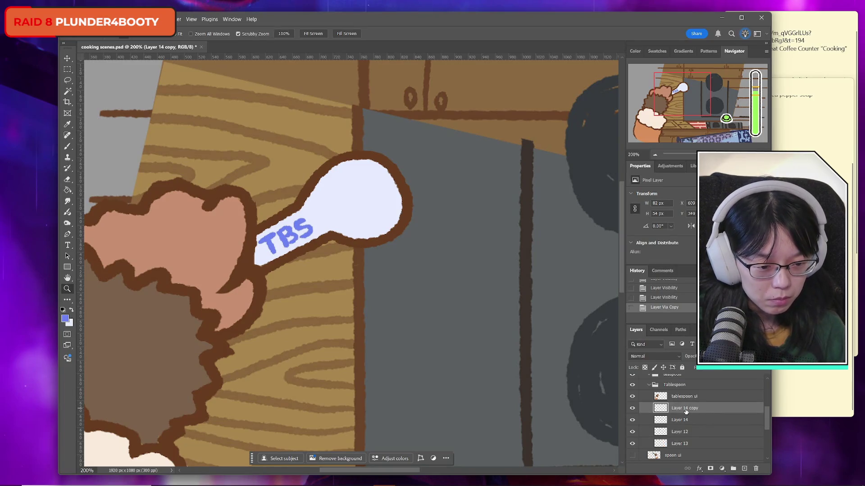
{"action": "mouse_move", "coordinate": [691, 410]}
{"action": "left_mouse_down"}
{"action": "mouse_move", "coordinate": [684, 424]}
{"action": "mouse_move", "coordinate": [662, 385]}
{"action": "mouse_move", "coordinate": [676, 388]}
{"action": "left_mouse_up"}
{"action": "left_click", "coordinate": [633, 398]}
{"action": "scroll", "coordinate": [706, 431], "scroll_direction": "down", "scroll_amount": 2}
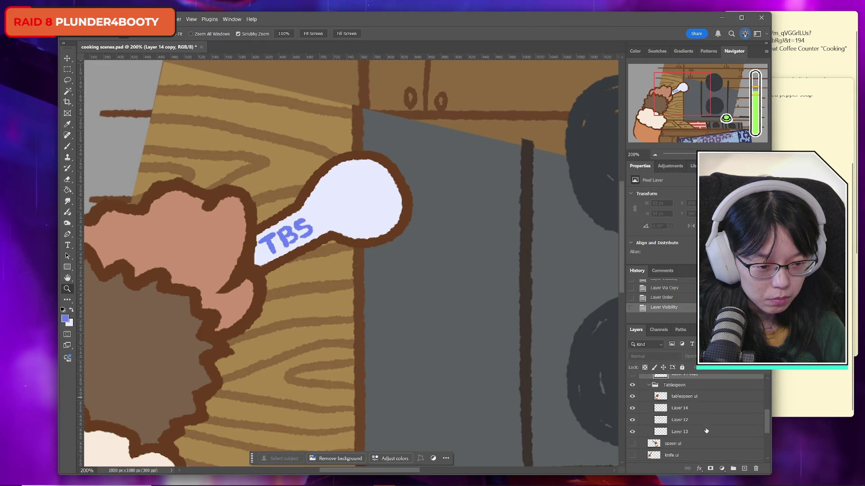
{"action": "left_click", "coordinate": [632, 397]}
{"action": "left_click", "coordinate": [632, 397]}
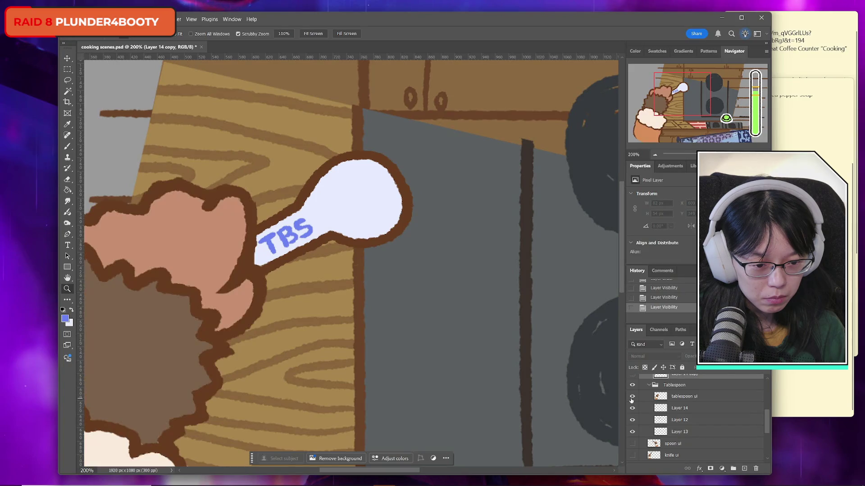
{"action": "left_click", "coordinate": [632, 408]}
Merge the tablespoon ui art and TBS label into Layer 13.
{"action": "left_click", "coordinate": [633, 432]}
{"action": "left_click", "coordinate": [632, 432]}
{"action": "left_click", "coordinate": [633, 432]}
{"action": "left_click", "coordinate": [633, 431]}
{"action": "left_click", "coordinate": [685, 400]}
{"action": "key", "text": "ctrl+e"}
{"action": "key", "text": "ctrl+e"}
{"action": "key", "text": "ctrl+e"}
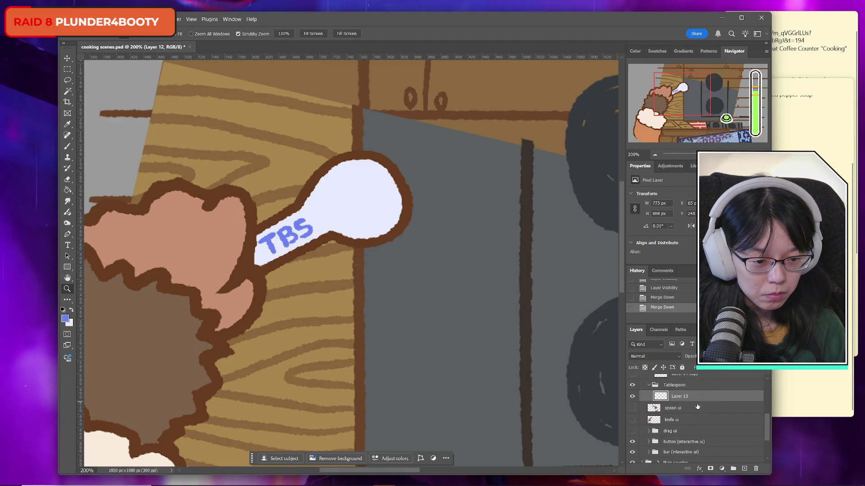
{"action": "left_click_drag", "start_coordinate": [688, 401], "coordinate": [686, 406]}
Rename the merged layer 'tablespoon ui', delete the empty Tablespoon group, and toggle the TBS copy.
{"action": "double_click", "coordinate": [673, 397]}
{"action": "type", "text": "tabl"}
{"action": "key", "text": "BackSpace"}
{"action": "key", "text": "BackSpace"}
{"action": "key", "text": "BackSpace"}
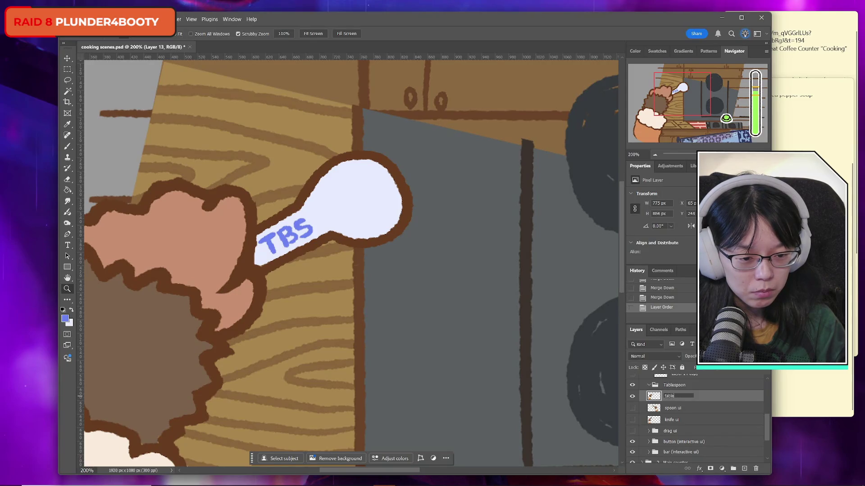
{"action": "type", "text": "spoon ui"}
{"action": "key", "text": "Return"}
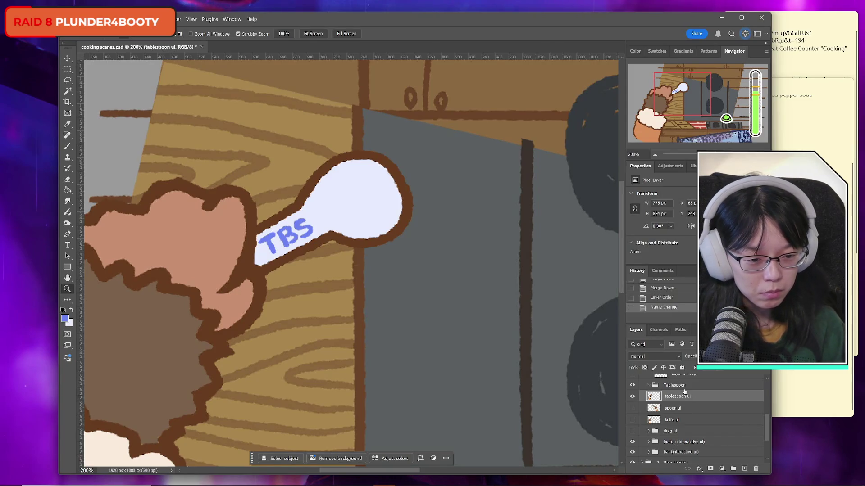
{"action": "left_click", "coordinate": [682, 385]}
{"action": "key", "text": "Delete"}
{"action": "scroll", "coordinate": [681, 392], "scroll_direction": "up", "scroll_amount": 2}
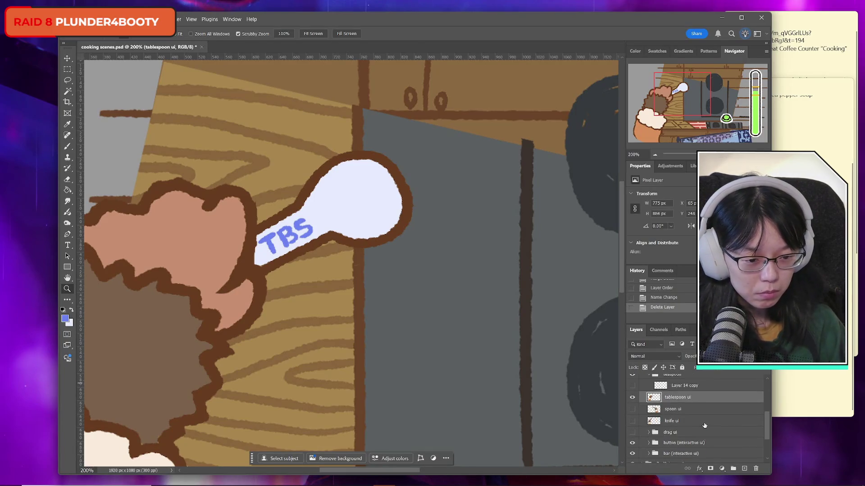
{"action": "left_click", "coordinate": [687, 409]}
{"action": "left_click", "coordinate": [632, 409]}
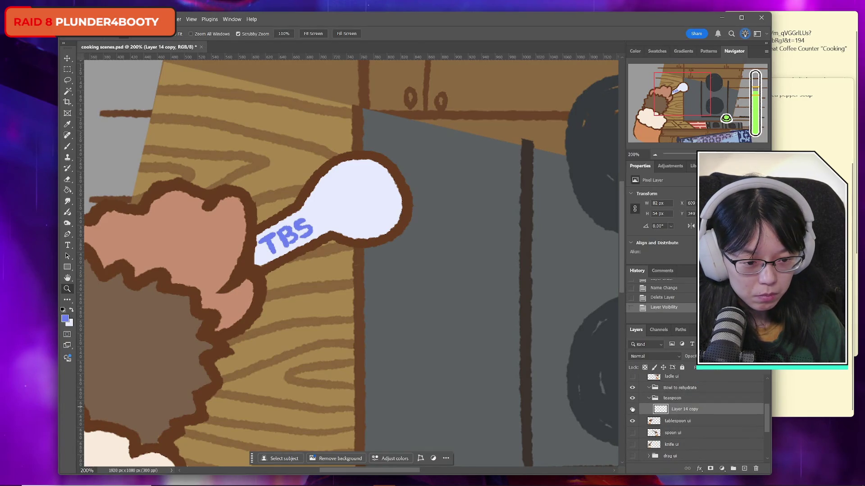
Select the tablespoon ui layer, comparing it with the grey spoon ui by toggling visibility.
{"action": "left_click", "coordinate": [631, 409]}
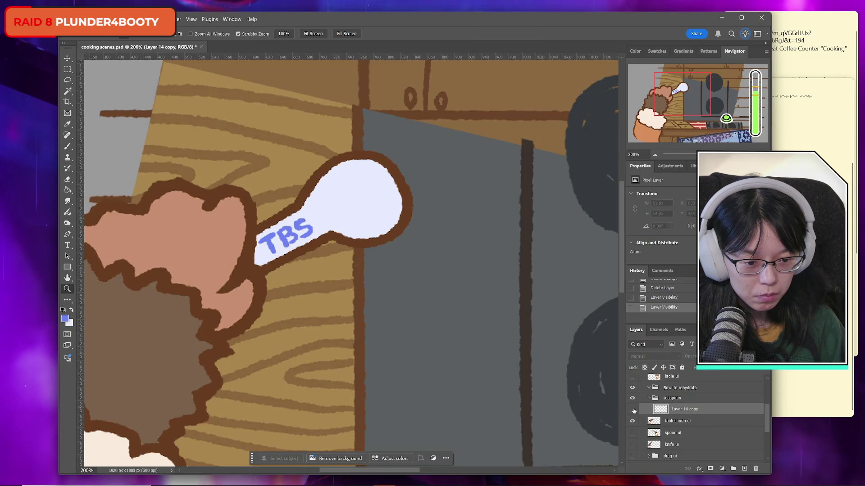
{"action": "left_click", "coordinate": [679, 422]}
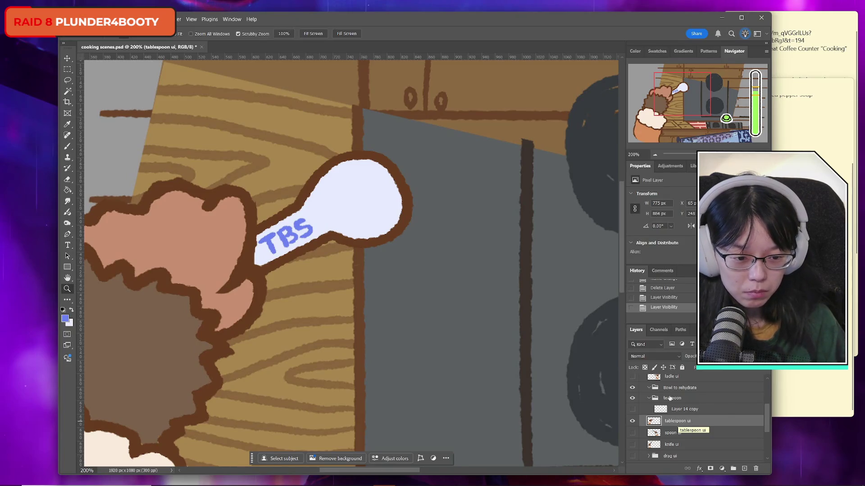
{"action": "left_click", "coordinate": [632, 421]}
{"action": "left_click", "coordinate": [633, 422]}
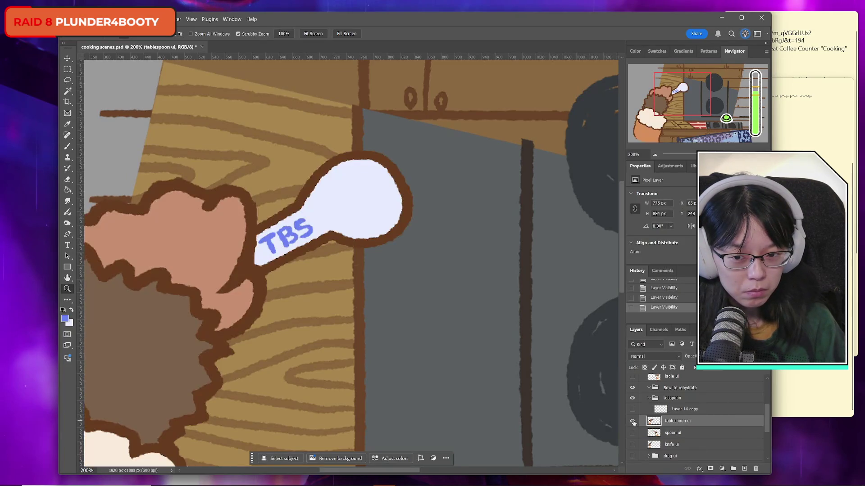
{"action": "left_click", "coordinate": [632, 422]}
{"action": "left_click", "coordinate": [632, 434]}
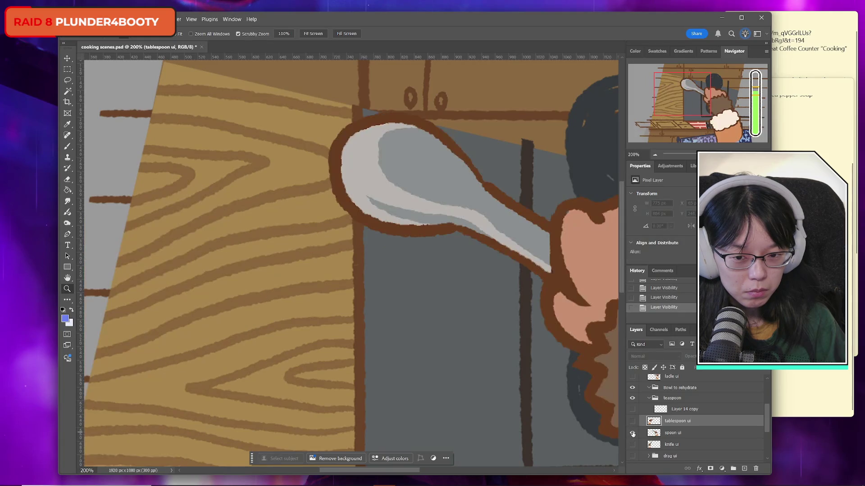
{"action": "left_click", "coordinate": [632, 434]}
{"action": "left_click", "coordinate": [632, 422]}
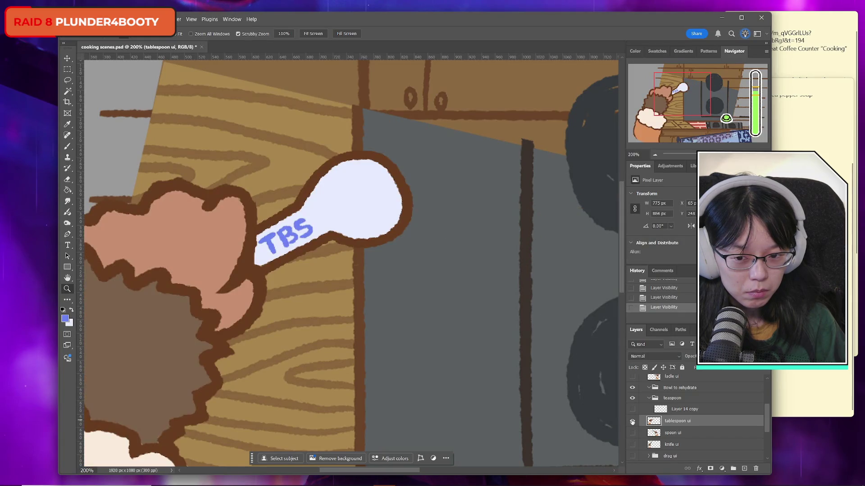
Duplicate the tablespoon ui layer and flip the copy horizontally.
{"action": "key", "text": "ctrl+j"}
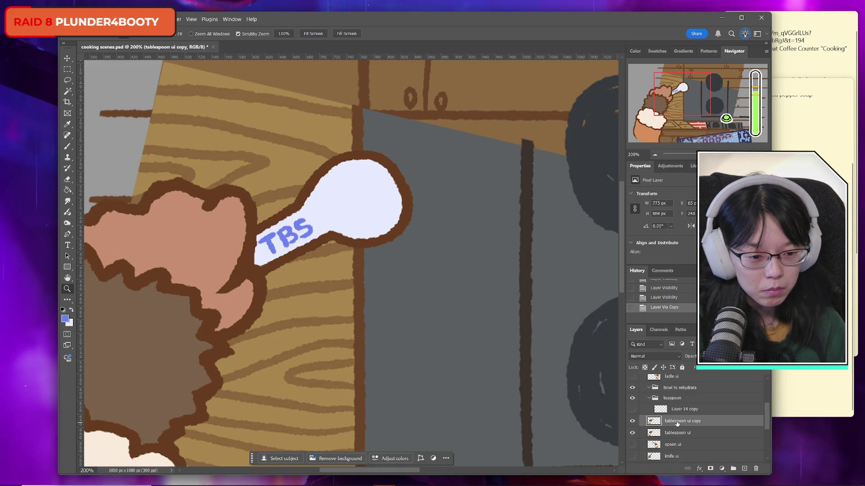
{"action": "key", "text": "ctrl+t"}
{"action": "right_click", "coordinate": [199, 305]}
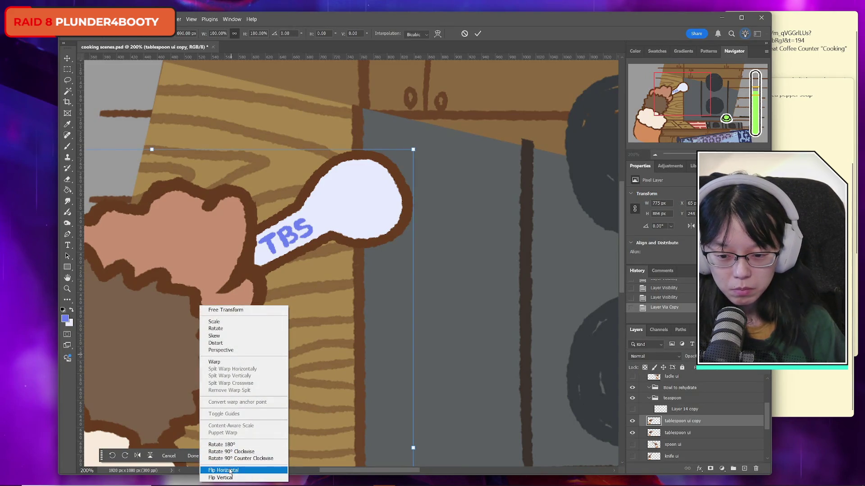
{"action": "left_click", "coordinate": [221, 471]}
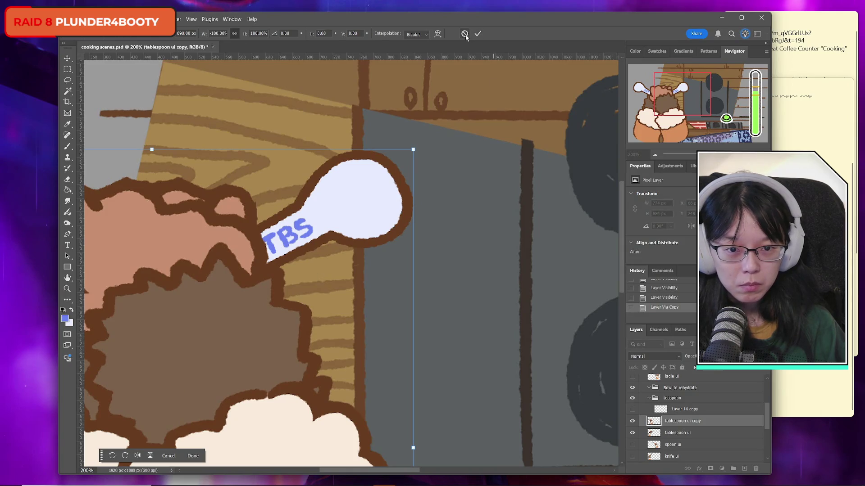
{"action": "left_click", "coordinate": [478, 34]}
{"action": "key", "text": "ctrl+t"}
{"action": "right_click", "coordinate": [204, 139]}
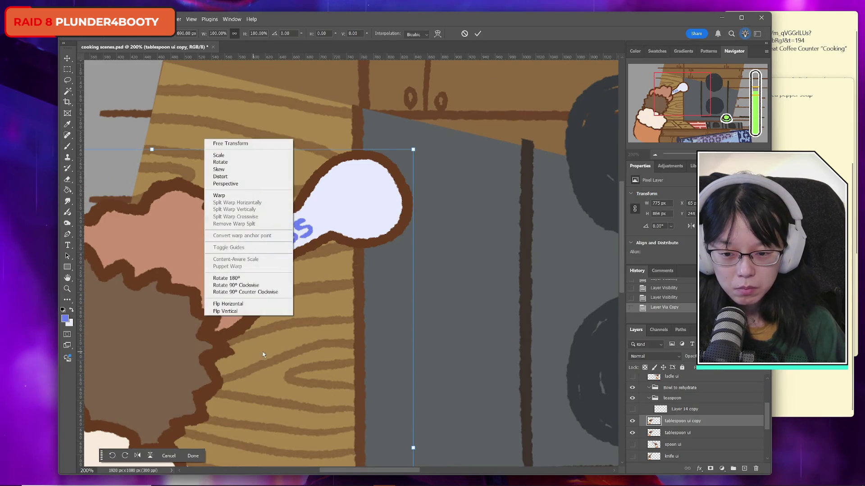
{"action": "left_click", "coordinate": [225, 304]}
{"action": "left_click", "coordinate": [478, 33]}
Zoom out and move the flipped spoon copy to the right of the scene.
{"action": "left_click", "coordinate": [66, 289]}
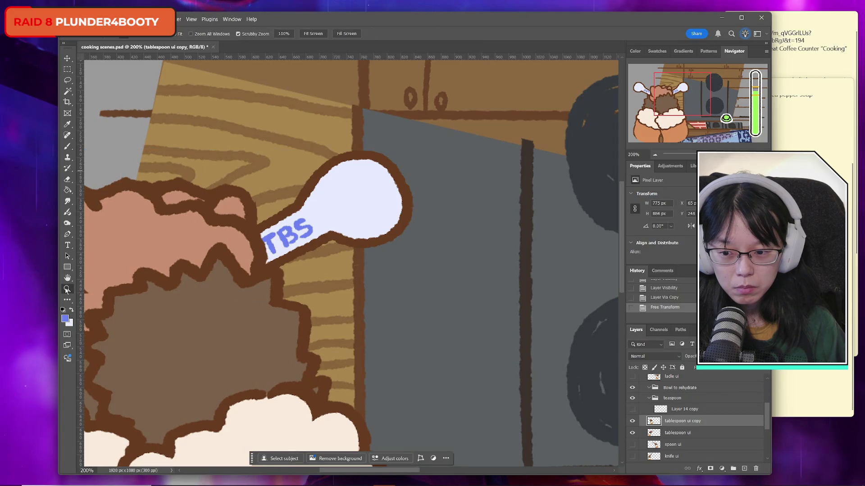
{"action": "left_click", "coordinate": [264, 169], "text": "alt"}
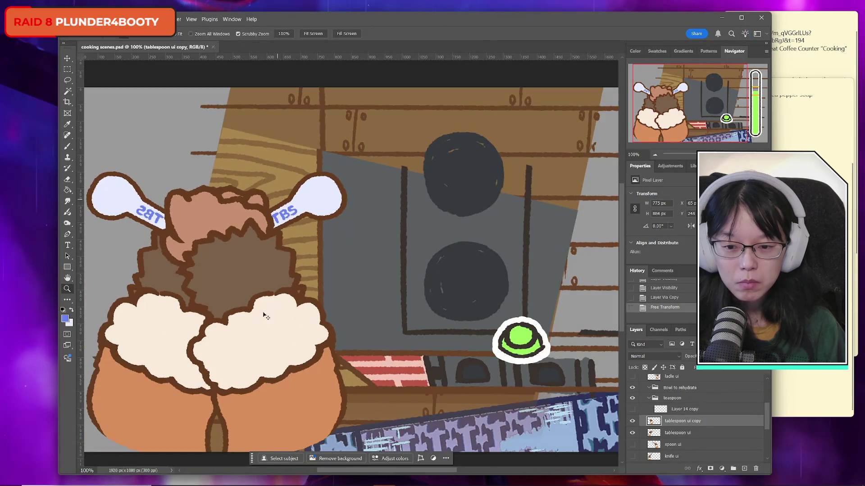
{"action": "key", "text": "ctrl+t"}
{"action": "left_click_drag", "start_coordinate": [246, 325], "coordinate": [525, 325]}
{"action": "left_click", "coordinate": [477, 34]}
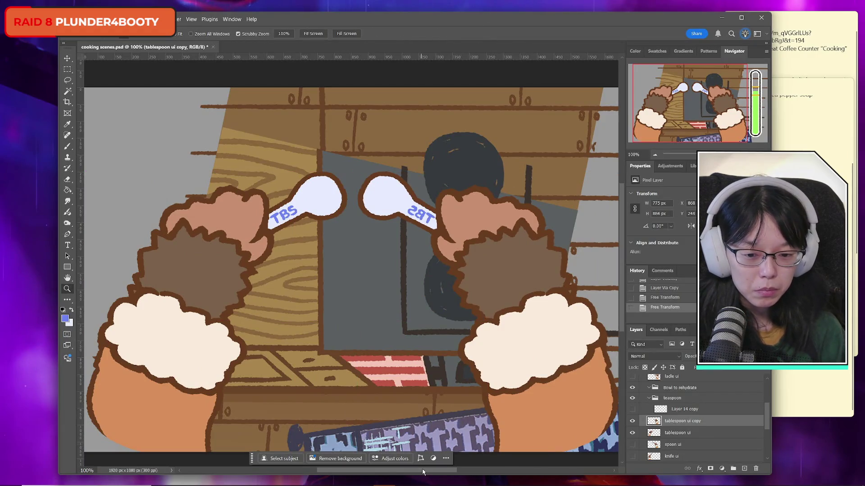
{"action": "left_click_drag", "start_coordinate": [423, 472], "coordinate": [437, 471]}
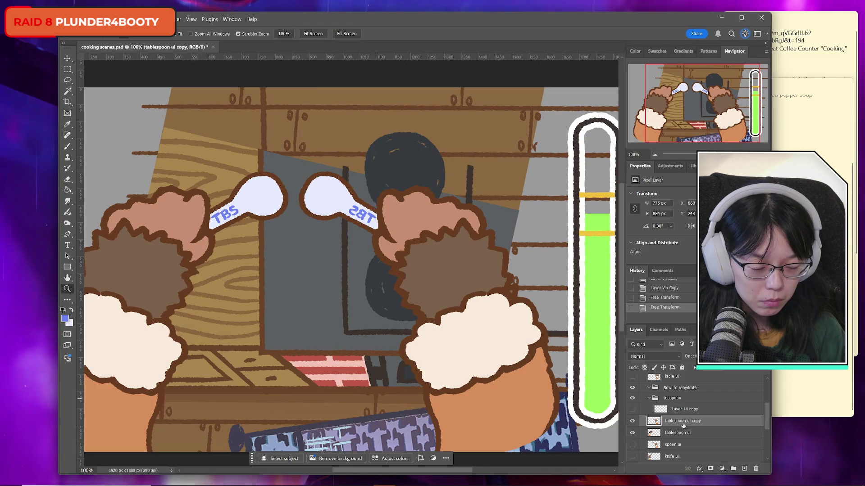
Hide the original tablespoon art and move the copy into the teaspoon group.
{"action": "left_click", "coordinate": [632, 433]}
{"action": "left_click", "coordinate": [633, 433]}
{"action": "left_click", "coordinate": [633, 432]}
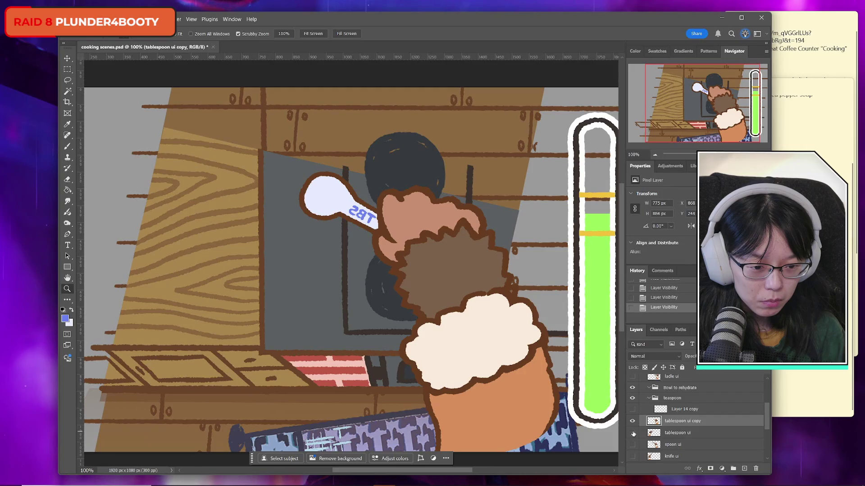
{"action": "left_click_drag", "start_coordinate": [650, 418], "coordinate": [676, 415]}
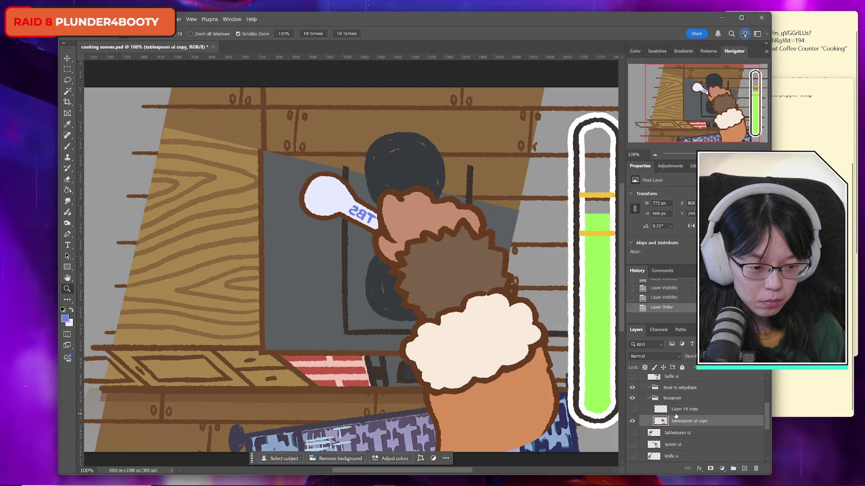
Zoom in on the spoon and select the tablespoon ui copy layer.
{"action": "left_click", "coordinate": [703, 410]}
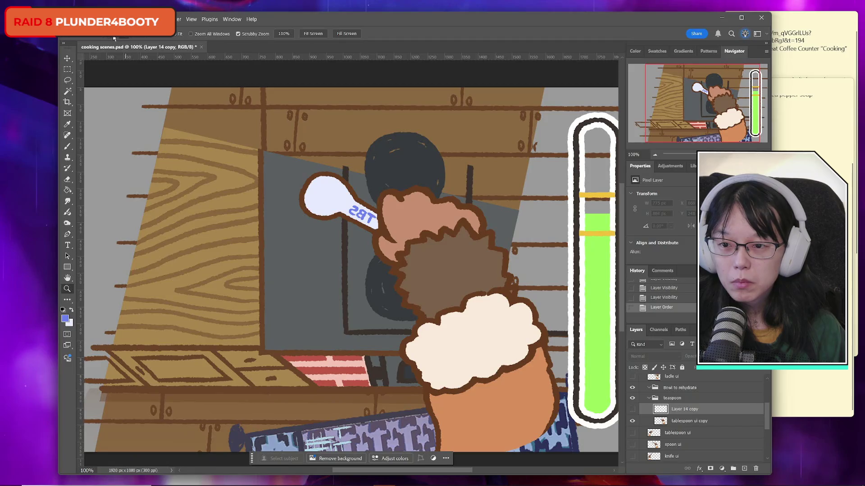
{"action": "left_click", "coordinate": [365, 201]}
{"action": "left_click", "coordinate": [306, 199]}
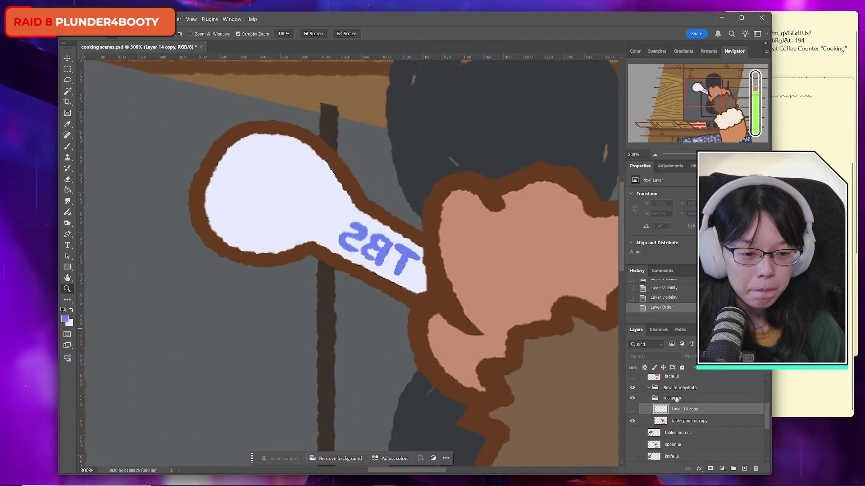
{"action": "left_click", "coordinate": [632, 421]}
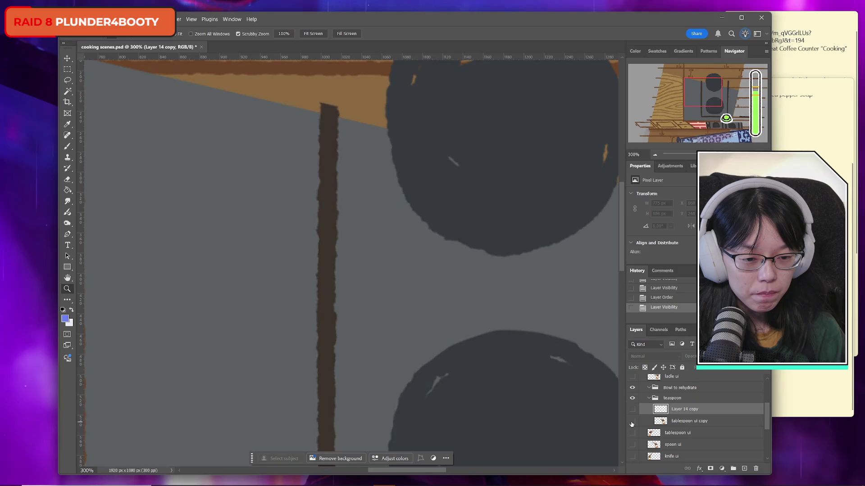
{"action": "left_click", "coordinate": [632, 421]}
{"action": "left_click", "coordinate": [675, 421]}
Select the spoon with a freehand lasso, adding its area with the Magic Wand.
{"action": "mouse_move", "coordinate": [384, 127]}
{"action": "left_mouse_down"}
{"action": "mouse_move", "coordinate": [288, 92]}
{"action": "mouse_move", "coordinate": [311, 328]}
{"action": "left_mouse_up"}
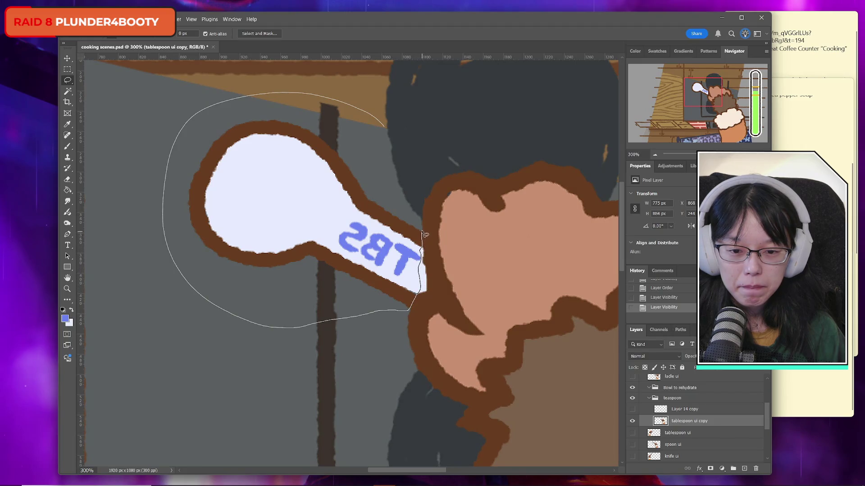
{"action": "left_click_drag", "start_coordinate": [397, 157], "coordinate": [398, 158]}
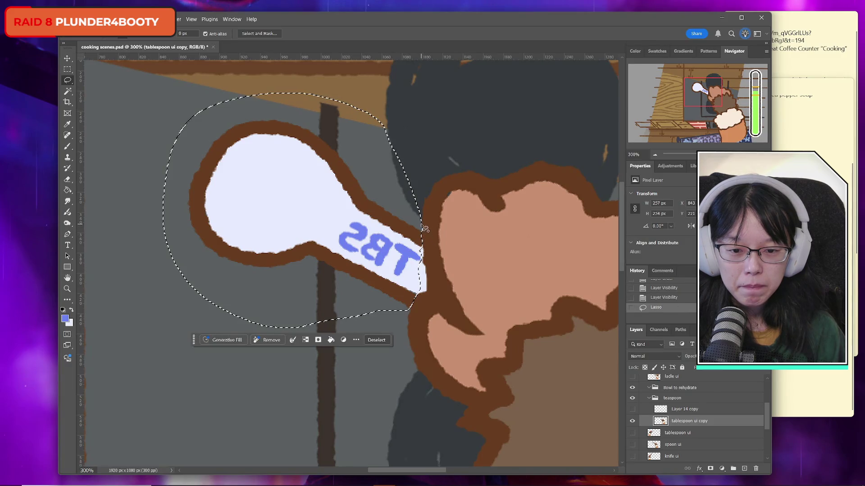
{"action": "left_click_drag", "start_coordinate": [425, 246], "coordinate": [423, 248]}
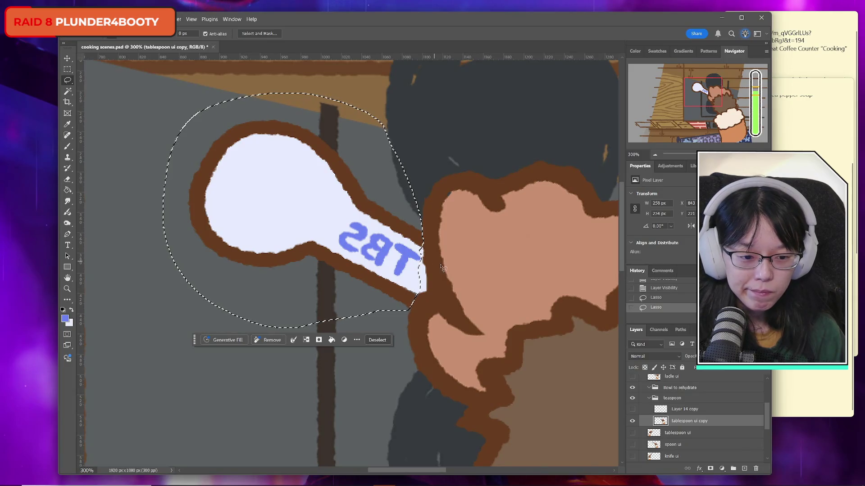
{"action": "left_click", "coordinate": [67, 91]}
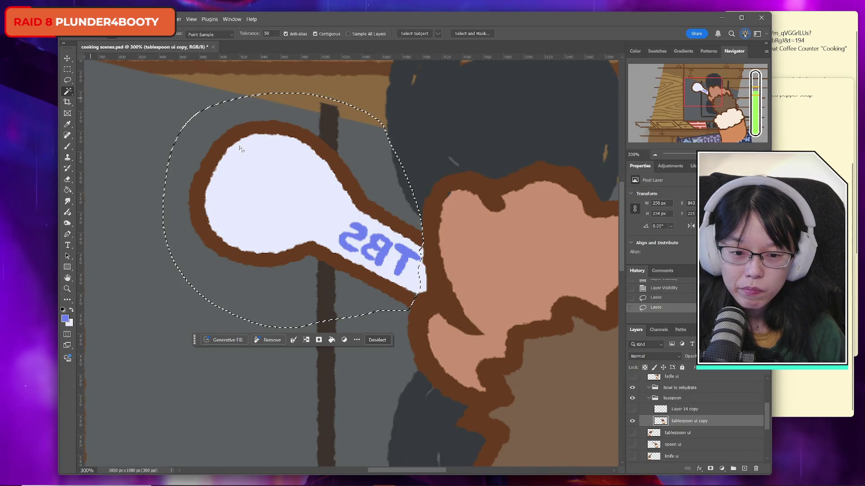
{"action": "left_click", "coordinate": [423, 281], "text": "shift"}
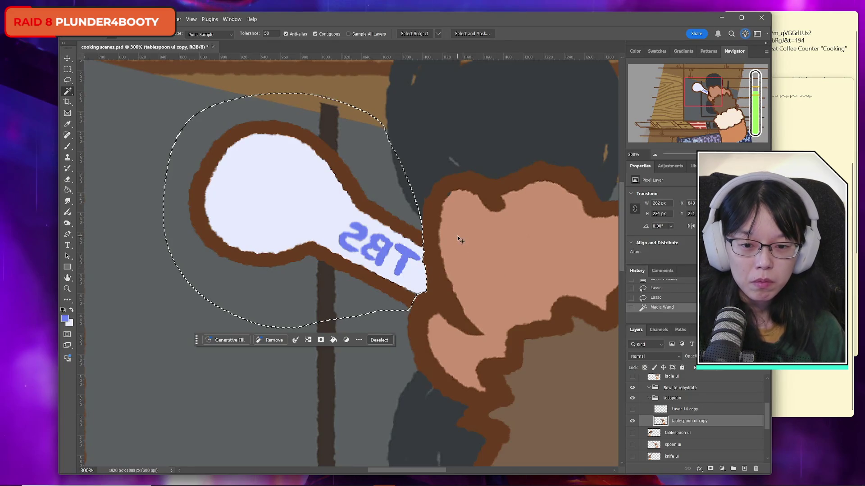
Scale the spoon down to about 78%, set it back against the paw, and deselect.
{"action": "key", "text": "ctrl+t"}
{"action": "left_click_drag", "start_coordinate": [162, 92], "coordinate": [193, 117]}
{"action": "left_click_drag", "start_coordinate": [334, 257], "coordinate": [382, 270]}
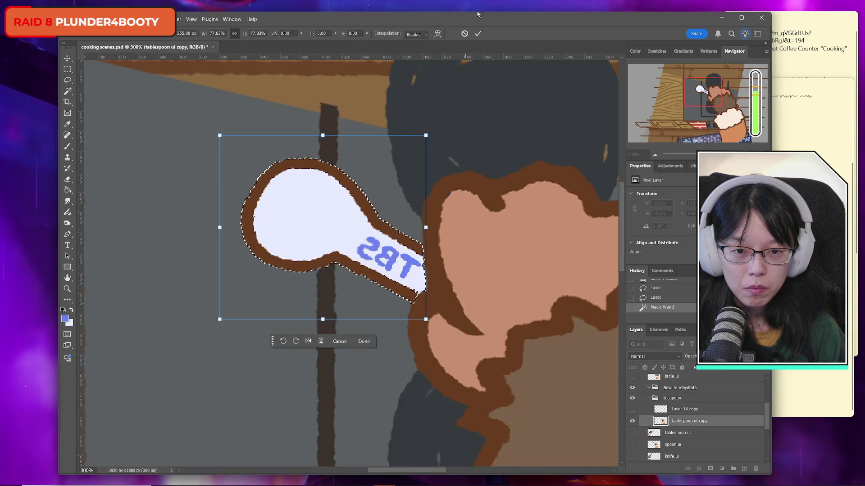
{"action": "key", "text": "Return"}
{"action": "key", "text": "ctrl+t"}
{"action": "key", "text": "Right"}
{"action": "key", "text": "Right"}
{"action": "key", "text": "Right"}
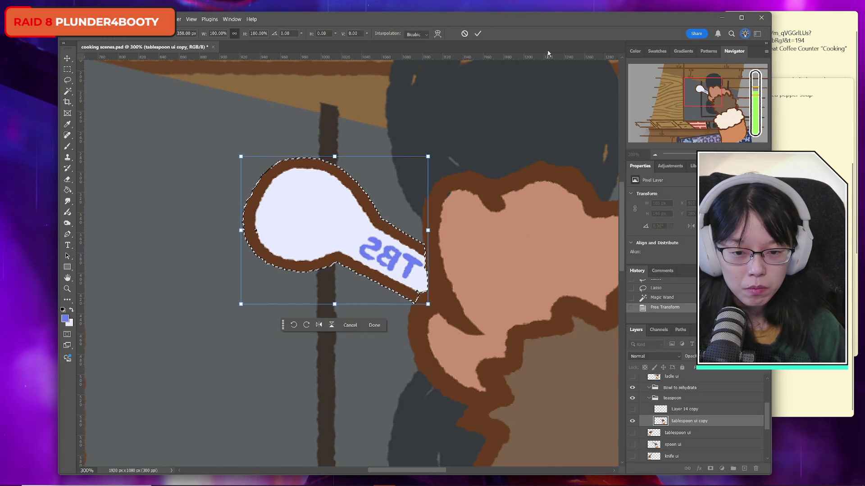
{"action": "left_click", "coordinate": [477, 35]}
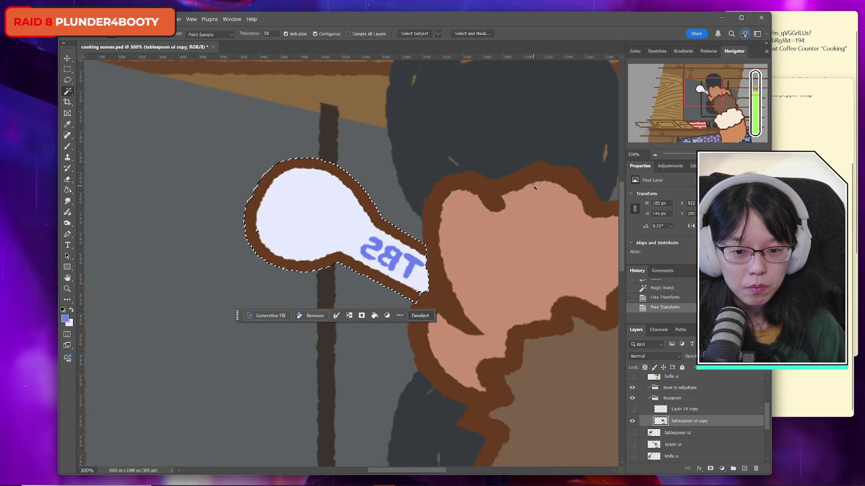
{"action": "left_click", "coordinate": [65, 71]}
{"action": "left_click", "coordinate": [271, 189]}
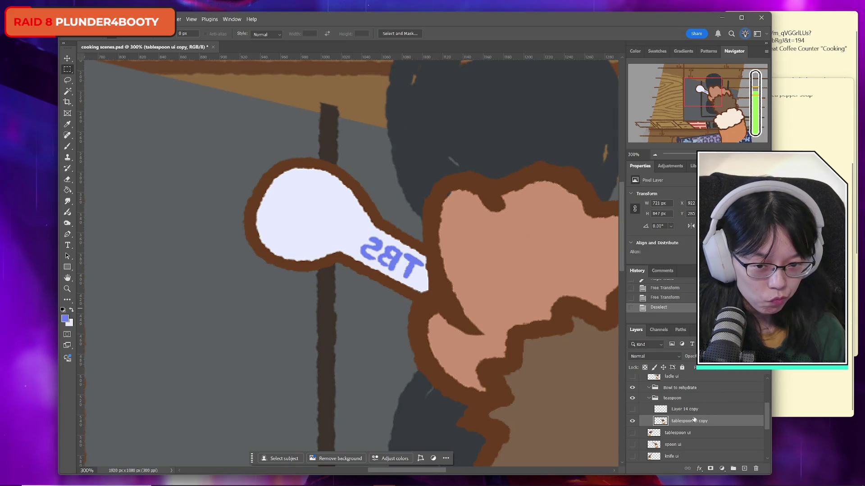
Show the Layer 14 copy TBS lettering and place it tilted on the grey wall.
{"action": "left_click", "coordinate": [632, 420]}
{"action": "left_click", "coordinate": [632, 421]}
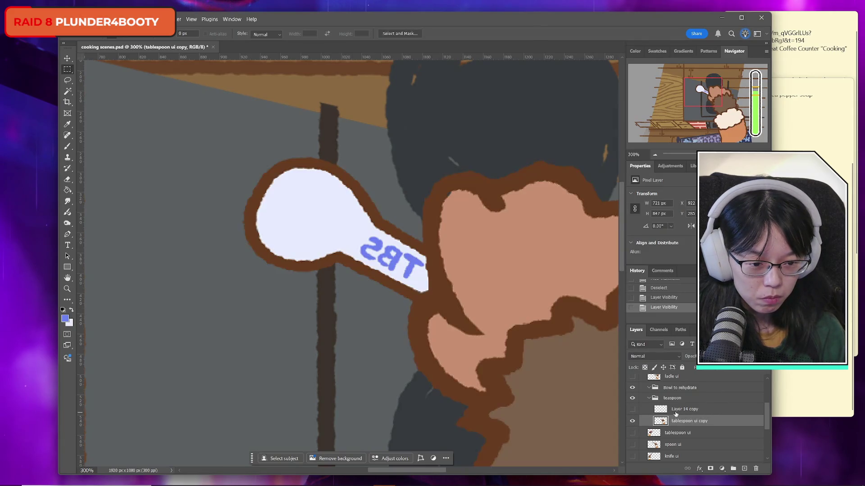
{"action": "left_click", "coordinate": [632, 408]}
{"action": "key", "text": "ctrl+t"}
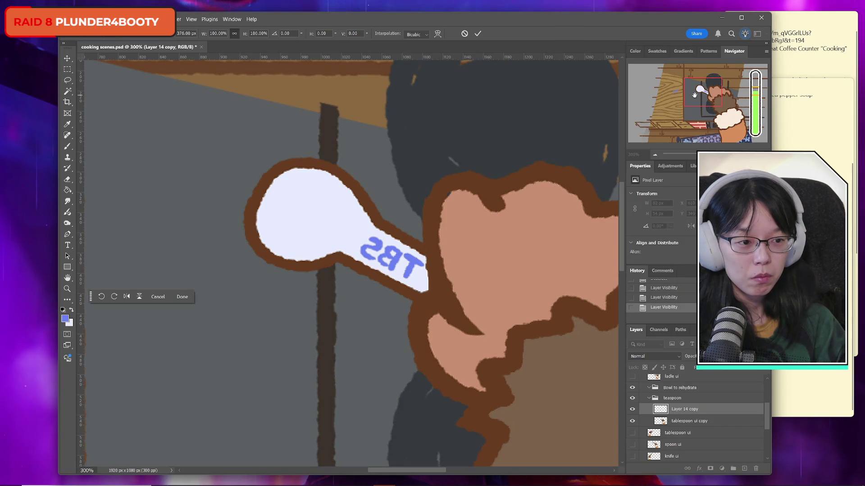
{"action": "key", "text": "shift+Right"}
{"action": "key", "text": "shift+Right"}
{"action": "key", "text": "shift+Right"}
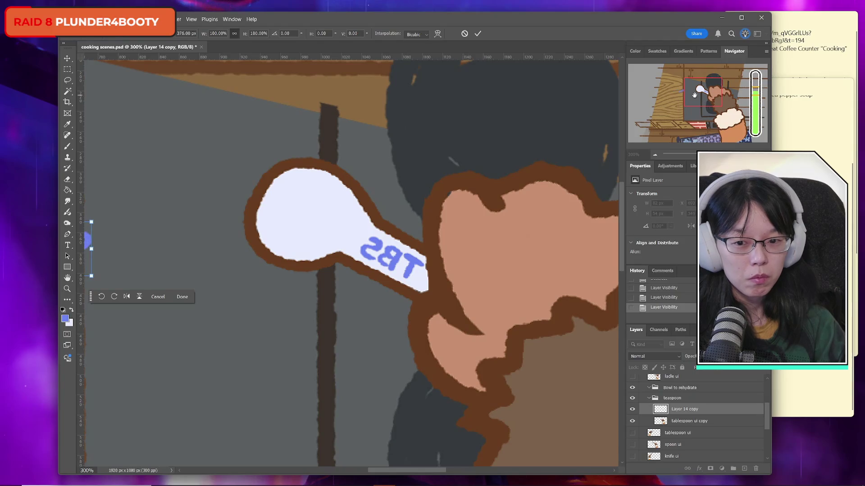
{"action": "mouse_move", "coordinate": [92, 243]}
{"action": "left_mouse_down"}
{"action": "mouse_move", "coordinate": [237, 291]}
{"action": "mouse_move", "coordinate": [295, 353]}
{"action": "mouse_move", "coordinate": [286, 366]}
{"action": "left_mouse_up"}
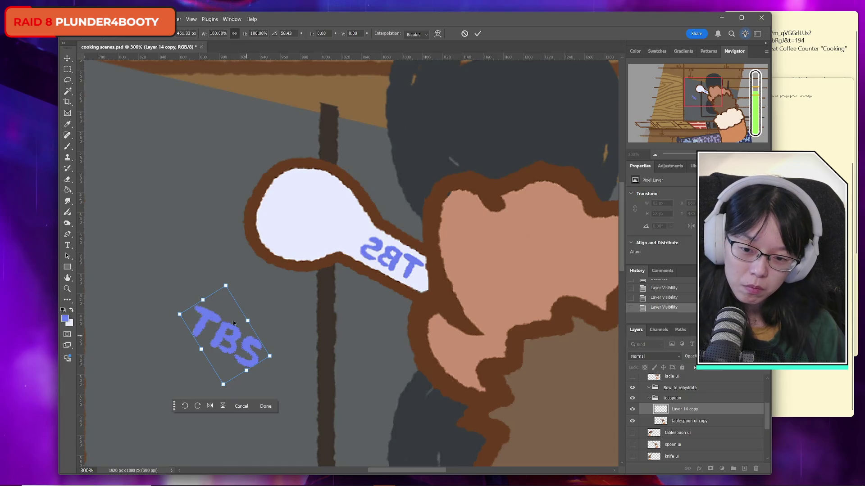
{"action": "left_click", "coordinate": [477, 34]}
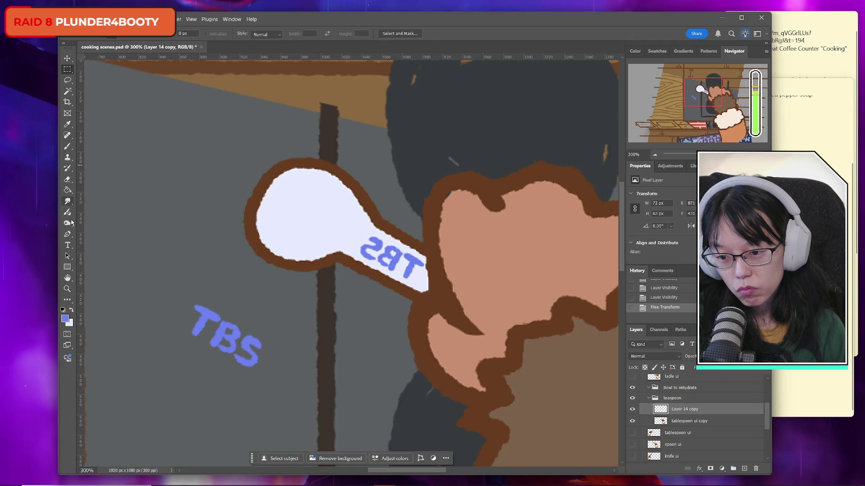
{"action": "left_click", "coordinate": [67, 80]}
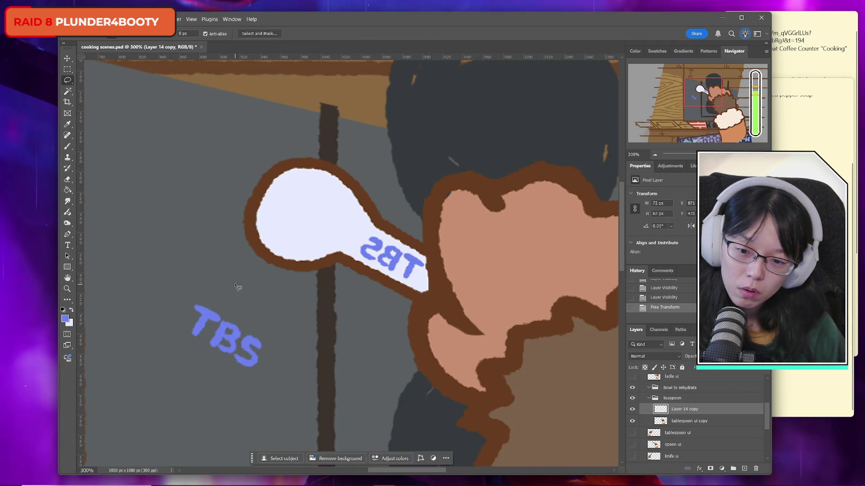
Select and shift parts of the TBS lettering, placing the S beside the B.
{"action": "mouse_move", "coordinate": [267, 351]}
{"action": "left_mouse_down"}
{"action": "mouse_move", "coordinate": [259, 335]}
{"action": "mouse_move", "coordinate": [248, 360]}
{"action": "left_mouse_up"}
{"action": "key", "text": "ctrl+t"}
{"action": "key", "text": "Return"}
{"action": "key", "text": "ctrl+d"}
{"action": "left_click_drag", "start_coordinate": [282, 333], "coordinate": [265, 334]}
{"action": "left_click_drag", "start_coordinate": [244, 370], "coordinate": [284, 336]}
{"action": "key", "text": "ctrl+t"}
{"action": "mouse_move", "coordinate": [271, 364]}
{"action": "left_mouse_down"}
{"action": "mouse_move", "coordinate": [226, 342]}
{"action": "mouse_move", "coordinate": [259, 353]}
{"action": "left_mouse_up"}
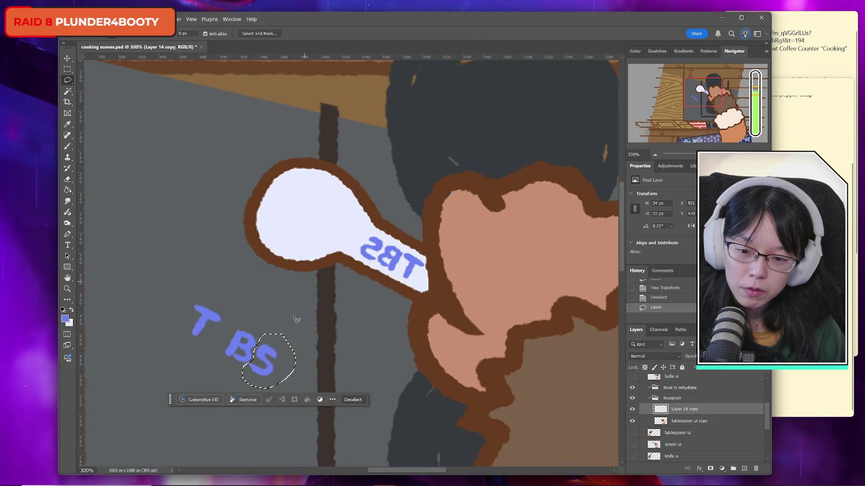
{"action": "key", "text": "ctrl+d"}
Rotate the T BS lettering level against a horizontal guide.
{"action": "key", "text": "ctrl+t"}
{"action": "mouse_move", "coordinate": [309, 374]}
{"action": "left_mouse_down"}
{"action": "mouse_move", "coordinate": [344, 303]}
{"action": "mouse_move", "coordinate": [340, 322]}
{"action": "left_mouse_up"}
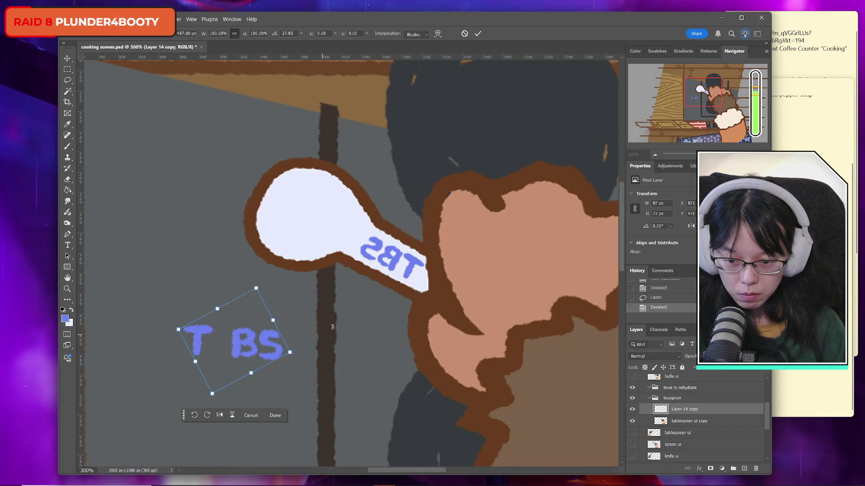
{"action": "left_click", "coordinate": [479, 35]}
{"action": "left_click_drag", "start_coordinate": [301, 58], "coordinate": [301, 329]}
{"action": "key", "text": "ctrl+t"}
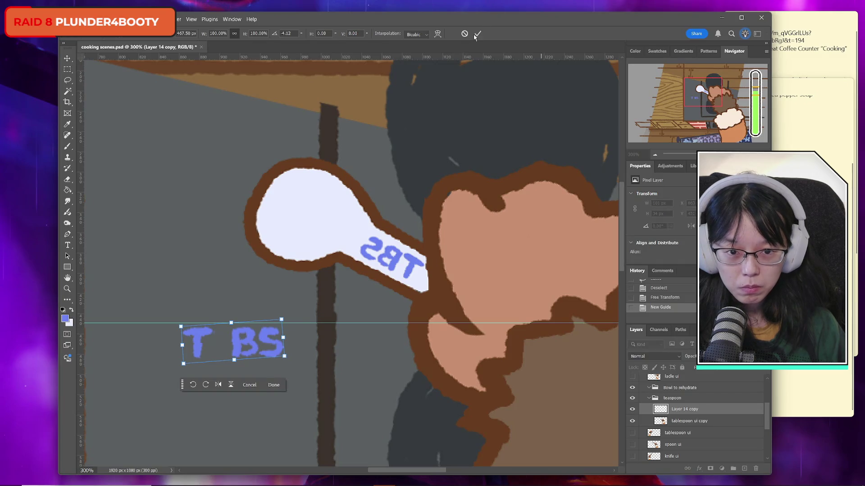
{"action": "left_click", "coordinate": [477, 35]}
Zoom in on the lettering and nudge the BS letters to the right.
{"action": "left_click", "coordinate": [72, 290]}
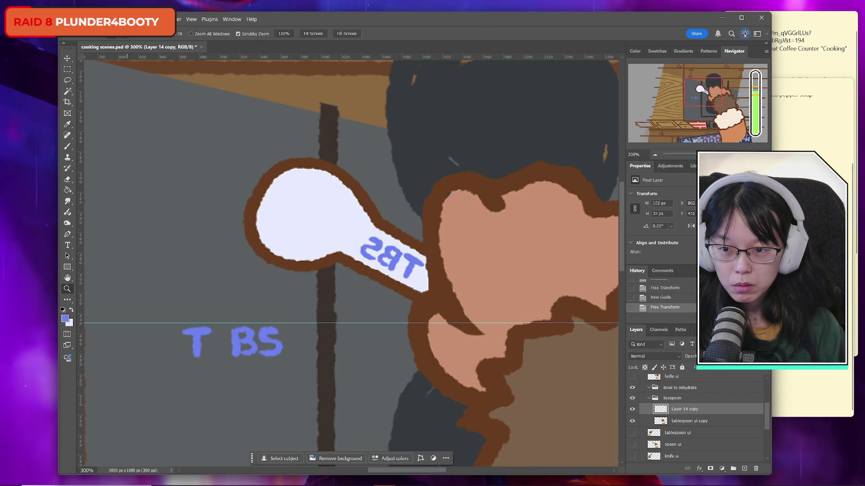
{"action": "left_click", "coordinate": [218, 343]}
{"action": "left_click", "coordinate": [218, 344]}
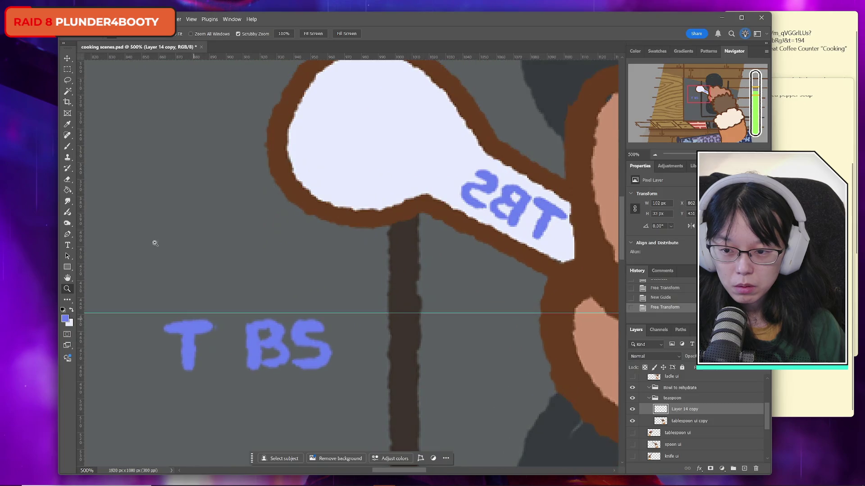
{"action": "left_click", "coordinate": [69, 80]}
{"action": "mouse_move", "coordinate": [250, 318]}
{"action": "left_mouse_down"}
{"action": "mouse_move", "coordinate": [332, 393]}
{"action": "mouse_move", "coordinate": [335, 312]}
{"action": "left_mouse_up"}
{"action": "key", "text": "ctrl+t"}
{"action": "key", "text": "shift+Right"}
{"action": "left_click", "coordinate": [478, 35]}
{"action": "key", "text": "ctrl+d"}
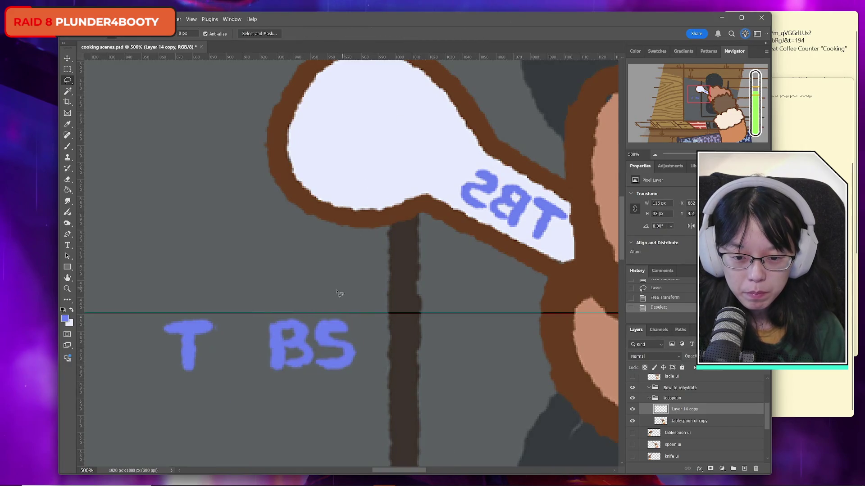
Move the S in front of the B.
{"action": "left_click_drag", "start_coordinate": [315, 362], "coordinate": [343, 289]}
{"action": "key", "text": "ctrl+t"}
{"action": "left_click_drag", "start_coordinate": [354, 353], "coordinate": [258, 352]}
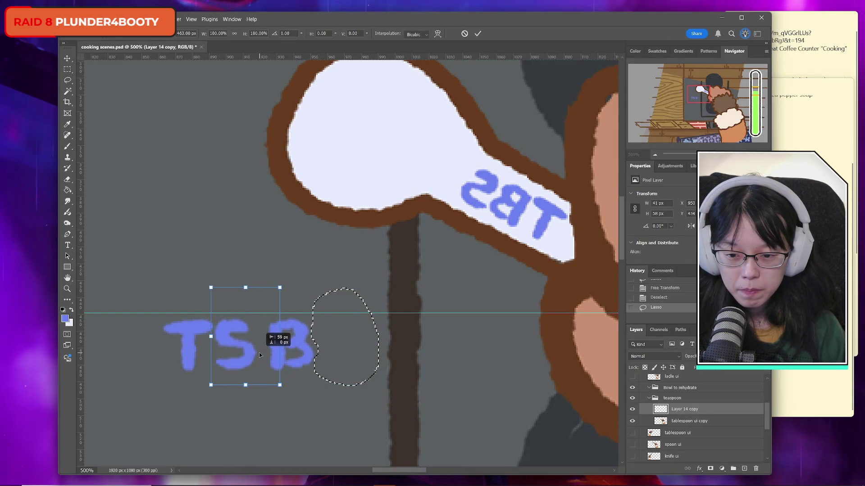
{"action": "left_click", "coordinate": [477, 34]}
{"action": "key", "text": "ctrl+d"}
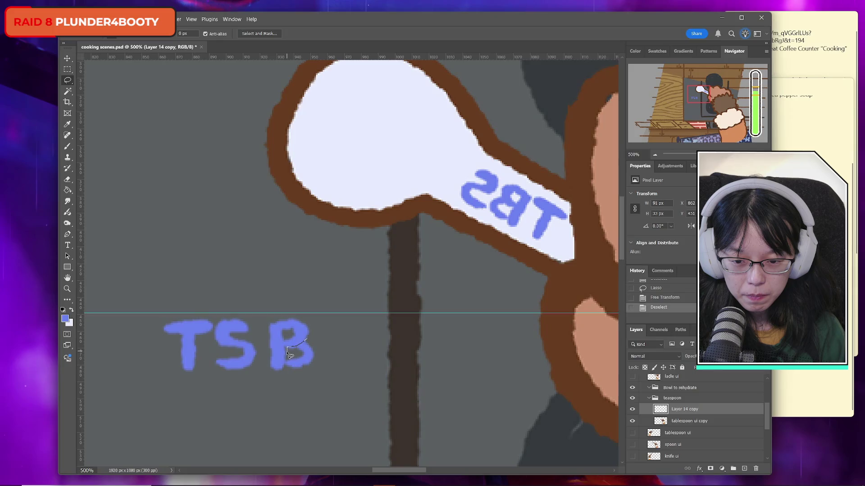
Delete the B's lower bowl so it becomes a P, spelling TSP.
{"action": "left_click_drag", "start_coordinate": [288, 375], "coordinate": [336, 345]}
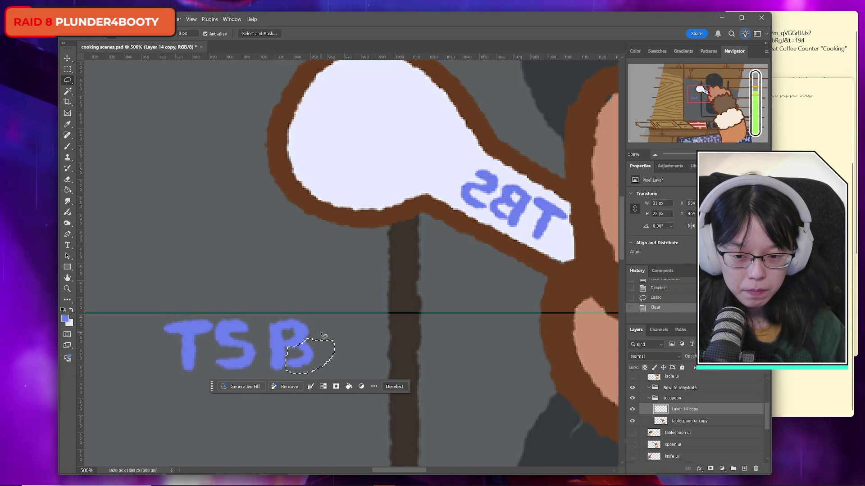
{"action": "key", "text": "Delete"}
{"action": "key", "text": "ctrl+d"}
{"action": "key", "text": "ctrl+t"}
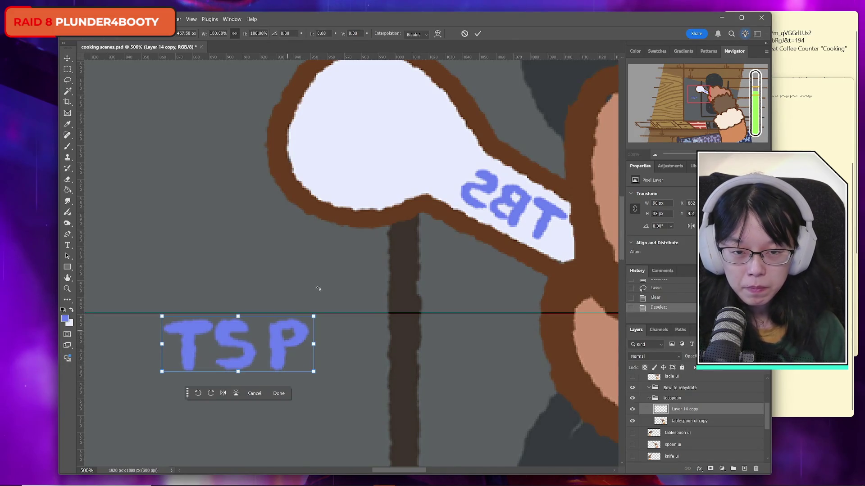
{"action": "left_click", "coordinate": [479, 34]}
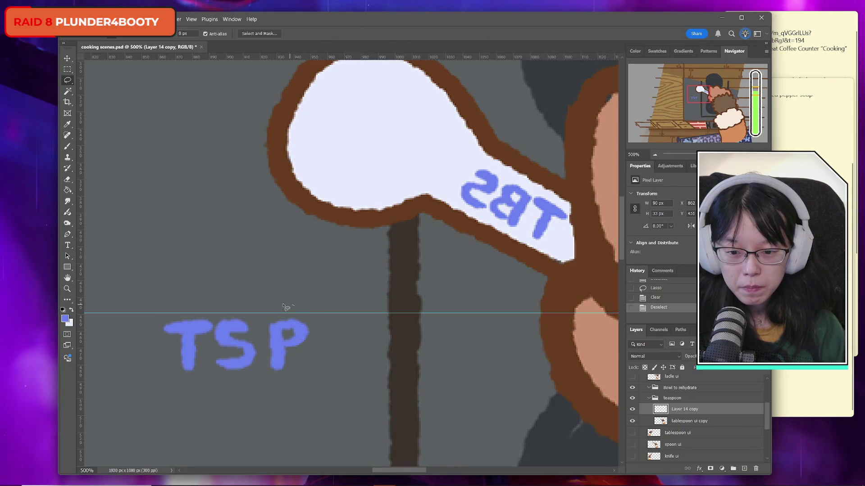
Nudge the P with arrow keys until it sits neatly beside the S.
{"action": "left_click_drag", "start_coordinate": [314, 306], "coordinate": [313, 298]}
{"action": "key", "text": "ctrl+t"}
{"action": "key", "text": "Left"}
{"action": "key", "text": "Left"}
{"action": "key", "text": "Left"}
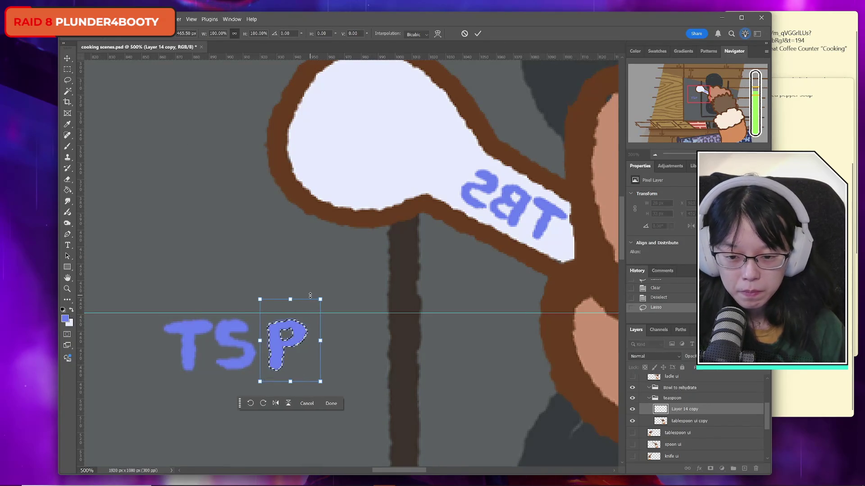
{"action": "key", "text": "Right"}
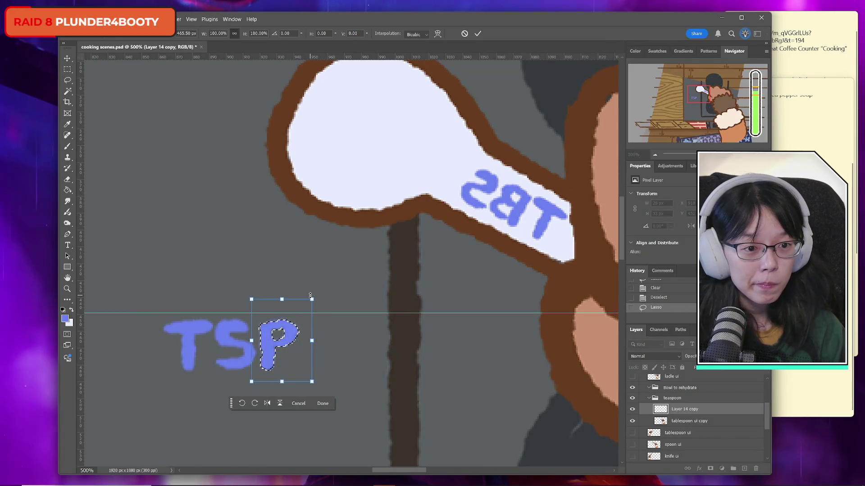
{"action": "key", "text": "Left"}
{"action": "key", "text": "Right"}
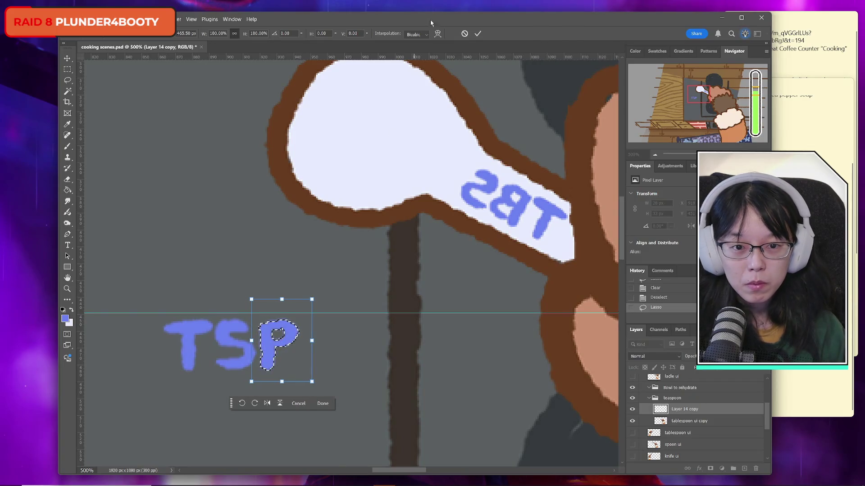
{"action": "key", "text": "Return"}
{"action": "key", "text": "ctrl+d"}
Rotate the TSP letters about 29°, scale them to ~80%, and place them on the spoon handle.
{"action": "key", "text": "ctrl+t"}
{"action": "mouse_move", "coordinate": [331, 322]}
{"action": "left_mouse_down"}
{"action": "mouse_move", "coordinate": [342, 347]}
{"action": "mouse_move", "coordinate": [310, 368]}
{"action": "mouse_move", "coordinate": [550, 228]}
{"action": "mouse_move", "coordinate": [522, 207]}
{"action": "mouse_move", "coordinate": [552, 219]}
{"action": "mouse_move", "coordinate": [556, 204]}
{"action": "left_mouse_up"}
{"action": "left_click_drag", "start_coordinate": [502, 213], "coordinate": [519, 219]}
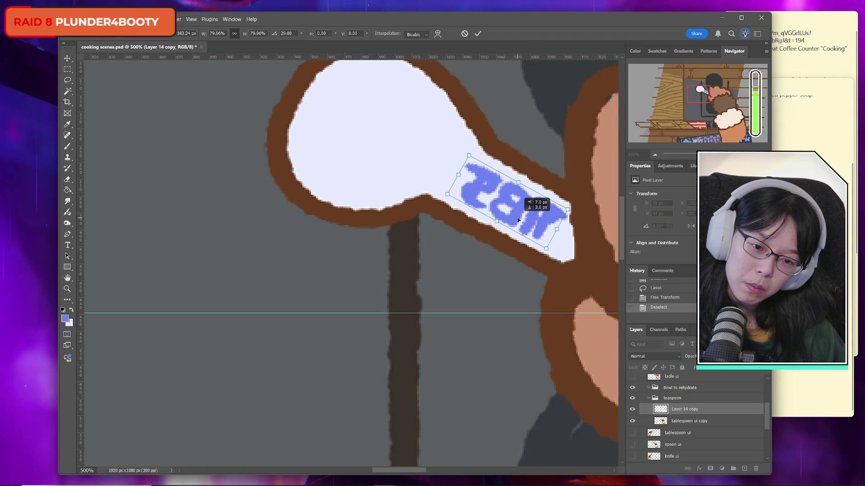
{"action": "key", "text": "Return"}
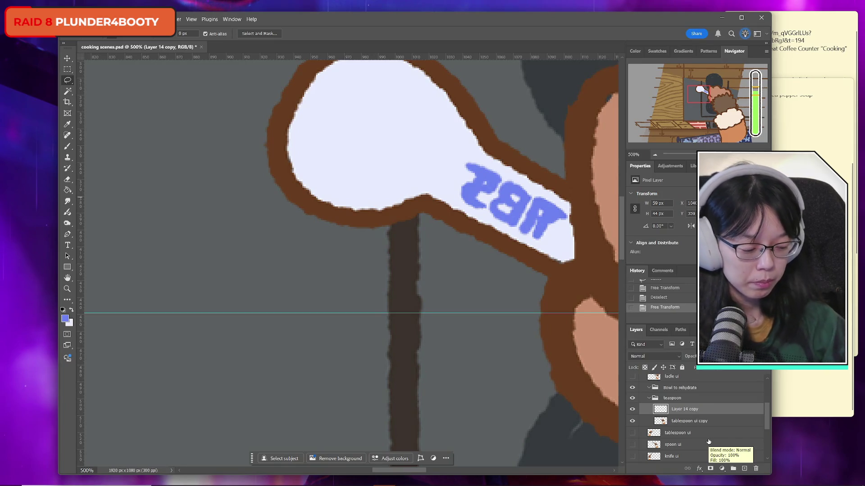
{"action": "left_click", "coordinate": [702, 421]}
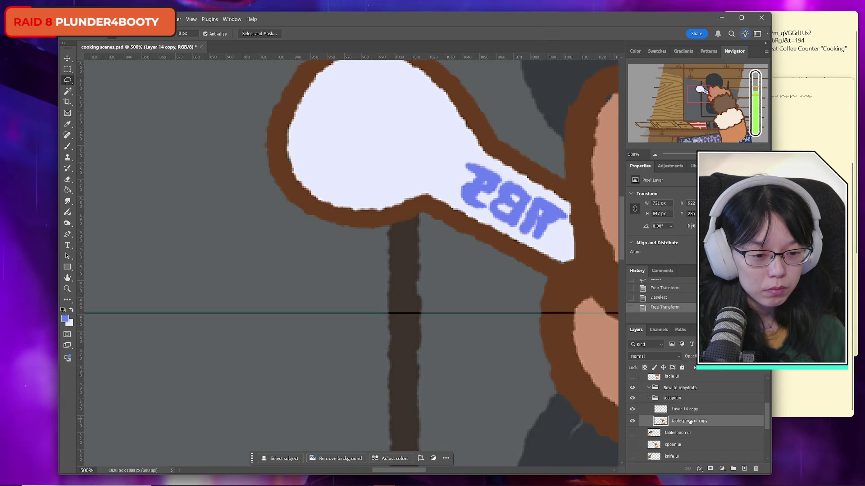
Paint white over the old TBS letters, then sample the brown outline colour.
{"action": "left_click", "coordinate": [66, 147]}
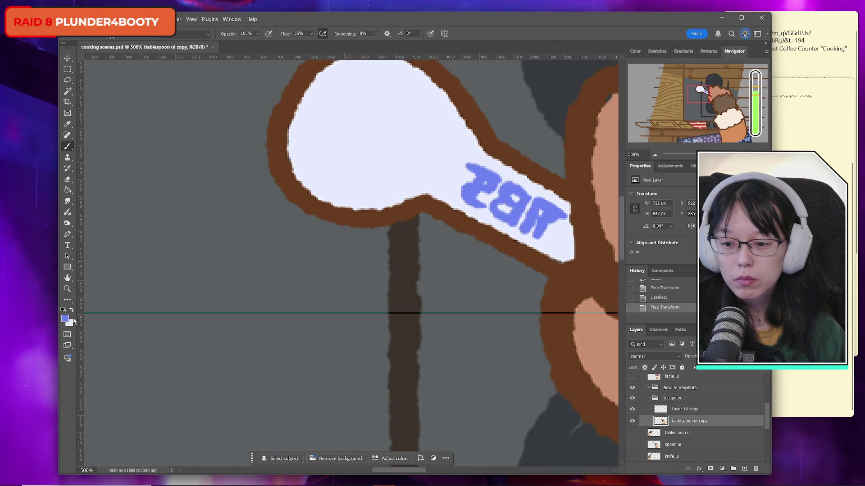
{"action": "mouse_move", "coordinate": [481, 202]}
{"action": "left_mouse_down"}
{"action": "mouse_move", "coordinate": [471, 191]}
{"action": "mouse_move", "coordinate": [556, 216]}
{"action": "mouse_move", "coordinate": [554, 228]}
{"action": "mouse_move", "coordinate": [529, 225]}
{"action": "left_mouse_up"}
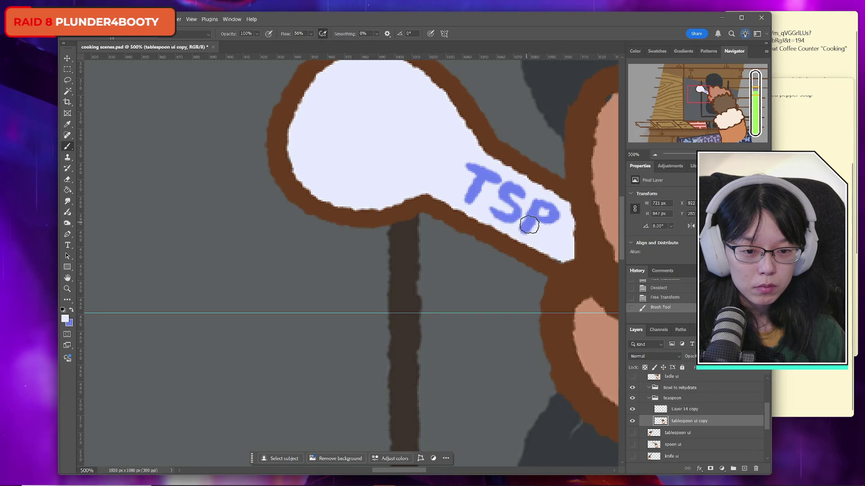
{"action": "left_click", "coordinate": [463, 183]}
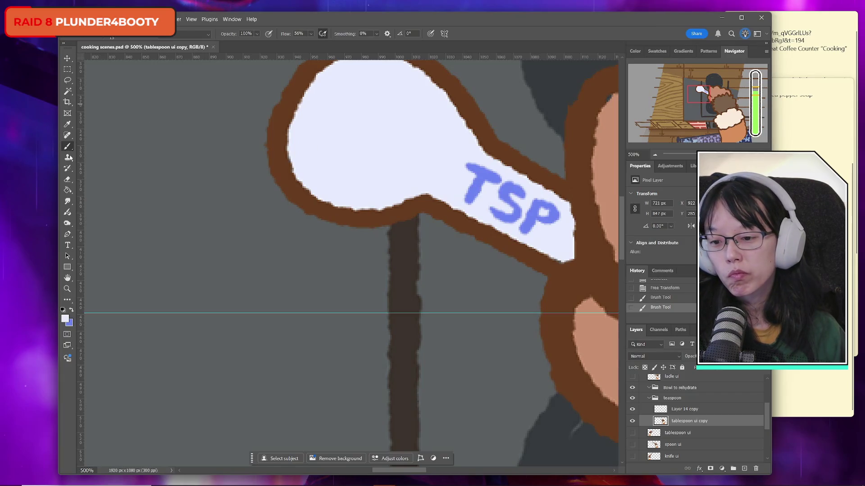
{"action": "left_click", "coordinate": [66, 320]}
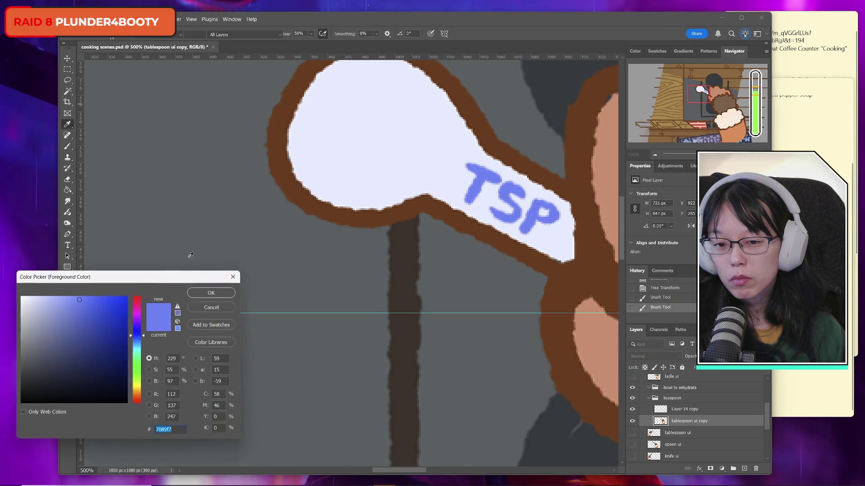
{"action": "left_click", "coordinate": [281, 180]}
{"action": "left_click", "coordinate": [210, 294]}
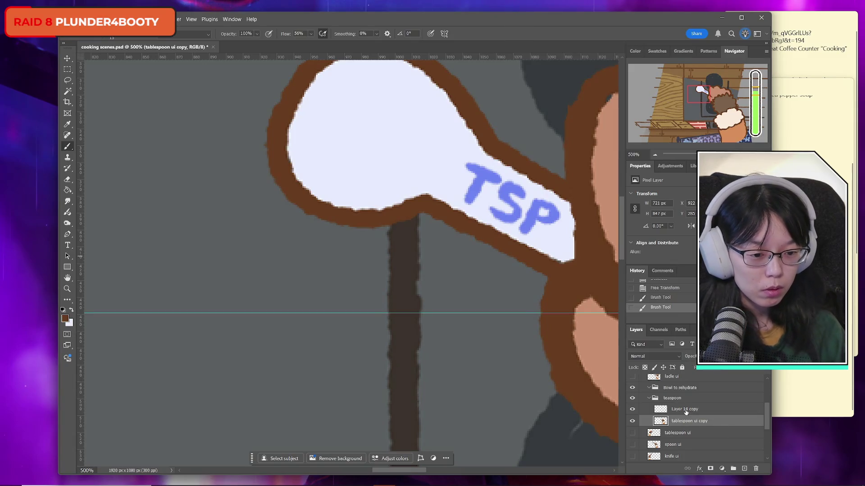
Repaint the spoon tip's right edge in brown and merge the TSP letters into the spoon layer.
{"action": "left_click", "coordinate": [664, 409]}
{"action": "left_click", "coordinate": [633, 411]}
{"action": "left_click", "coordinate": [632, 410]}
{"action": "mouse_move", "coordinate": [571, 202]}
{"action": "left_mouse_down"}
{"action": "mouse_move", "coordinate": [580, 248]}
{"action": "mouse_move", "coordinate": [577, 198]}
{"action": "left_mouse_up"}
{"action": "left_click_drag", "start_coordinate": [577, 198], "coordinate": [585, 244]}
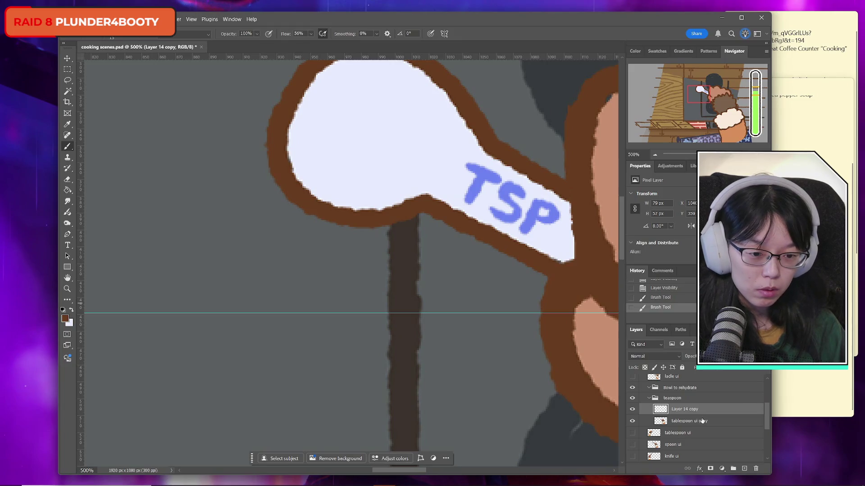
{"action": "left_click", "coordinate": [709, 421]}
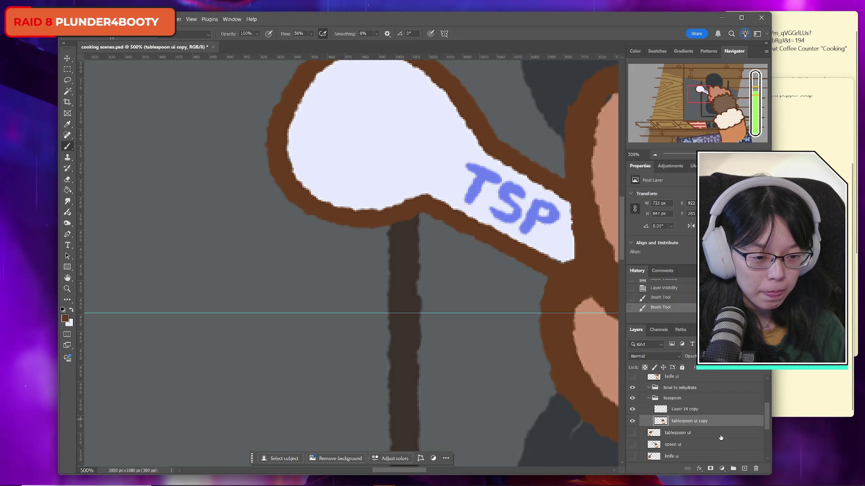
{"action": "key", "text": "ctrl+e"}
Add a new touch-up layer and brush along the spoon's right edge.
{"action": "left_click", "coordinate": [744, 469]}
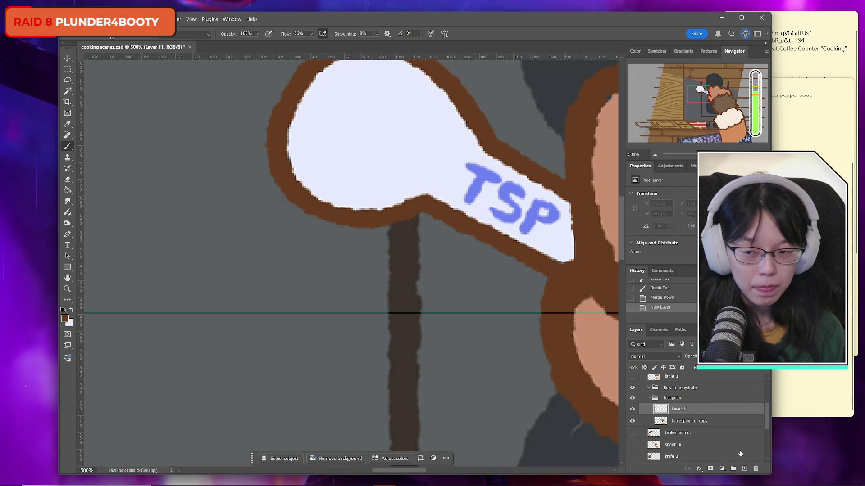
{"action": "scroll", "coordinate": [560, 312], "scroll_direction": "up", "scroll_amount": 3}
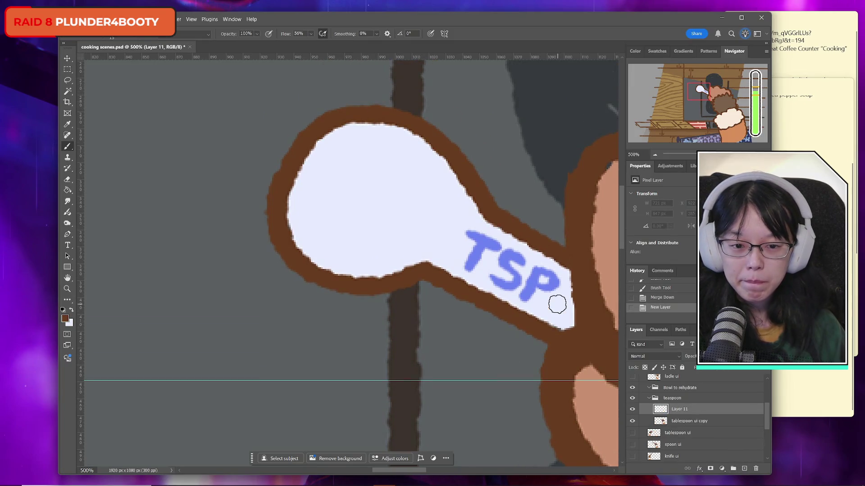
{"action": "mouse_move", "coordinate": [468, 199]}
{"action": "left_mouse_down"}
{"action": "mouse_move", "coordinate": [481, 206]}
{"action": "mouse_move", "coordinate": [450, 141]}
{"action": "mouse_move", "coordinate": [367, 110]}
{"action": "mouse_move", "coordinate": [301, 139]}
{"action": "mouse_move", "coordinate": [286, 181]}
{"action": "mouse_move", "coordinate": [289, 230]}
{"action": "mouse_move", "coordinate": [326, 269]}
{"action": "mouse_move", "coordinate": [388, 282]}
{"action": "mouse_move", "coordinate": [429, 276]}
{"action": "left_mouse_up"}
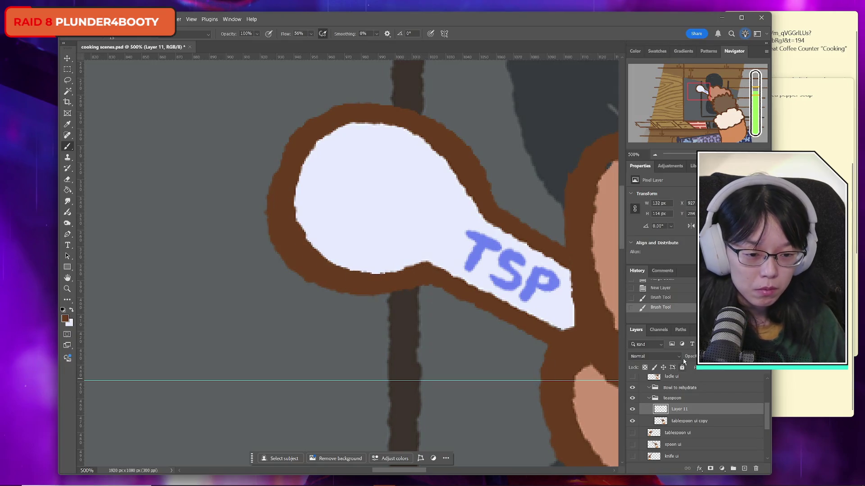
Erase the outer brown outline and trim the spoon's top outline on the tablespoon ui copy.
{"action": "left_click", "coordinate": [678, 420]}
{"action": "left_click", "coordinate": [69, 180]}
{"action": "mouse_move", "coordinate": [288, 176]}
{"action": "left_mouse_down"}
{"action": "mouse_move", "coordinate": [277, 203]}
{"action": "mouse_move", "coordinate": [306, 262]}
{"action": "mouse_move", "coordinate": [373, 326]}
{"action": "mouse_move", "coordinate": [432, 290]}
{"action": "left_mouse_up"}
{"action": "mouse_move", "coordinate": [333, 80]}
{"action": "left_mouse_down"}
{"action": "mouse_move", "coordinate": [419, 108]}
{"action": "mouse_move", "coordinate": [511, 165]}
{"action": "left_mouse_up"}
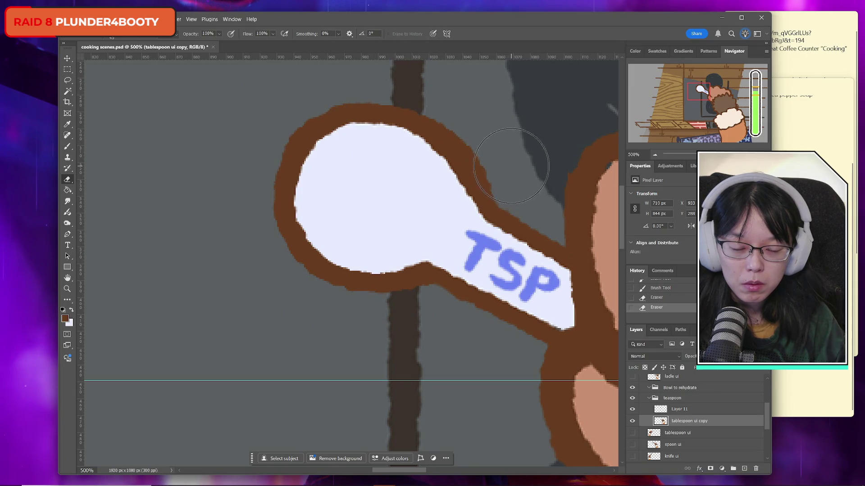
Paint white near the spoon's top edge on Layer 11, then undo that stroke.
{"action": "left_click", "coordinate": [680, 412]}
{"action": "left_click", "coordinate": [71, 310]}
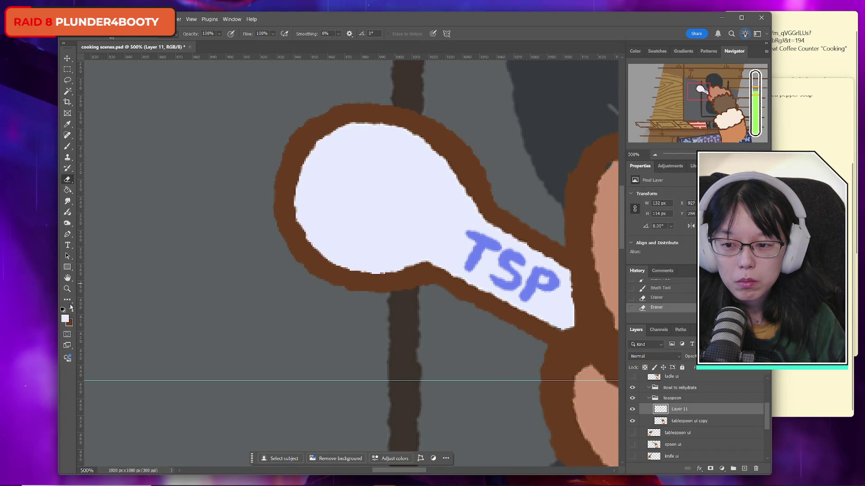
{"action": "left_click", "coordinate": [67, 146]}
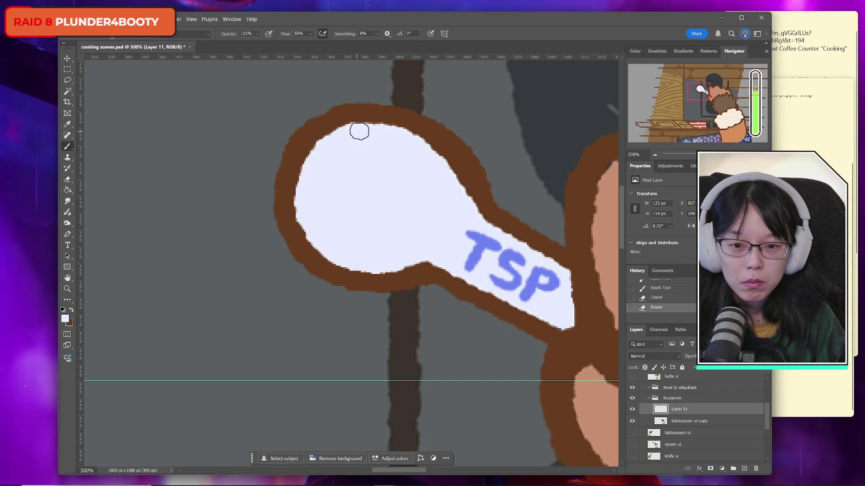
{"action": "left_click_drag", "start_coordinate": [398, 139], "coordinate": [438, 150]}
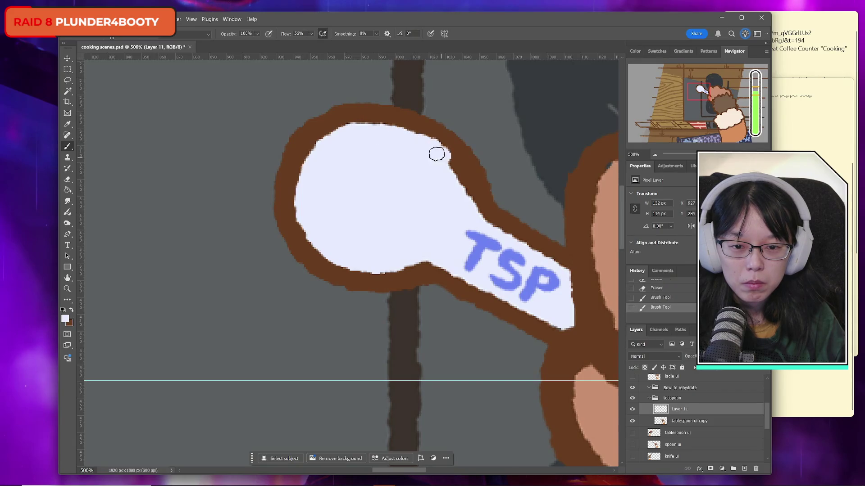
{"action": "key", "text": "ctrl+z"}
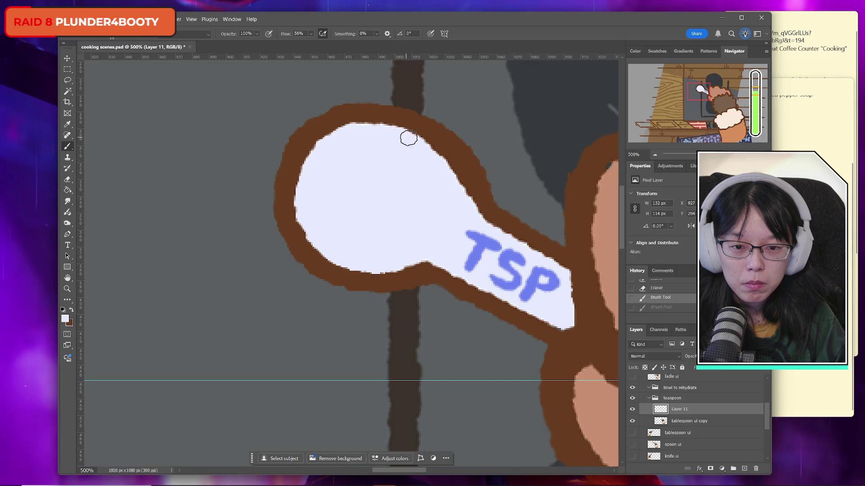